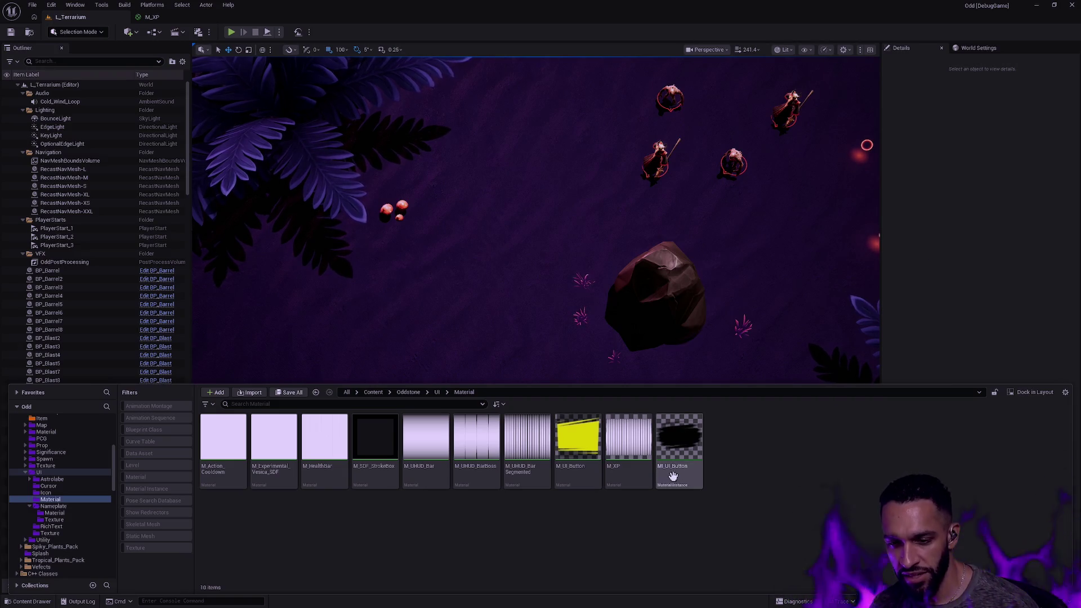
- Select and save the M_XP material to see its validation messages, then start a play test
{"action": "left_click", "coordinate": [628, 439]}
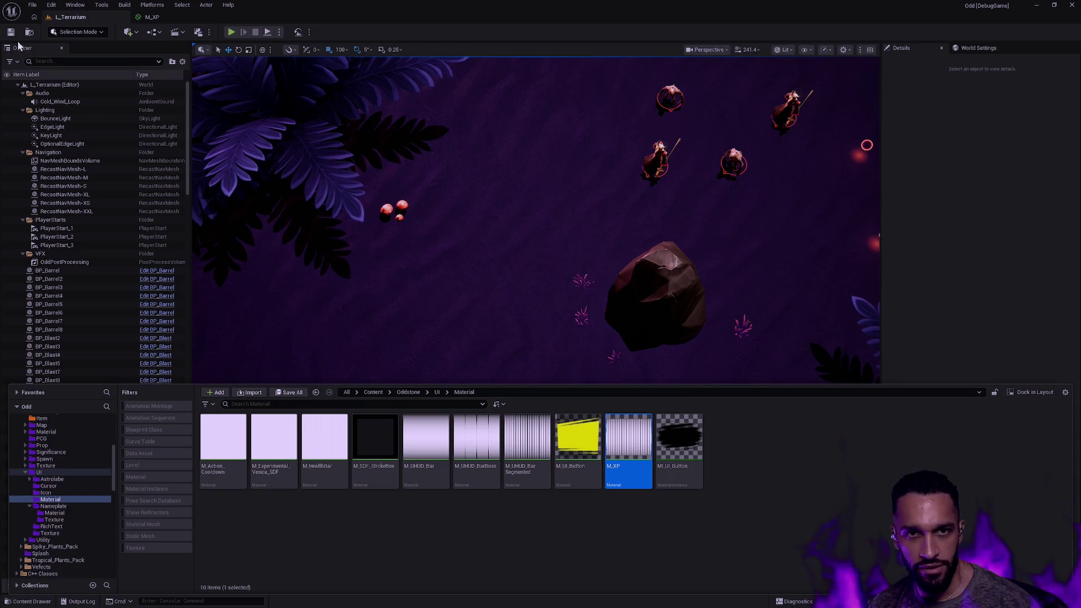
{"action": "key", "text": "ctrl+s"}
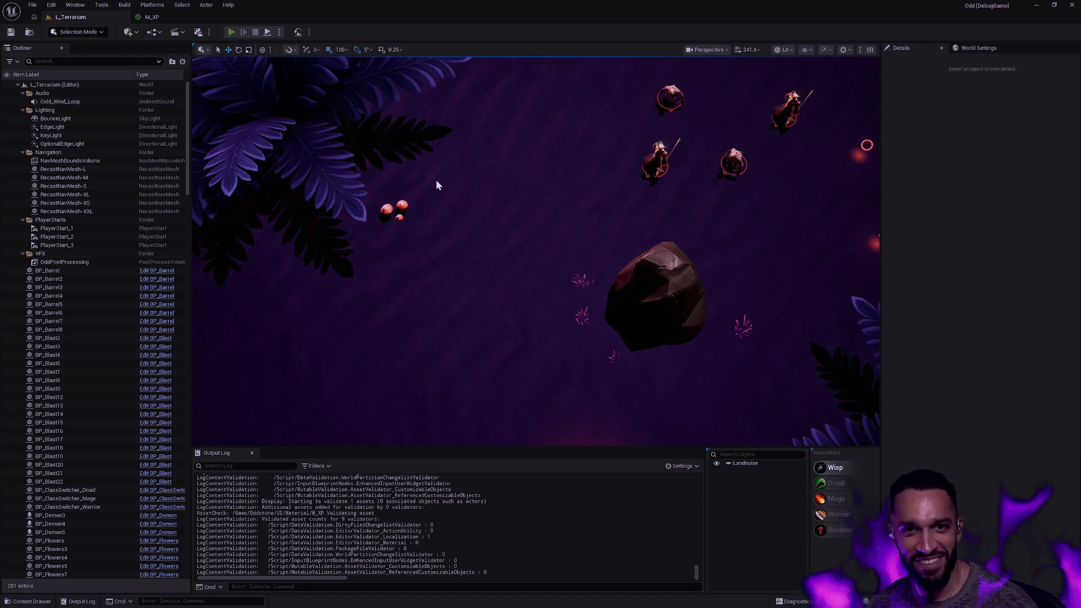
{"action": "key", "text": "alt+p"}
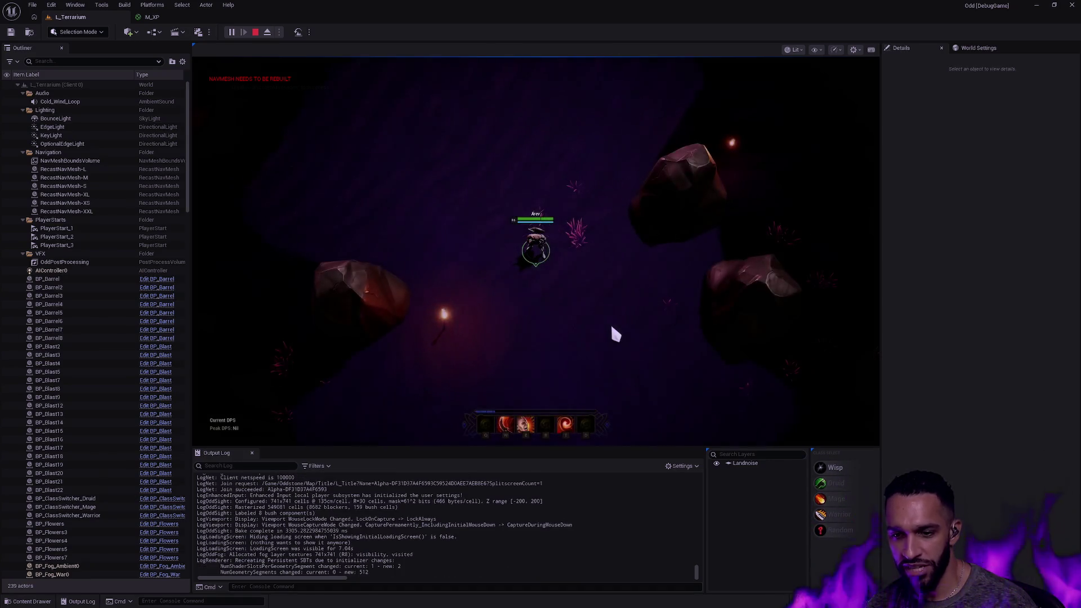
{"action": "key", "text": "F11"}
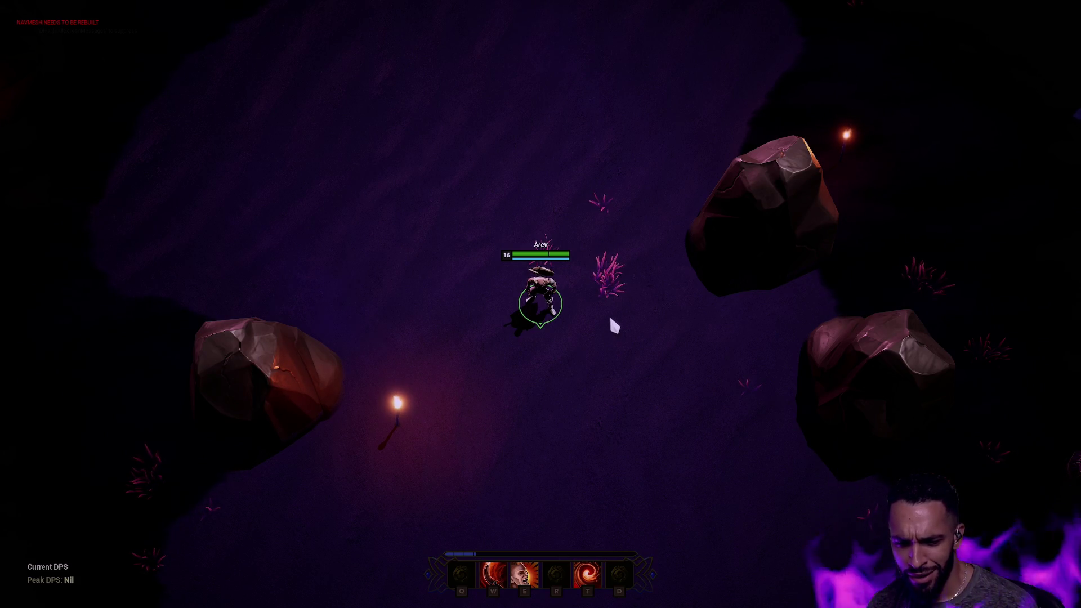
{"action": "left_click", "coordinate": [612, 203]}
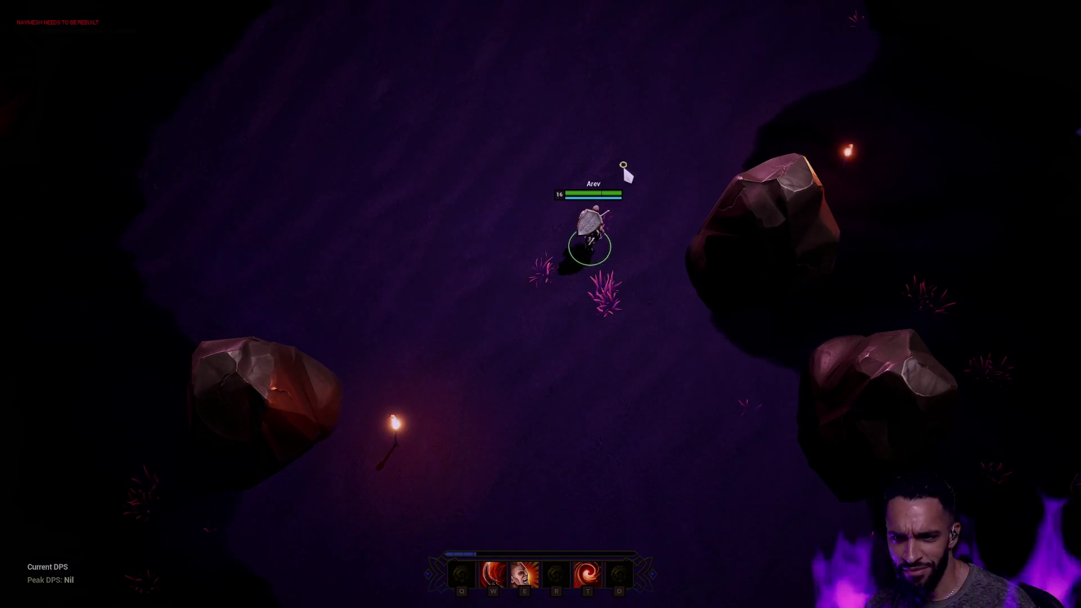
{"action": "left_click", "coordinate": [680, 32]}
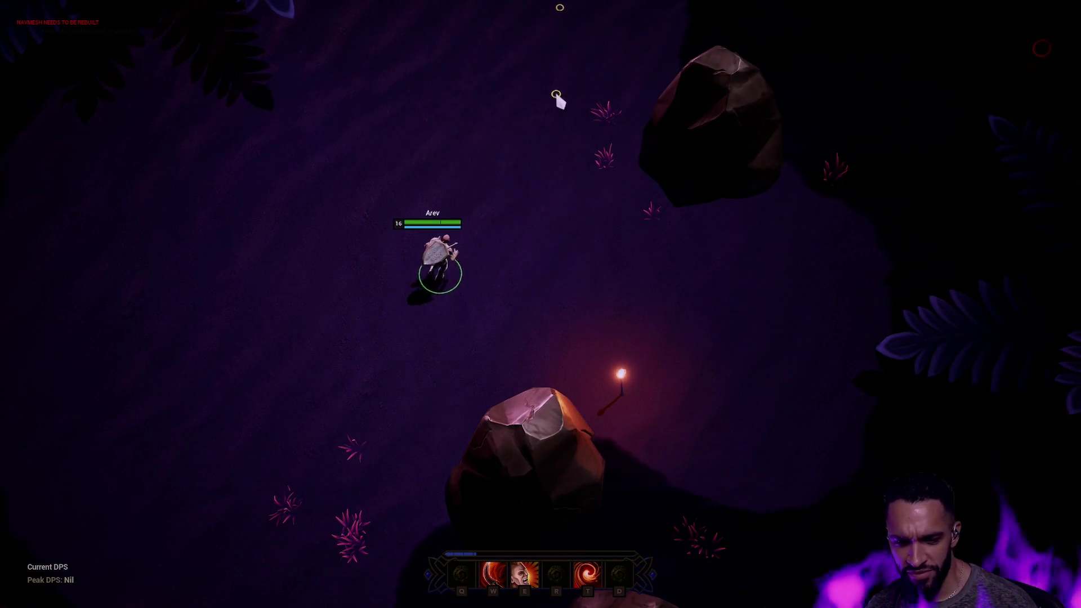
{"action": "left_click", "coordinate": [408, 394]}
{"action": "left_click", "coordinate": [381, 454]}
{"action": "key", "text": "Escape"}
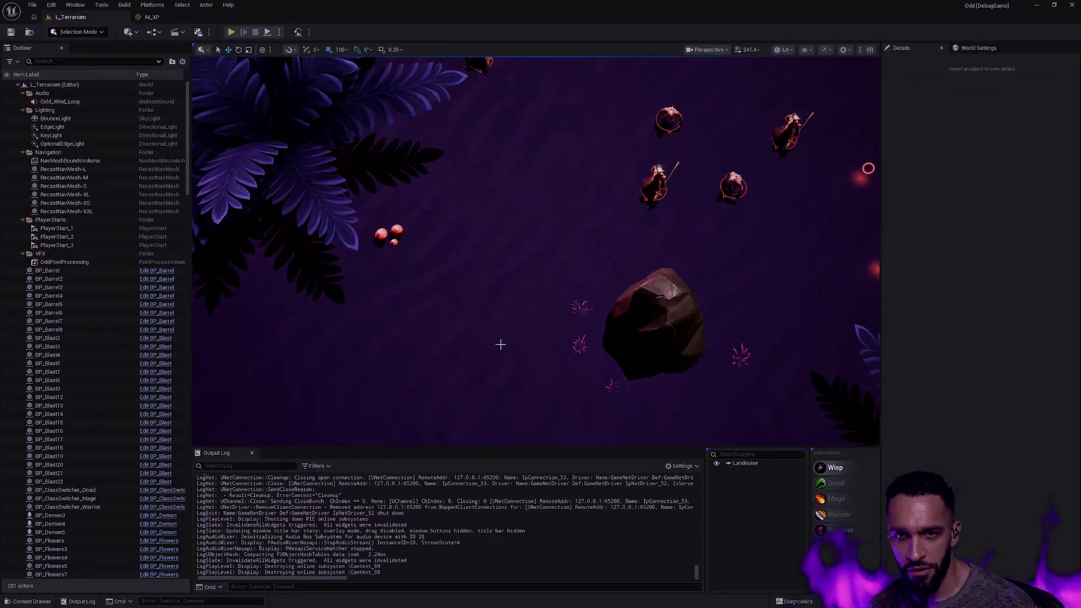
- In the M_XP graph, multiply the Top/Bottom Gradient result by a new 0.75 Multiply node
{"action": "left_click", "coordinate": [171, 14]}
{"action": "left_click_drag", "start_coordinate": [445, 295], "coordinate": [440, 266]}
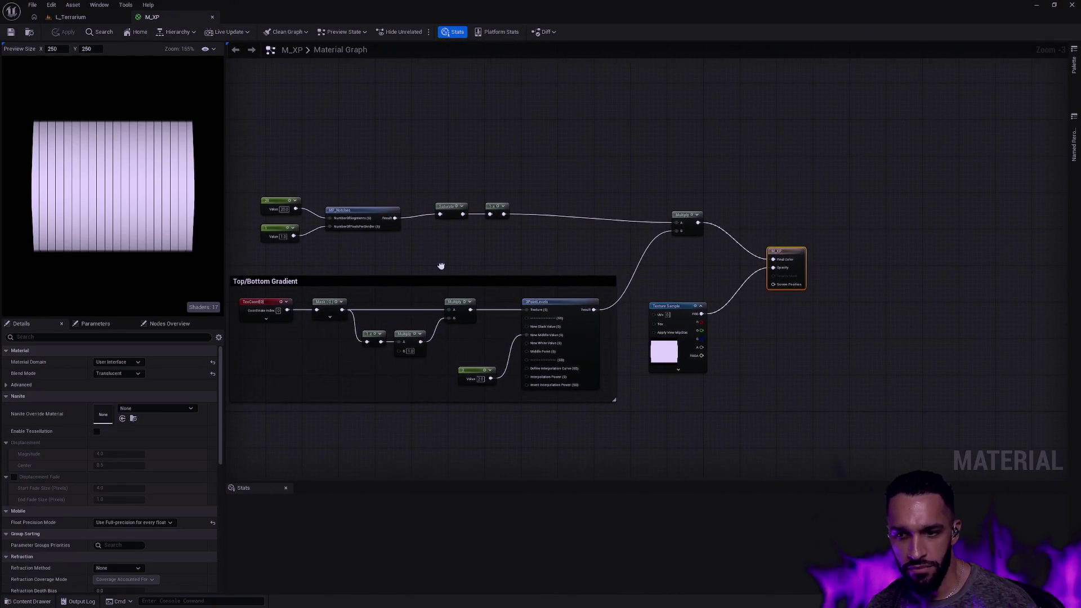
{"action": "scroll", "coordinate": [551, 284], "scroll_direction": "up", "scroll_amount": 2}
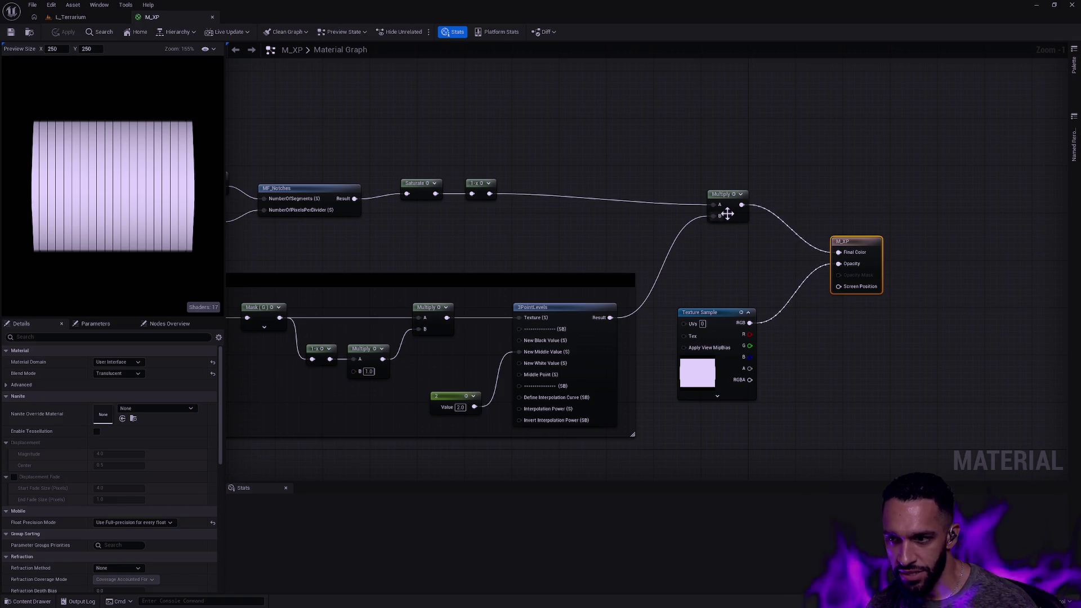
{"action": "mouse_move", "coordinate": [648, 241]}
{"action": "left_mouse_down"}
{"action": "mouse_move", "coordinate": [850, 273]}
{"action": "mouse_move", "coordinate": [779, 262]}
{"action": "left_mouse_up"}
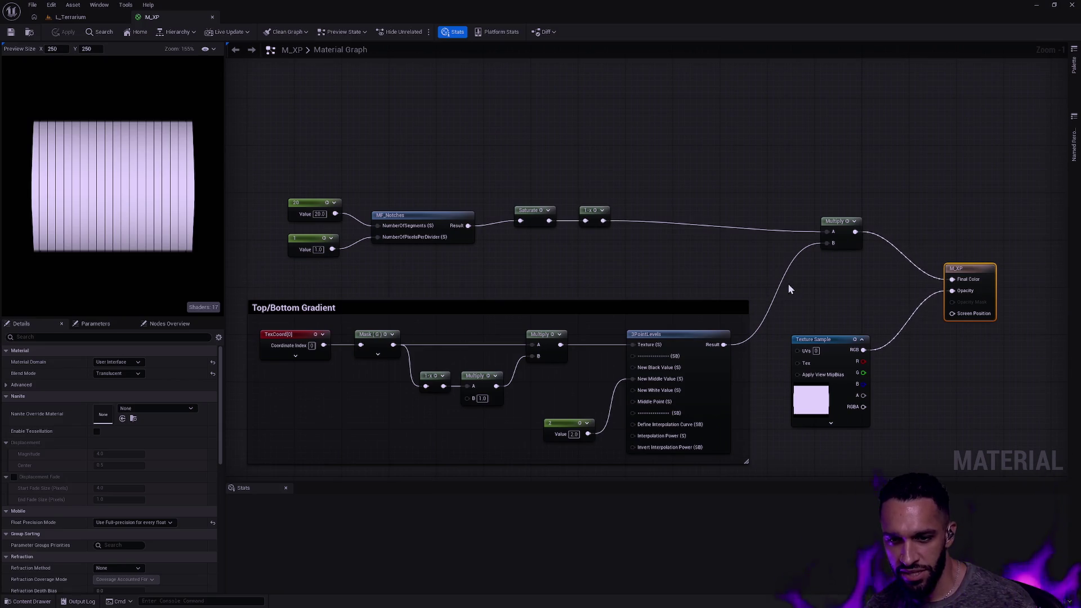
{"action": "left_click", "coordinate": [549, 338]}
{"action": "key", "text": "ctrl+c"}
{"action": "key", "text": "ctrl+v"}
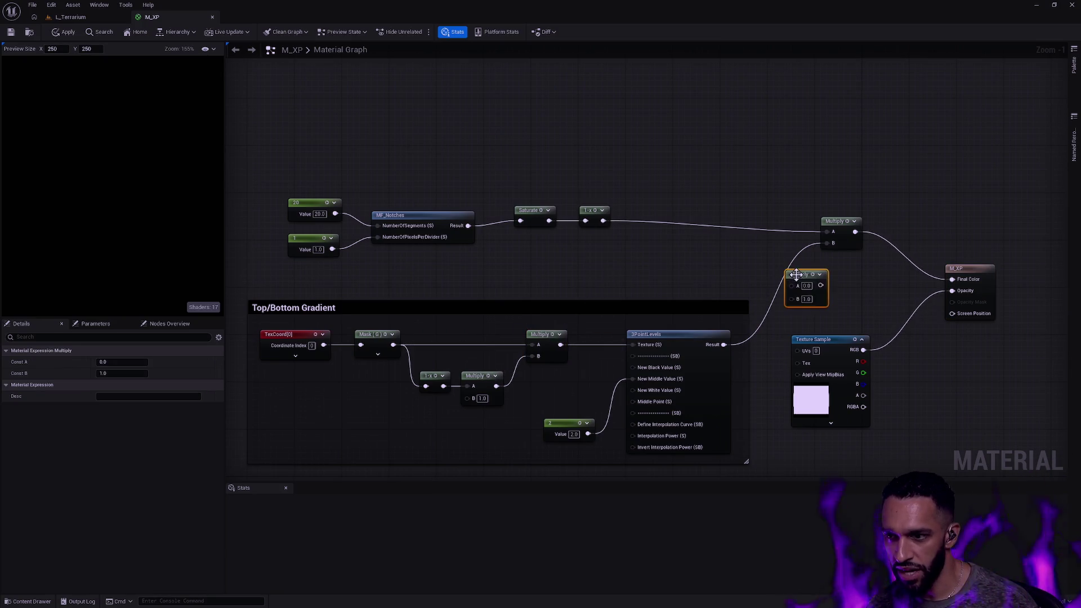
{"action": "mouse_move", "coordinate": [724, 344]}
{"action": "left_mouse_down"}
{"action": "mouse_move", "coordinate": [743, 354]}
{"action": "mouse_move", "coordinate": [826, 243]}
{"action": "mouse_move", "coordinate": [798, 280]}
{"action": "mouse_move", "coordinate": [787, 274]}
{"action": "left_mouse_up"}
{"action": "double_click", "coordinate": [806, 298]}
{"action": "type", "text": "0.75"}
{"action": "key", "text": "Return"}
- Try the Multiply at 0.5, then delete it and wire the gradient into the final Multiply's B
{"action": "left_click_drag", "start_coordinate": [841, 231], "coordinate": [865, 260]}
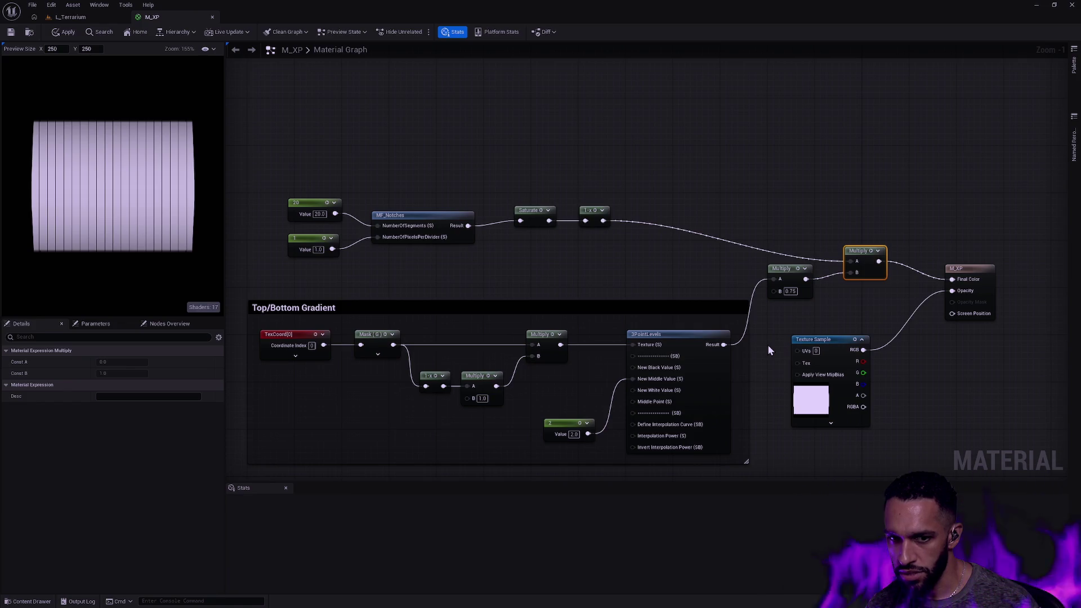
{"action": "left_click", "coordinate": [790, 291]}
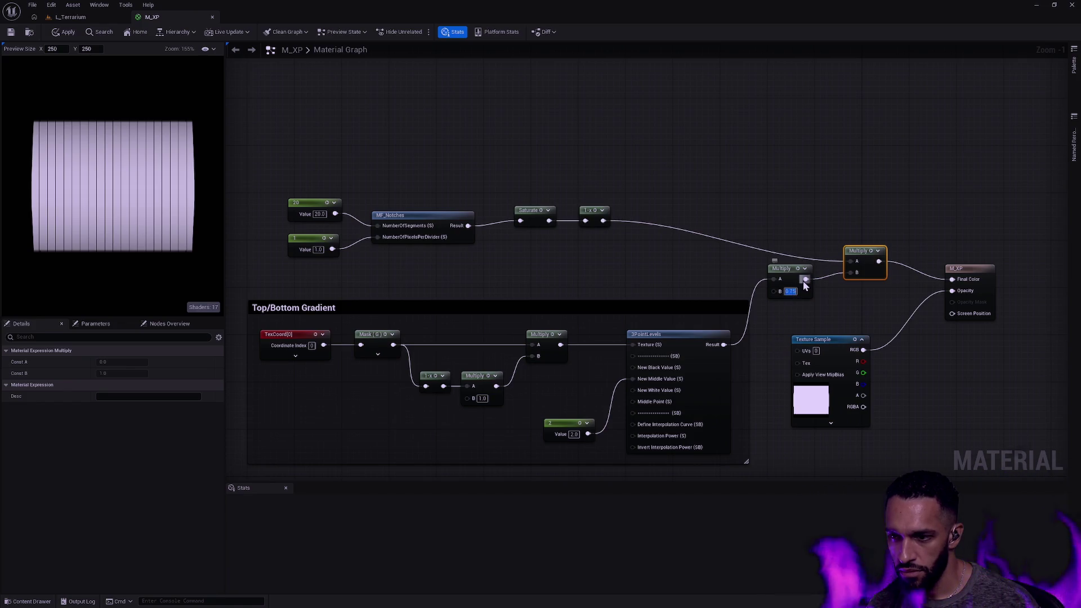
{"action": "type", "text": "0.5"}
{"action": "key", "text": "Return"}
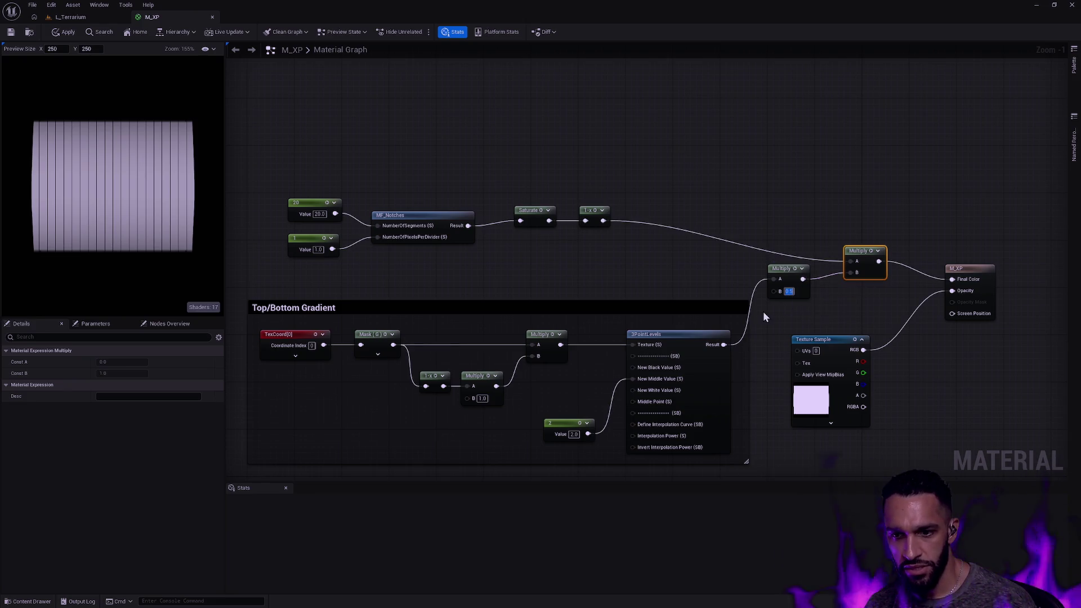
{"action": "left_click", "coordinate": [777, 287]}
{"action": "key", "text": "Delete"}
{"action": "left_click_drag", "start_coordinate": [724, 345], "coordinate": [850, 273]}
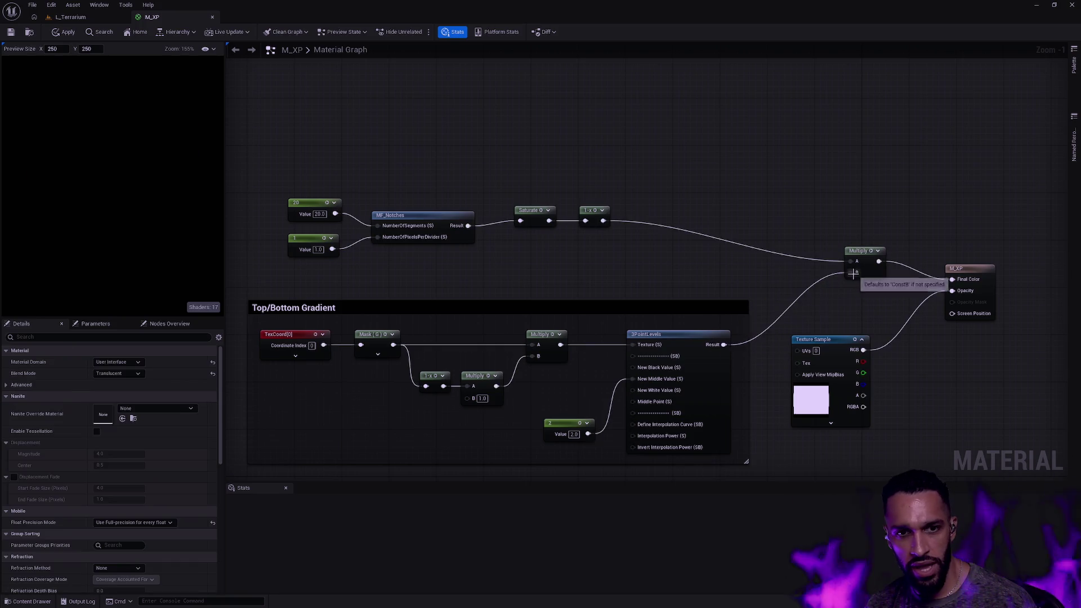
- Apply the material and preview the outputs of the gradient Multiply nodes and the 1-x node
{"action": "left_click", "coordinate": [62, 32]}
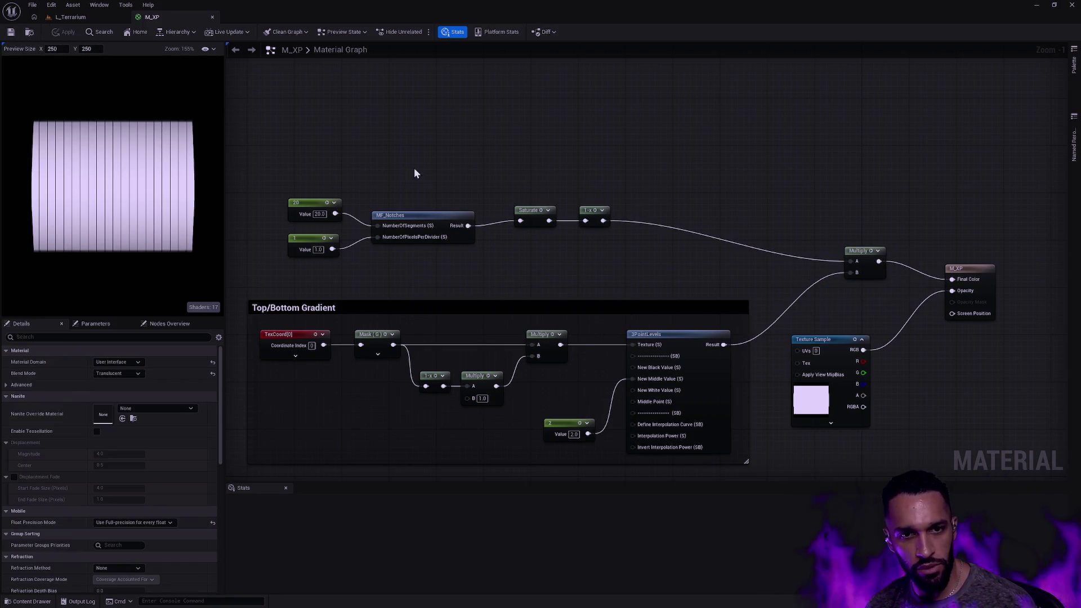
{"action": "left_click", "coordinate": [473, 378]}
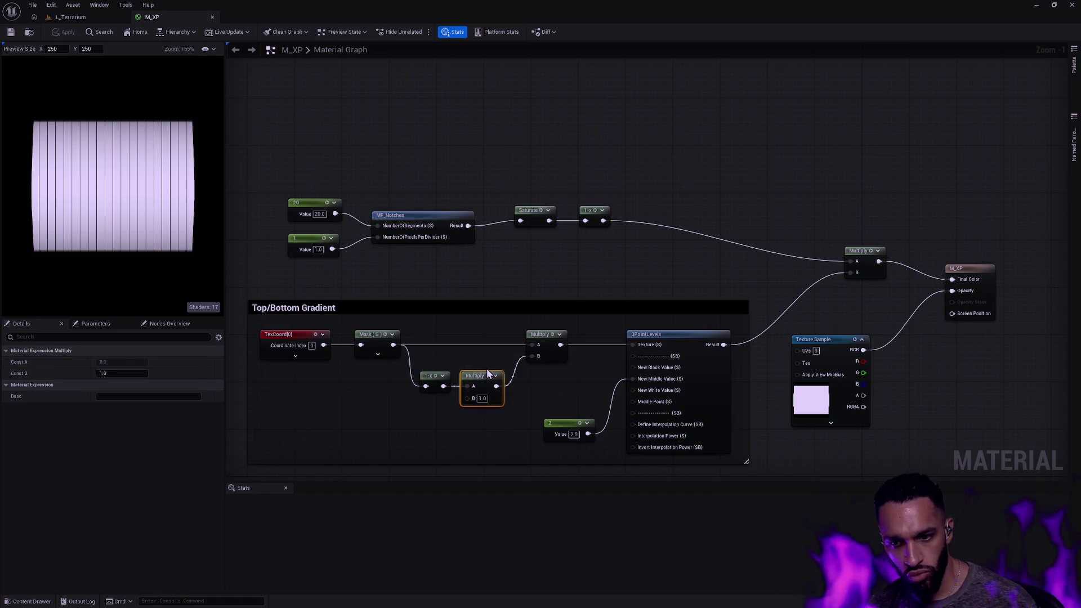
{"action": "key", "text": "space"}
{"action": "left_click", "coordinate": [548, 345]}
{"action": "key", "text": "space"}
{"action": "left_click", "coordinate": [566, 430]}
{"action": "left_click", "coordinate": [619, 271]}
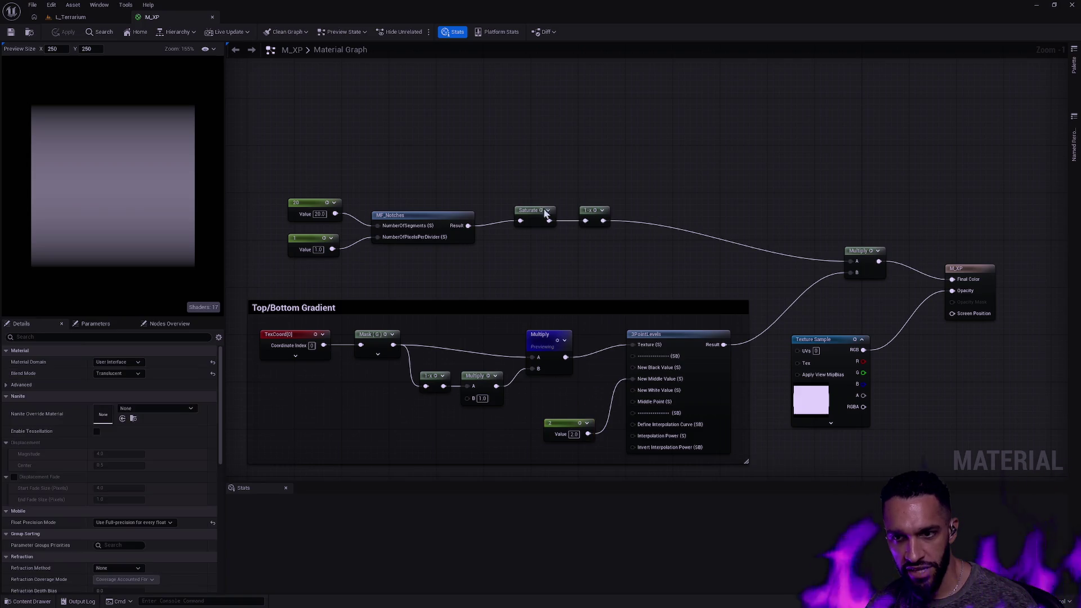
{"action": "left_click", "coordinate": [583, 210]}
{"action": "key", "text": "space"}
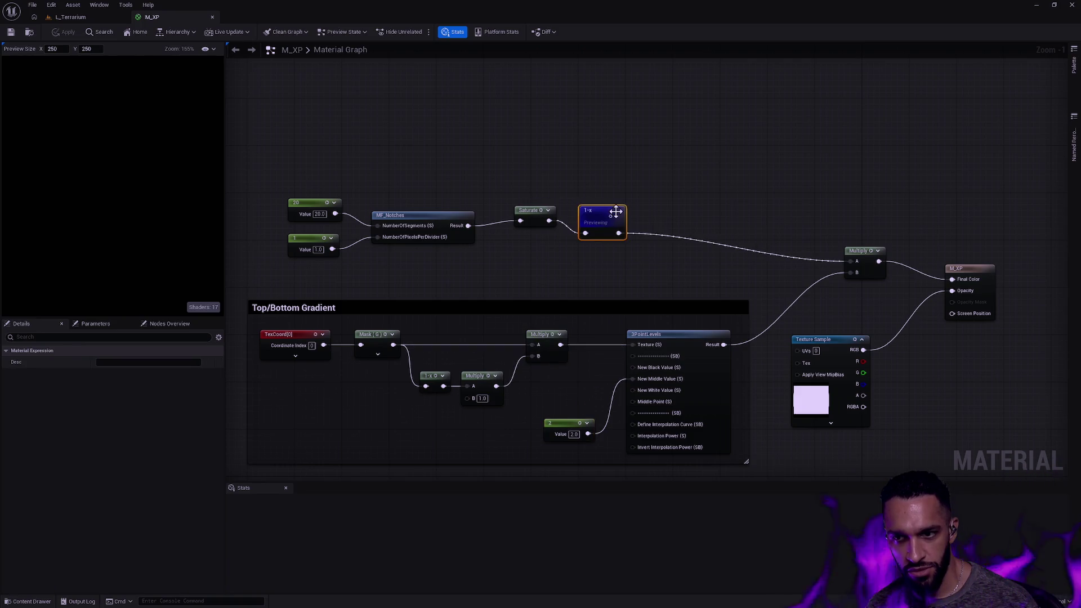
- Add a Multiply with B 0.5 off the 1-x node and connect it to the final Multiply's A
{"action": "left_click_drag", "start_coordinate": [618, 233], "coordinate": [680, 244]}
{"action": "type", "text": "multiply"}
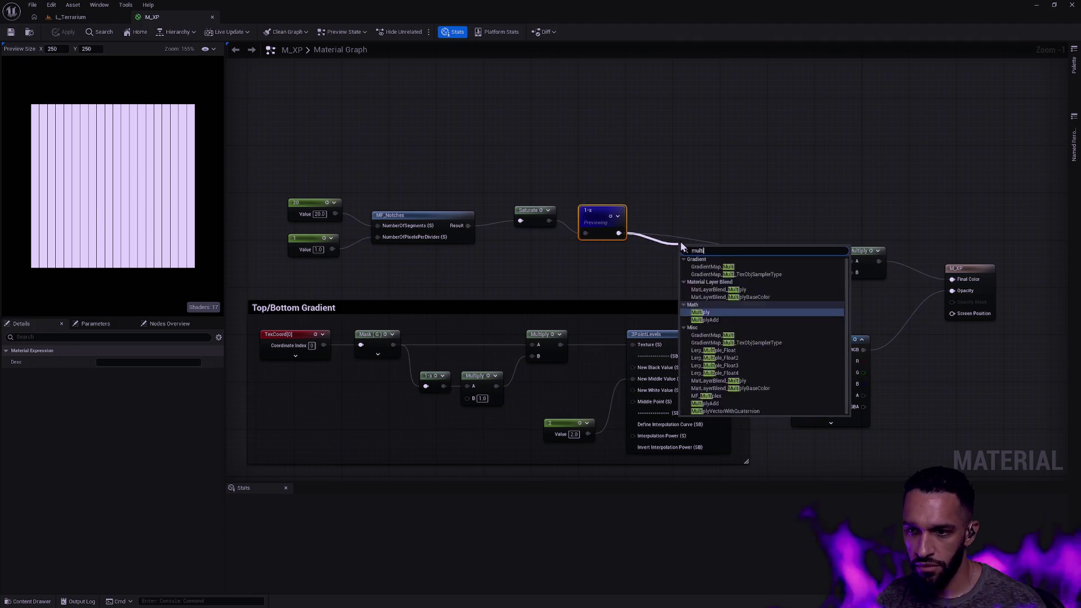
{"action": "key", "text": "Return"}
{"action": "left_click", "coordinate": [694, 267]}
{"action": "type", "text": "0.5"}
{"action": "key", "text": "Return"}
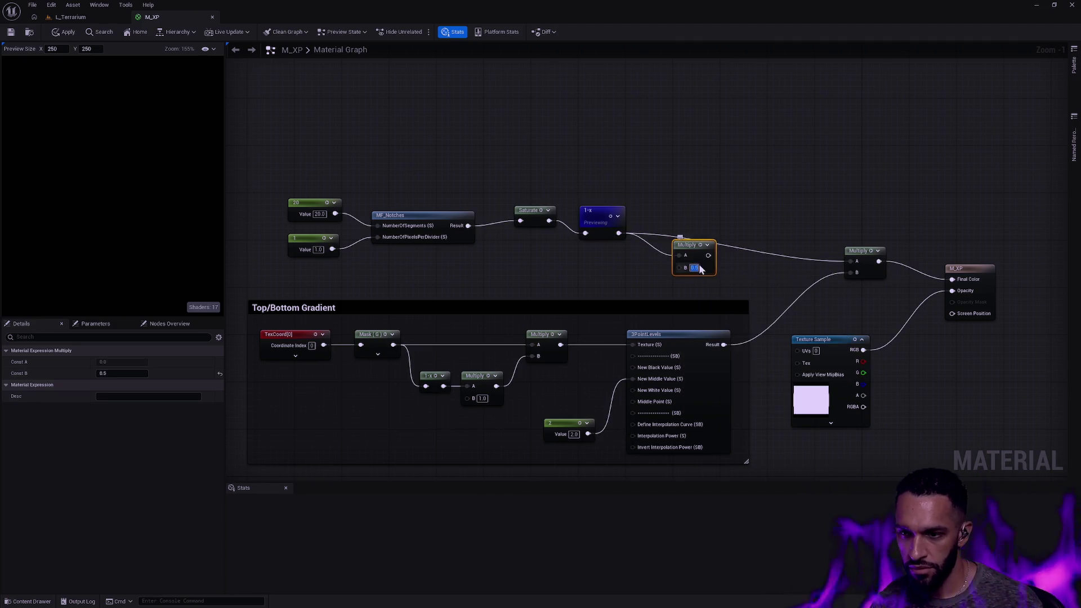
{"action": "left_click_drag", "start_coordinate": [709, 255], "coordinate": [854, 261]}
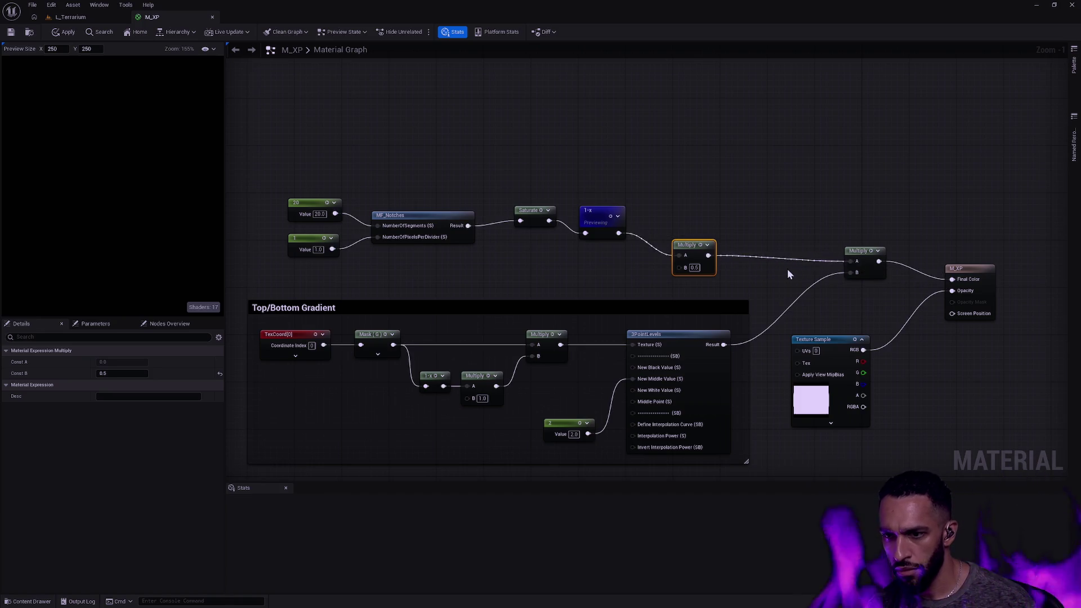
{"action": "left_click", "coordinate": [708, 215]}
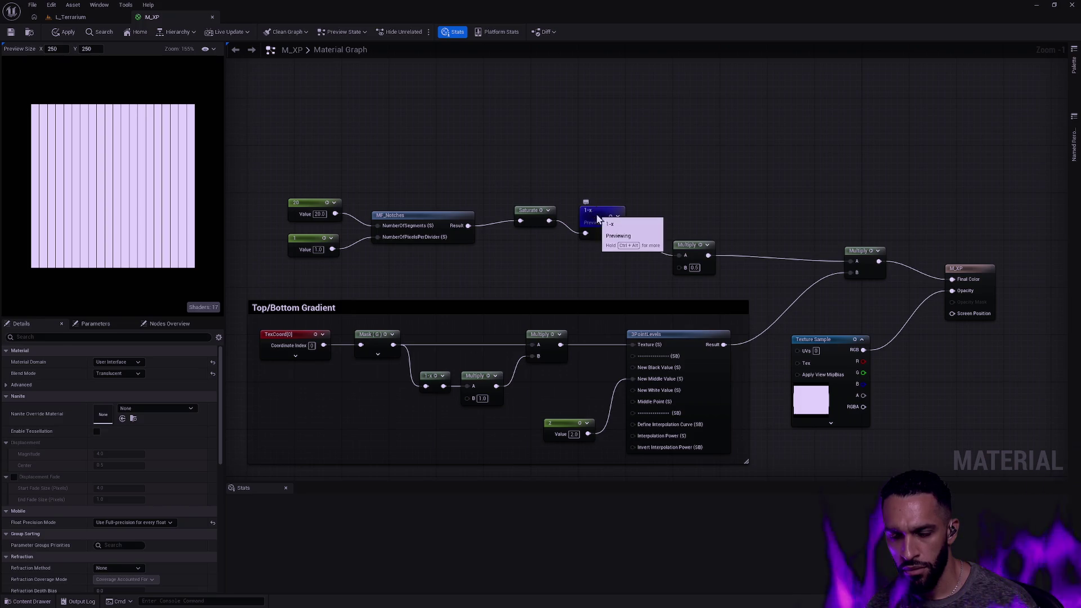
- Reorder the nodes so the Multiply (B 0.75) feeds 1-x, and 1-x feeds the final Multiply's A
{"action": "left_click_drag", "start_coordinate": [596, 213], "coordinate": [612, 140]}
{"action": "left_click_drag", "start_coordinate": [688, 245], "coordinate": [616, 216]}
{"action": "mouse_move", "coordinate": [620, 151]}
{"action": "left_mouse_down"}
{"action": "mouse_move", "coordinate": [715, 194]}
{"action": "mouse_move", "coordinate": [759, 233]}
{"action": "left_mouse_up"}
{"action": "left_click_drag", "start_coordinate": [637, 225], "coordinate": [744, 245]}
{"action": "left_click_drag", "start_coordinate": [777, 244], "coordinate": [852, 261]}
{"action": "left_click_drag", "start_coordinate": [747, 228], "coordinate": [728, 222]}
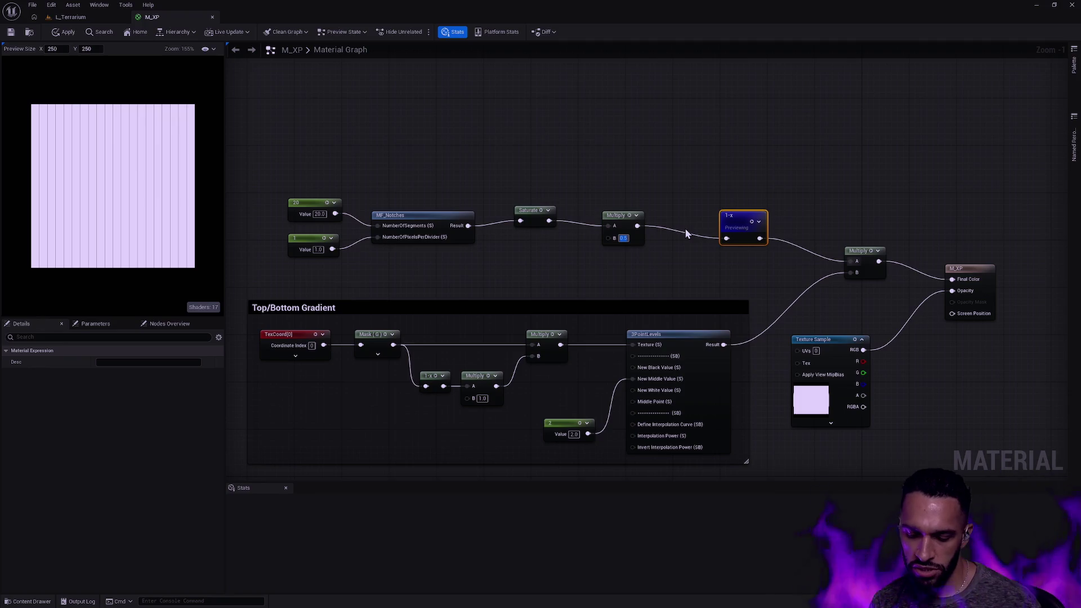
{"action": "type", "text": "20"}
{"action": "type", "text": "0.25"}
{"action": "key", "text": "Return"}
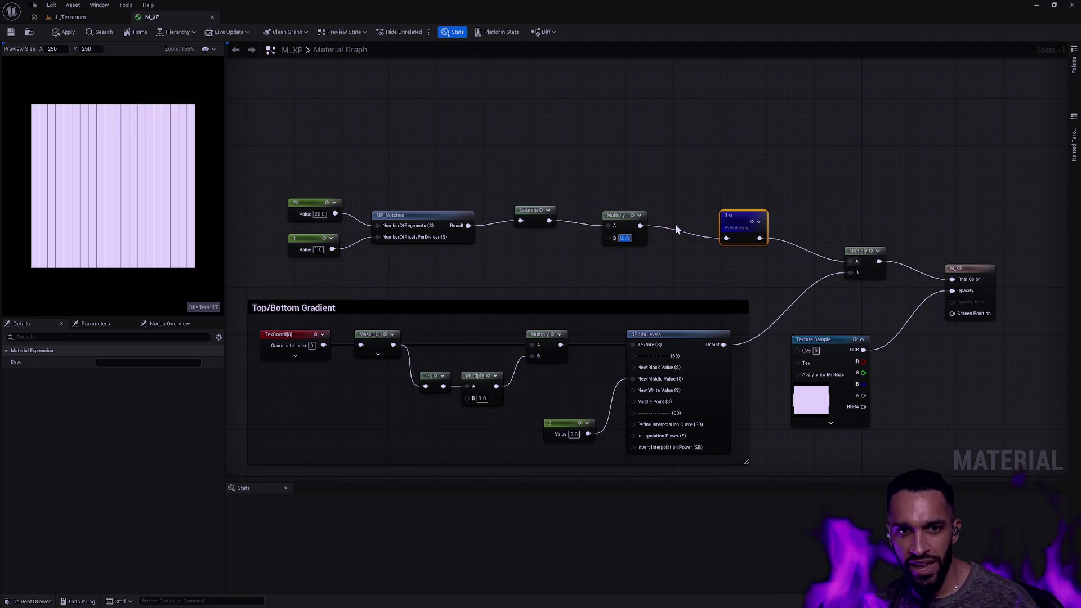
{"action": "left_click_drag", "start_coordinate": [724, 225], "coordinate": [718, 231]}
- Apply and save the M_XP material, returning to the level view
{"action": "left_click", "coordinate": [65, 31]}
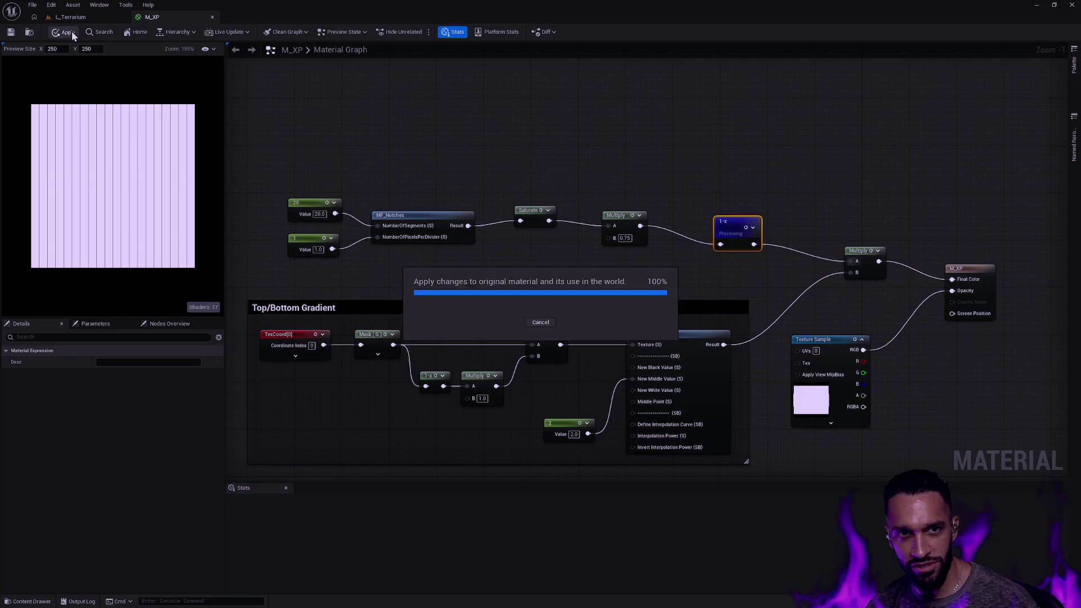
{"action": "left_click", "coordinate": [10, 32]}
{"action": "left_click", "coordinate": [82, 18]}
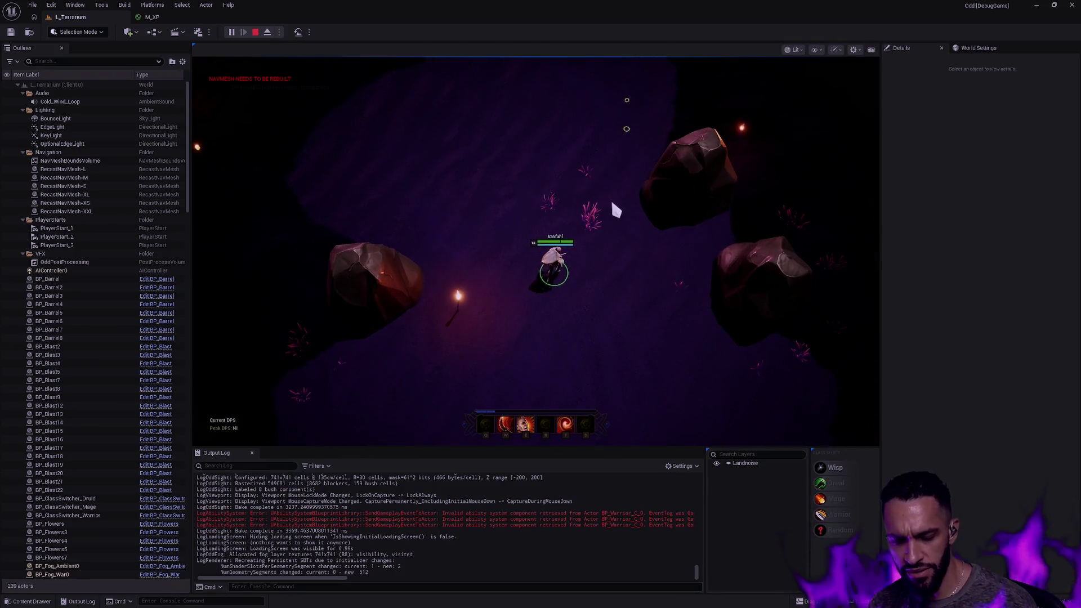
- Toggle the game view fullscreen with F11 to inspect the XP bar while walking the character down-left
{"action": "key", "text": "F11"}
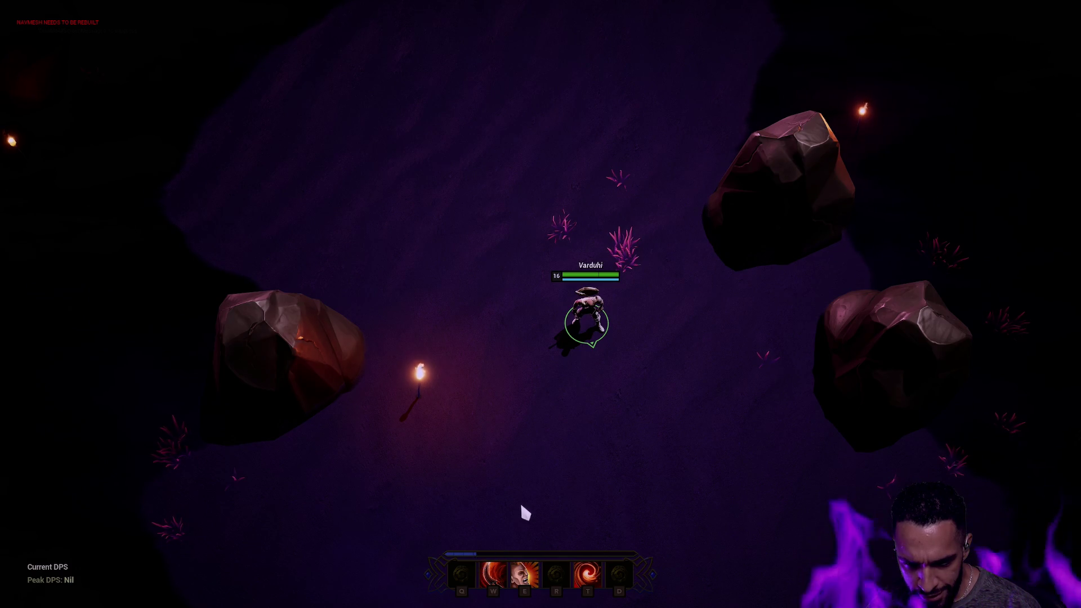
{"action": "left_click", "coordinate": [529, 360]}
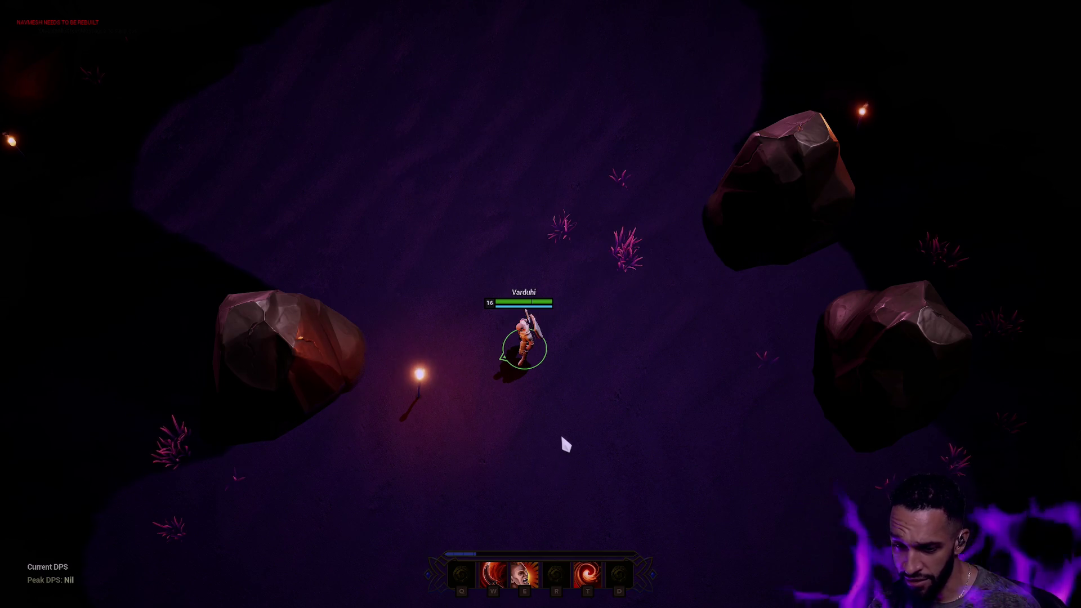
{"action": "key", "text": "F11"}
{"action": "key", "text": "F11"}
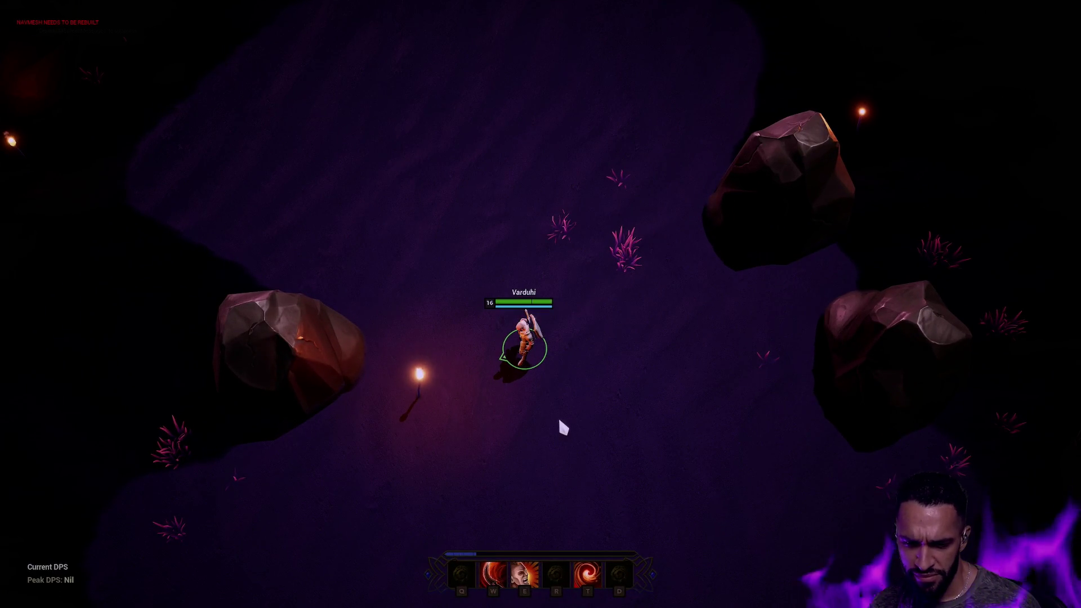
{"action": "key", "text": "F11"}
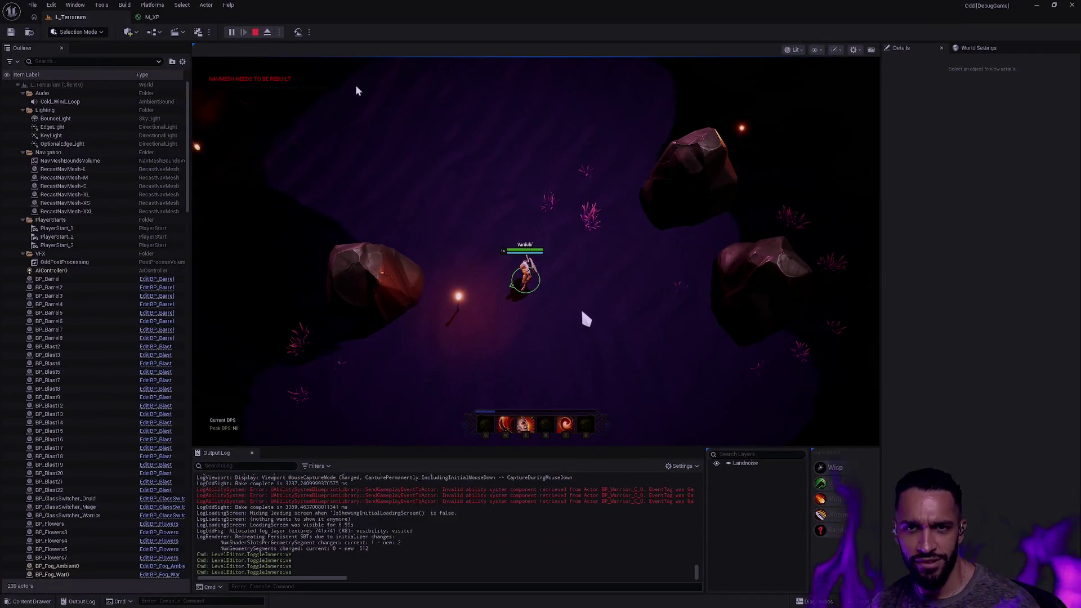
- Stop the play test, set the second M_XP constant to 2, then apply and save
{"action": "key", "text": "Escape"}
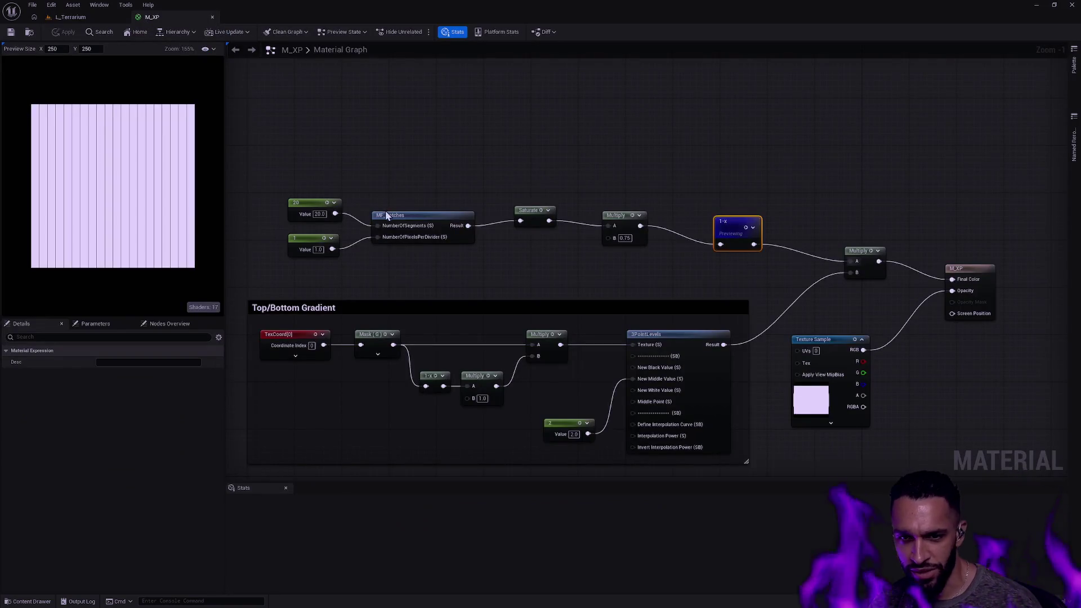
{"action": "type", "text": "2"}
{"action": "key", "text": "Return"}
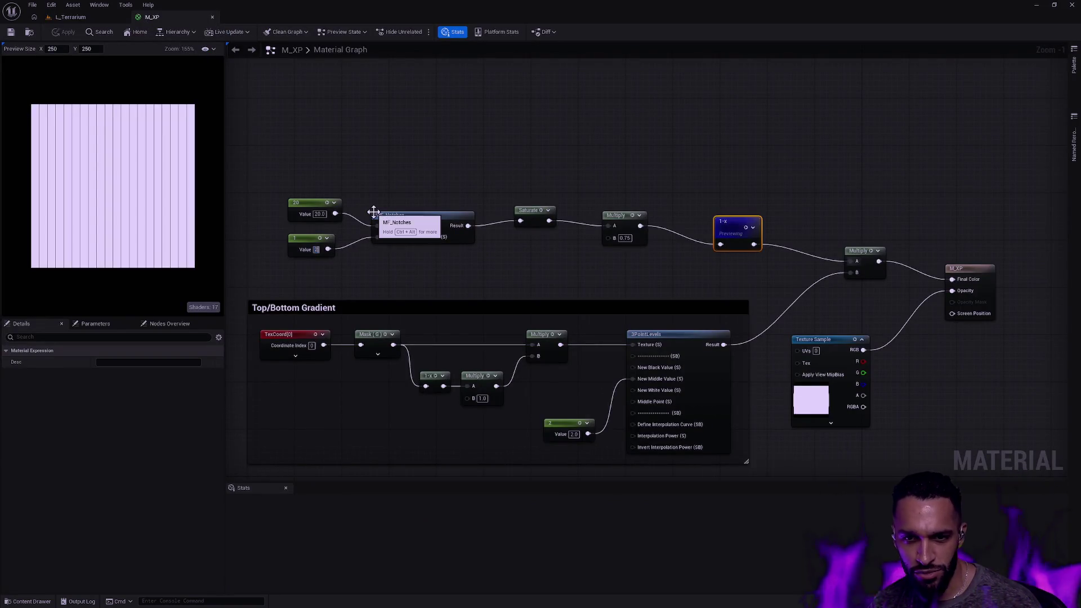
{"action": "left_click", "coordinate": [63, 31]}
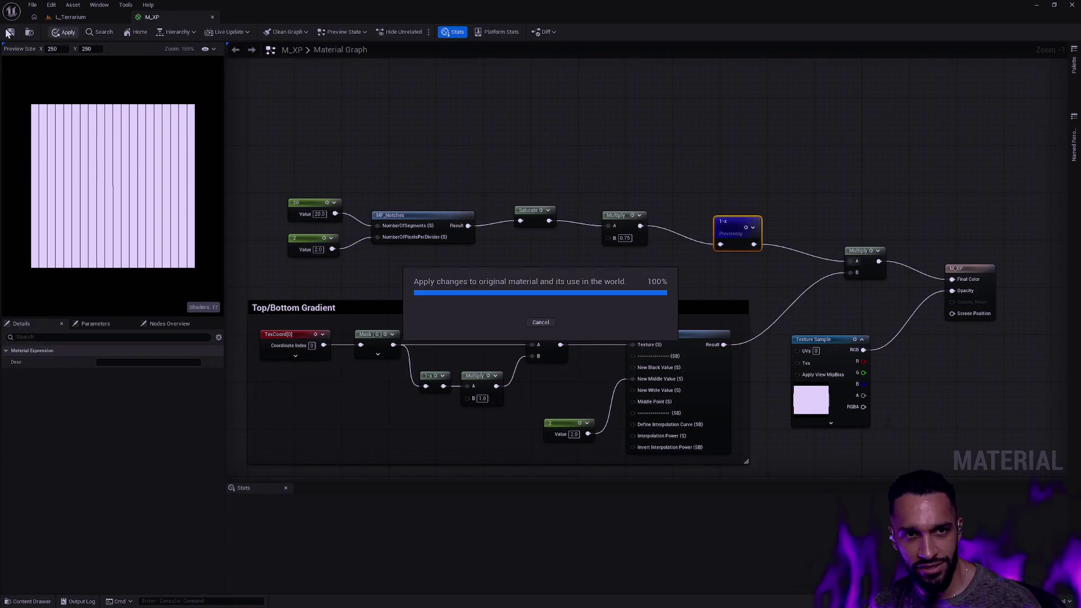
{"action": "key", "text": "ctrl+s"}
- Relaunch the L_Terrarium play test and make the game view fill the screen
{"action": "left_click", "coordinate": [85, 18]}
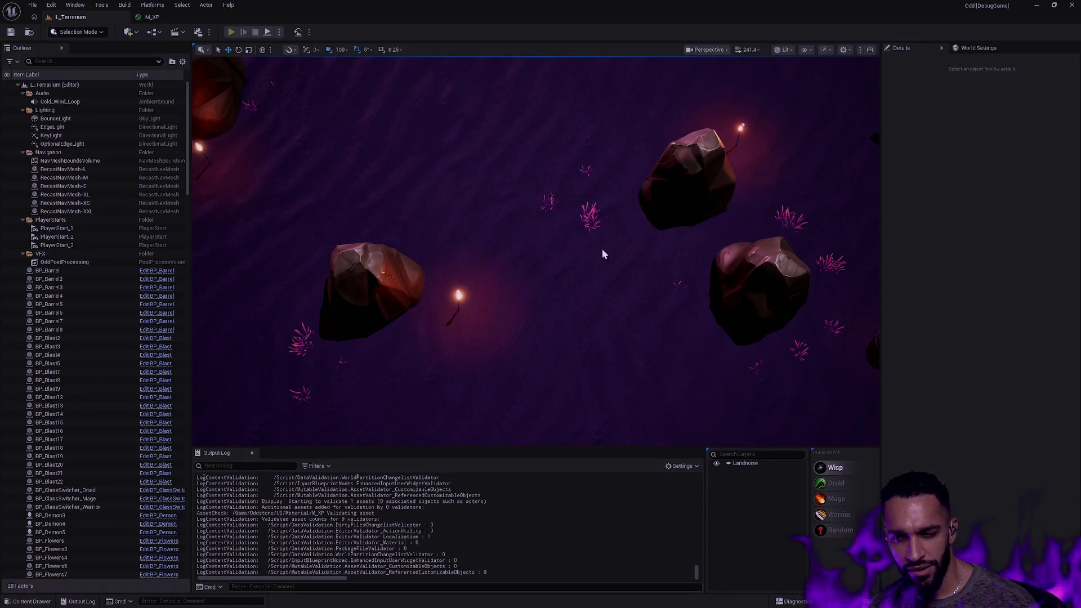
{"action": "key", "text": "alt+p"}
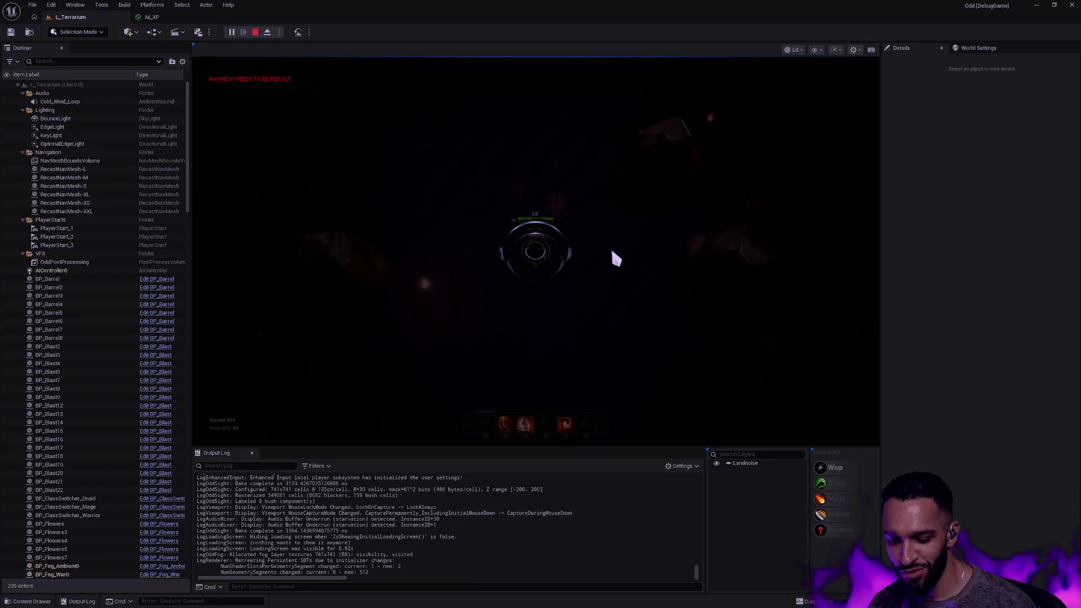
{"action": "key", "text": "F11"}
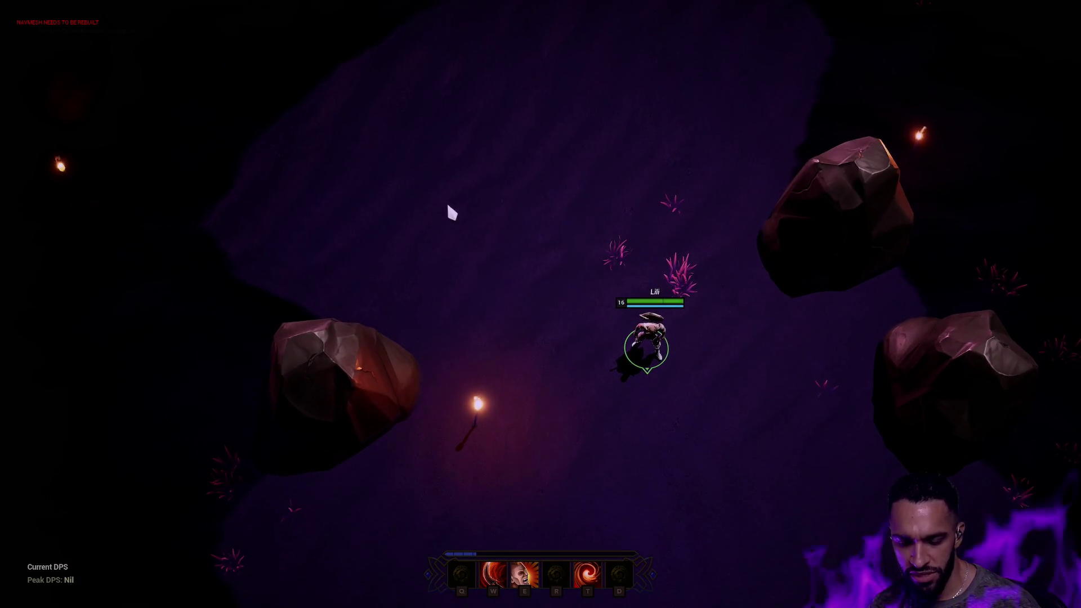
- Walk the character to the enemies and attack them with the E, T and W abilities
{"action": "right_click", "coordinate": [696, 131]}
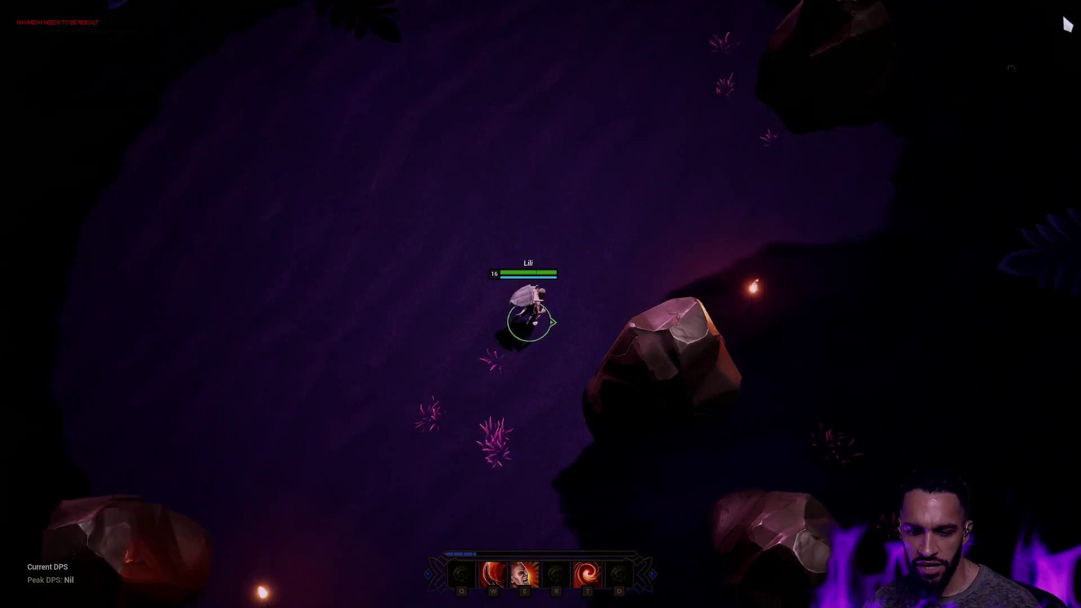
{"action": "right_click", "coordinate": [414, 181]}
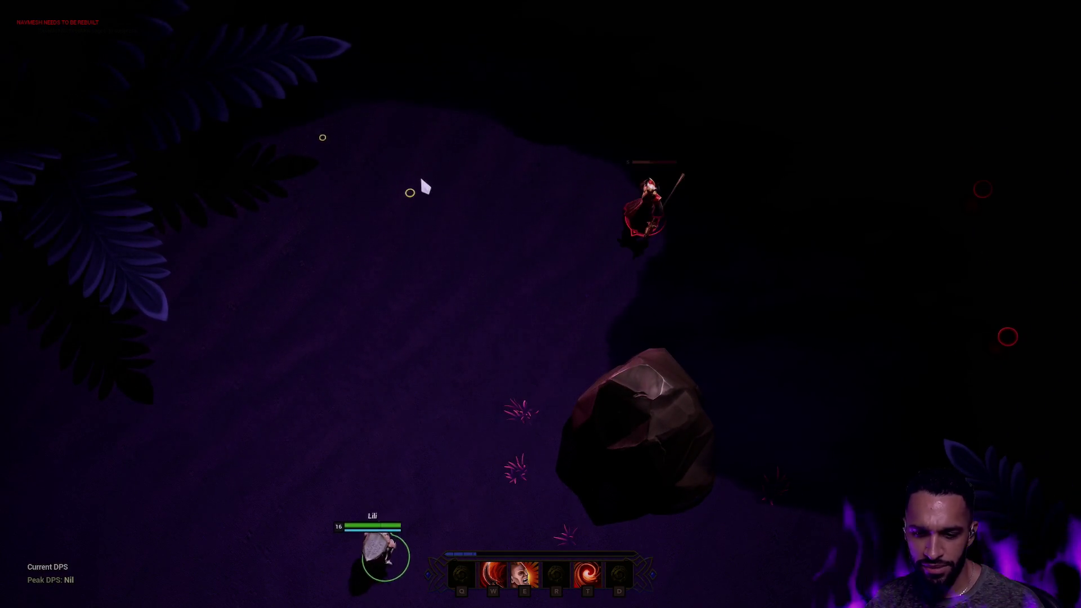
{"action": "right_click", "coordinate": [482, 214]}
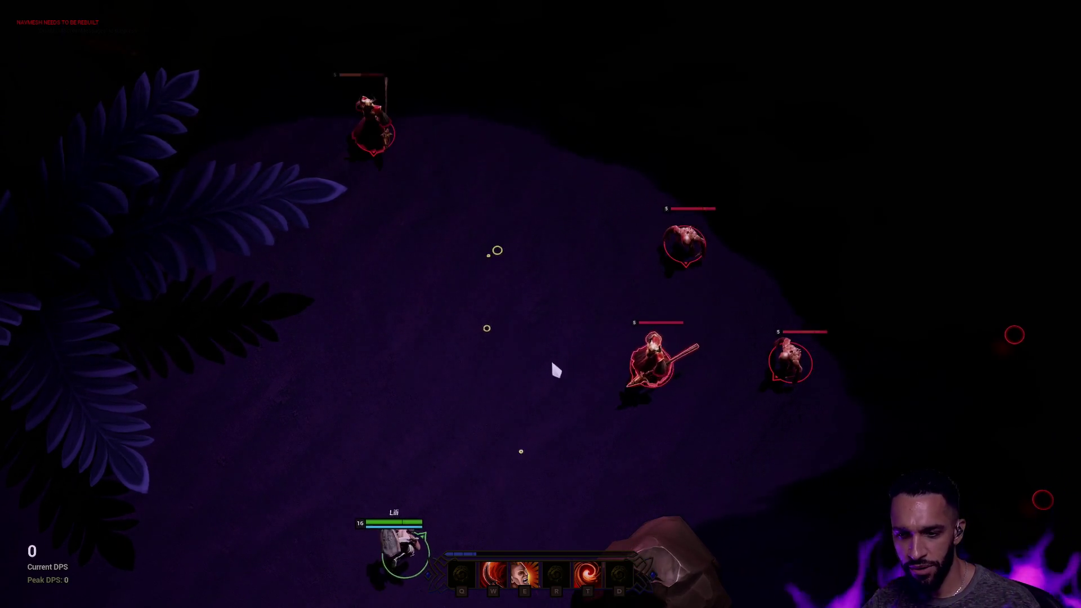
{"action": "right_click", "coordinate": [552, 363]}
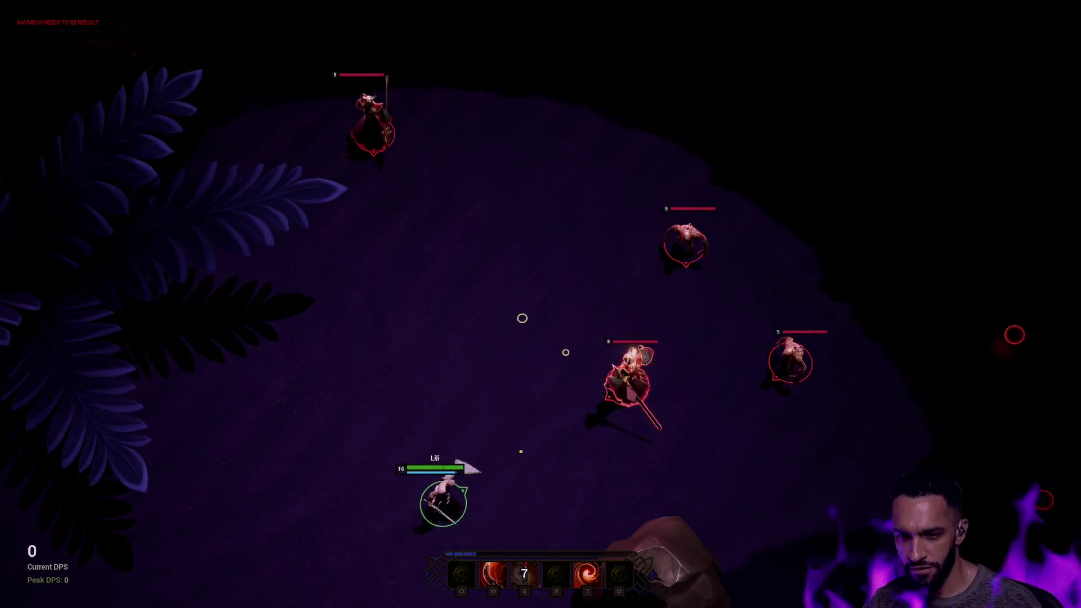
{"action": "key", "text": "e"}
{"action": "key", "text": "t"}
{"action": "key", "text": "w"}
{"action": "right_click", "coordinate": [480, 387]}
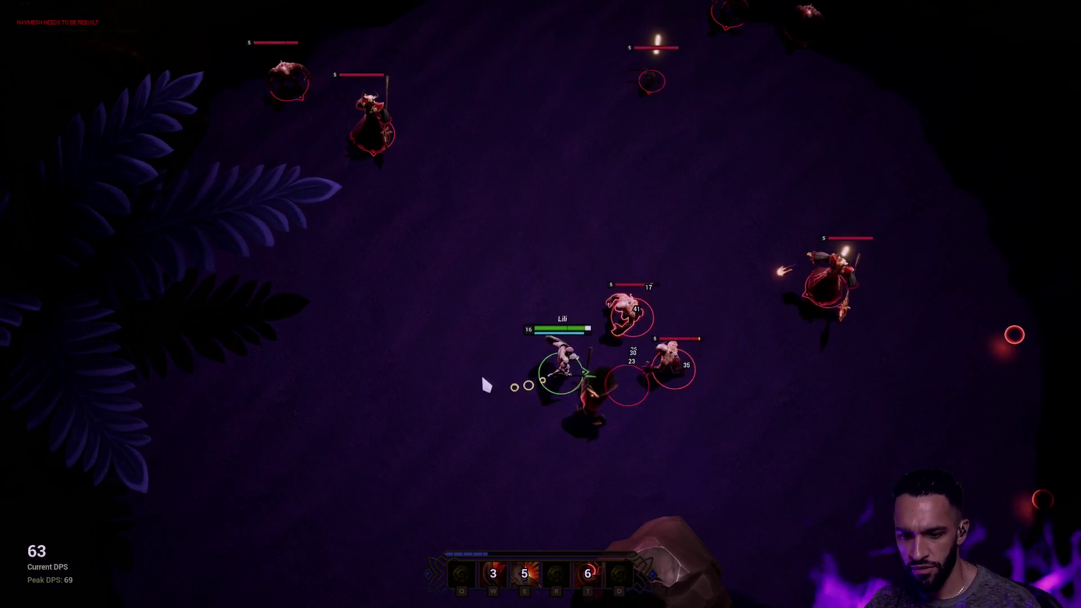
{"action": "right_click", "coordinate": [439, 369]}
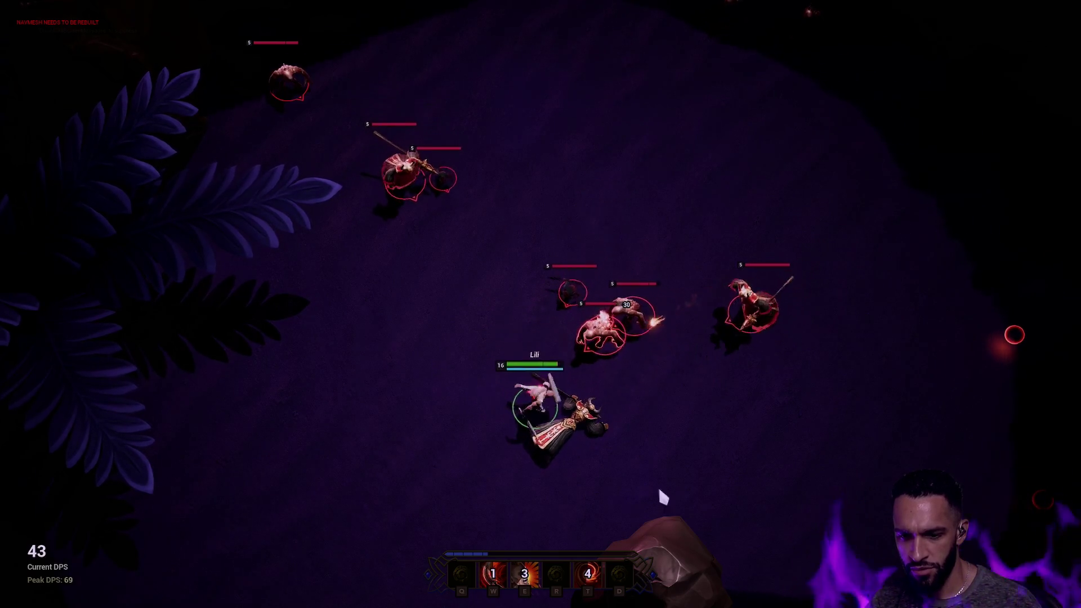
{"action": "key", "text": "w"}
{"action": "right_click", "coordinate": [816, 445]}
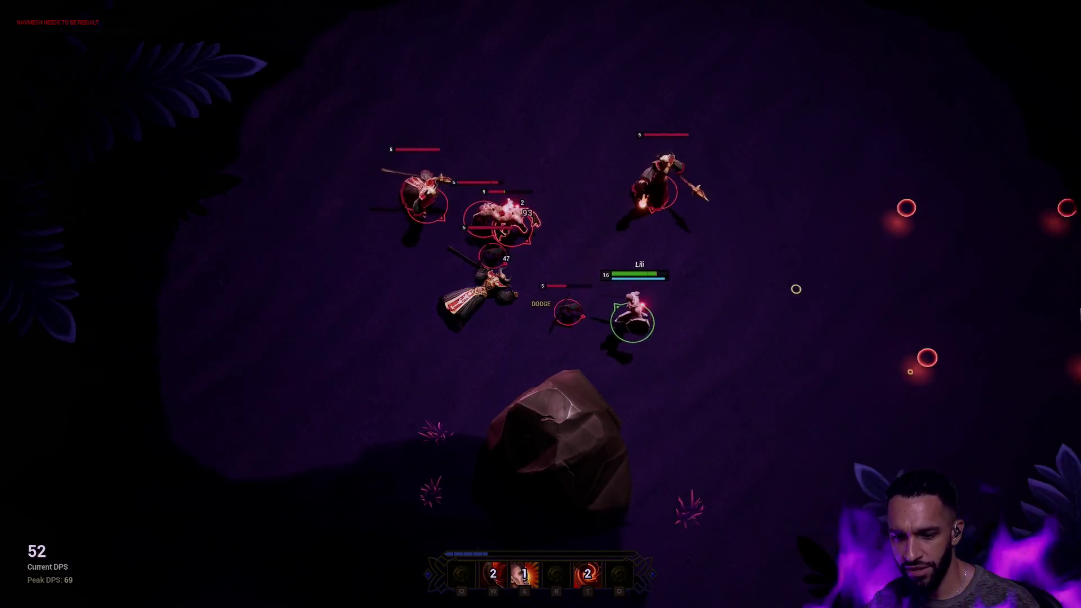
{"action": "right_click", "coordinate": [724, 382]}
{"action": "key", "text": "e"}
{"action": "right_click", "coordinate": [615, 241]}
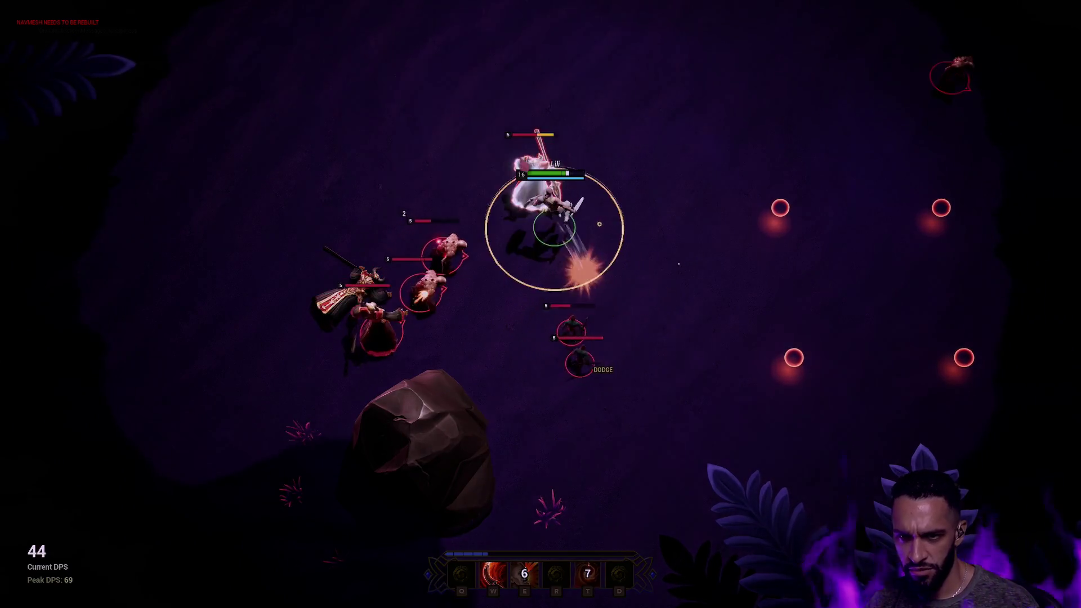
{"action": "key", "text": "t"}
- Keep fighting the remaining enemies, moving around them while casting W, E and T
{"action": "right_click", "coordinate": [338, 174]}
{"action": "key", "text": "w"}
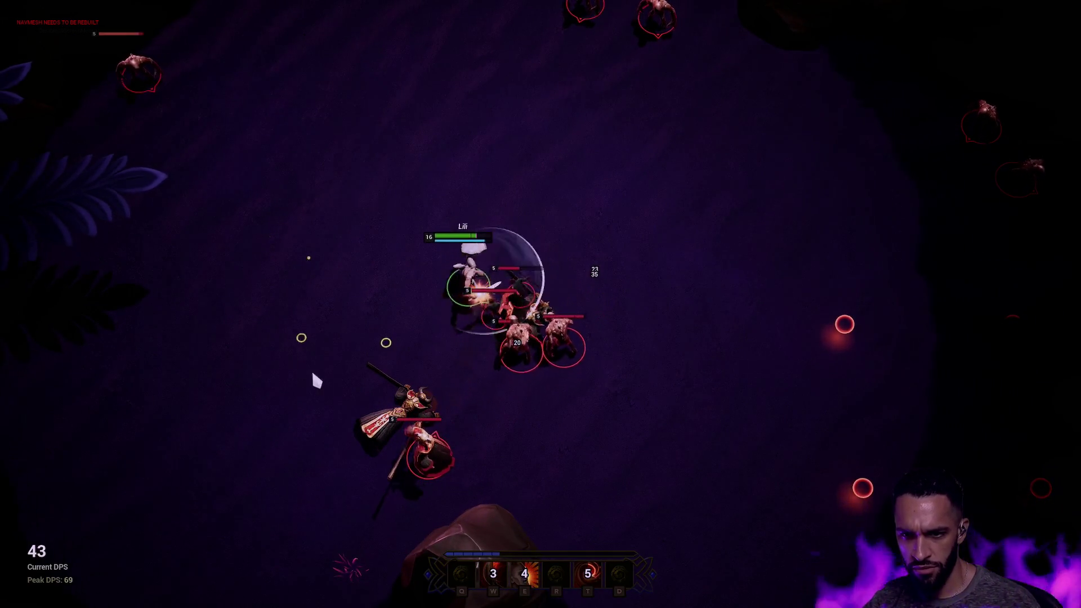
{"action": "right_click", "coordinate": [201, 473]}
{"action": "key", "text": "w"}
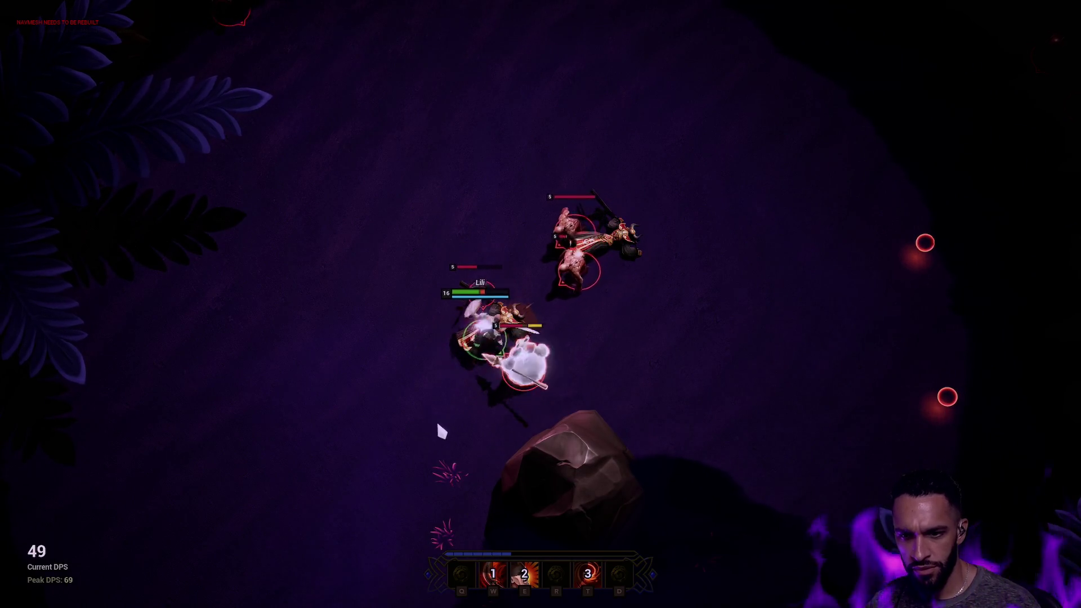
{"action": "right_click", "coordinate": [441, 410]}
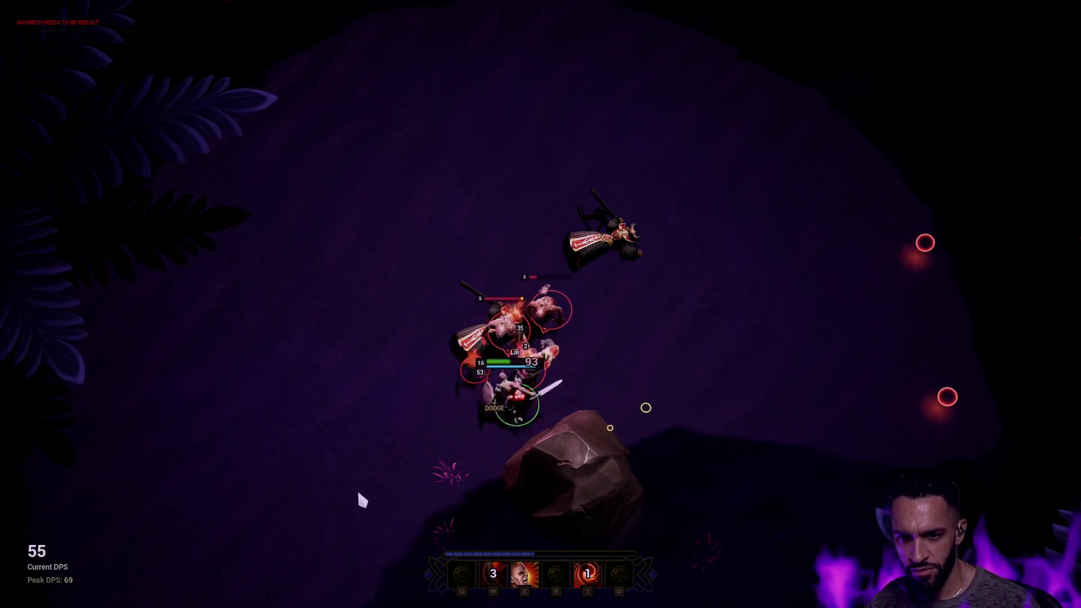
{"action": "right_click", "coordinate": [268, 335]}
{"action": "key", "text": "e"}
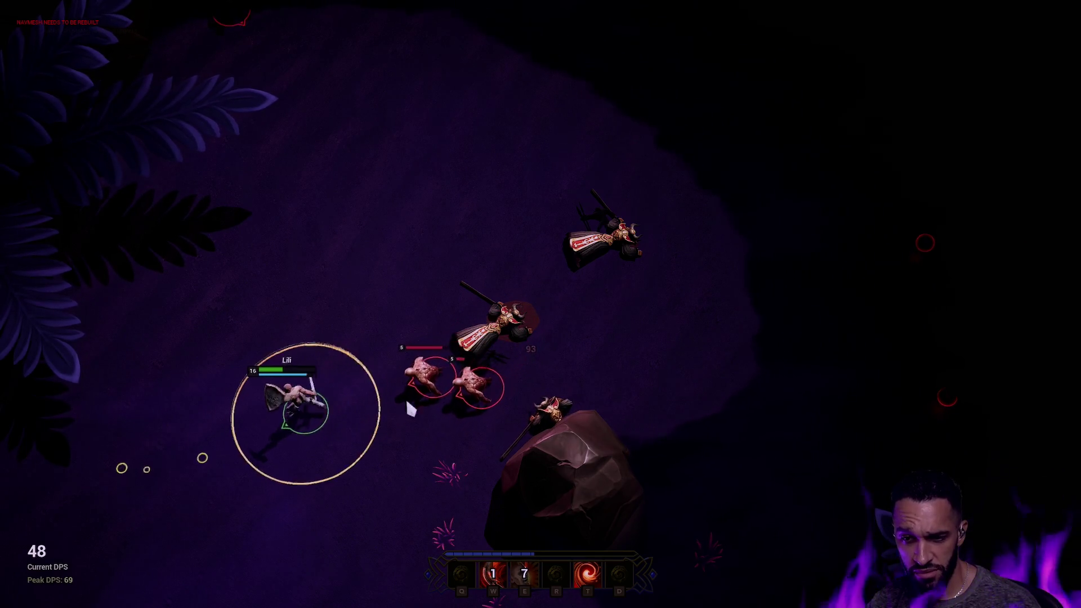
{"action": "key", "text": "t"}
{"action": "right_click", "coordinate": [405, 204]}
{"action": "key", "text": "w"}
{"action": "right_click", "coordinate": [516, 378]}
{"action": "right_click", "coordinate": [330, 345]}
{"action": "right_click", "coordinate": [510, 430]}
{"action": "right_click", "coordinate": [386, 416]}
{"action": "key", "text": "w"}
{"action": "right_click", "coordinate": [266, 422]}
{"action": "key", "text": "t"}
{"action": "right_click", "coordinate": [307, 444]}
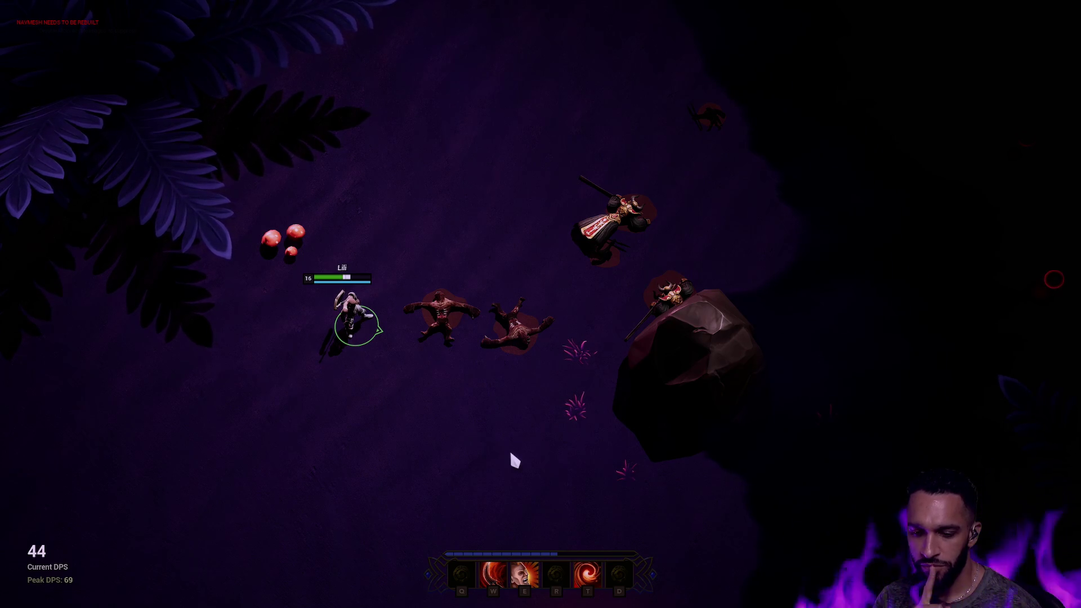
- Snip the ability bar with Win+Shift+S, stop the play test, and switch to Photoshop
{"action": "key", "text": "super+shift+s"}
{"action": "left_click_drag", "start_coordinate": [420, 526], "coordinate": [677, 605]}
{"action": "key", "text": "Escape"}
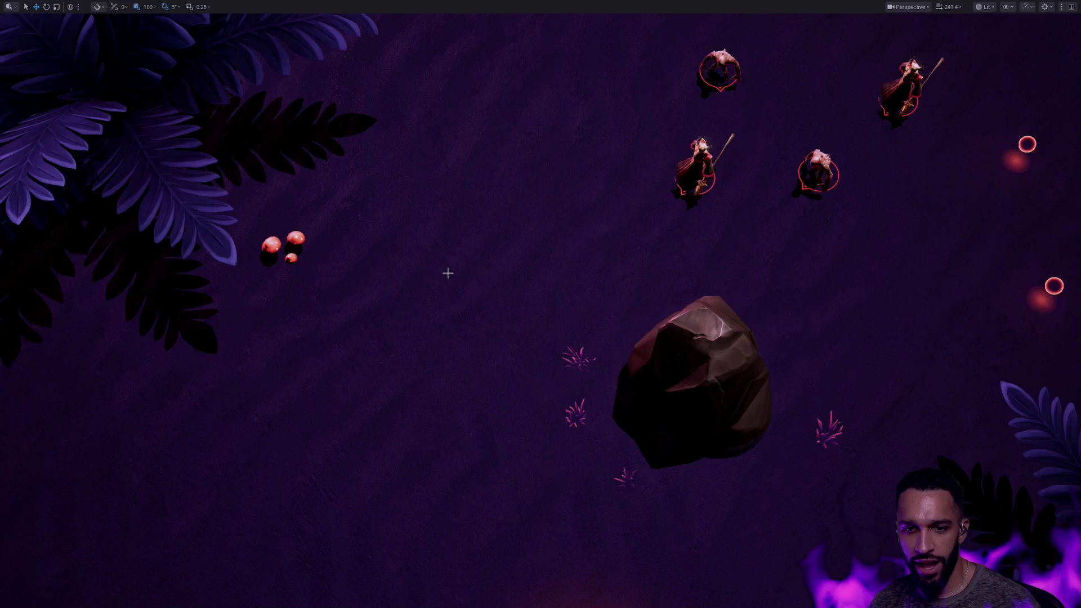
{"action": "key", "text": "alt+Tab"}
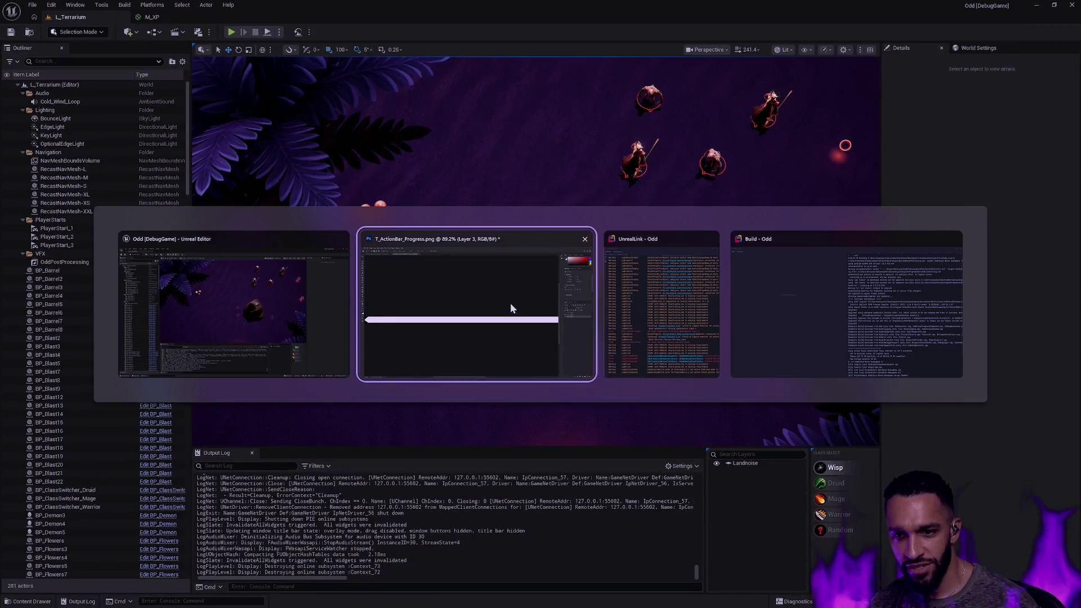
- Paste the captured ability bar into a new 611×189 document and zoom into its progress bar pixels
{"action": "key", "text": "ctrl+n"}
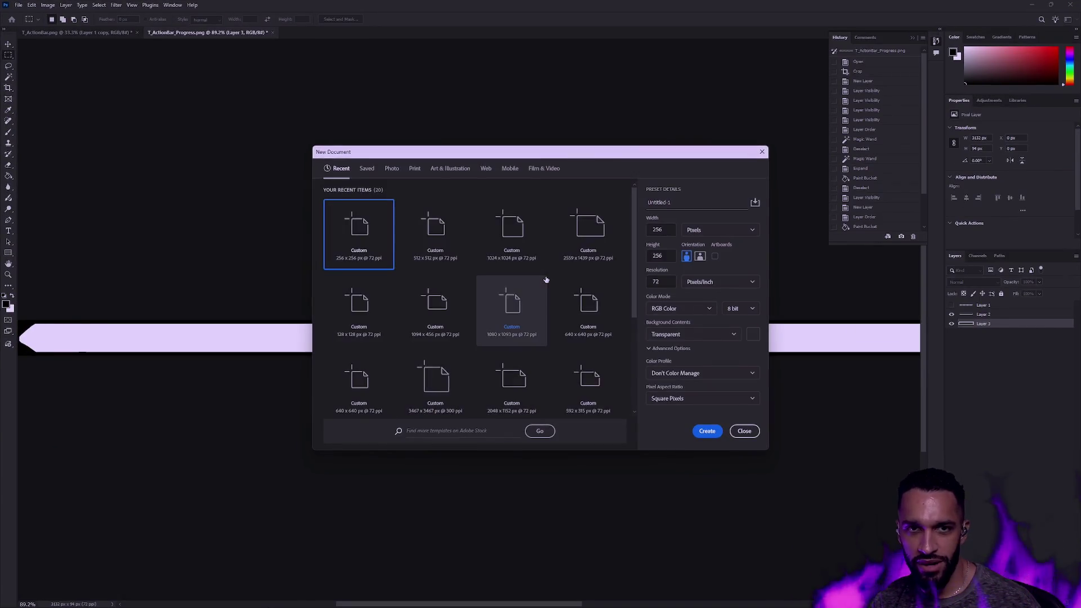
{"action": "key", "text": "Return"}
{"action": "key", "text": "ctrl+v"}
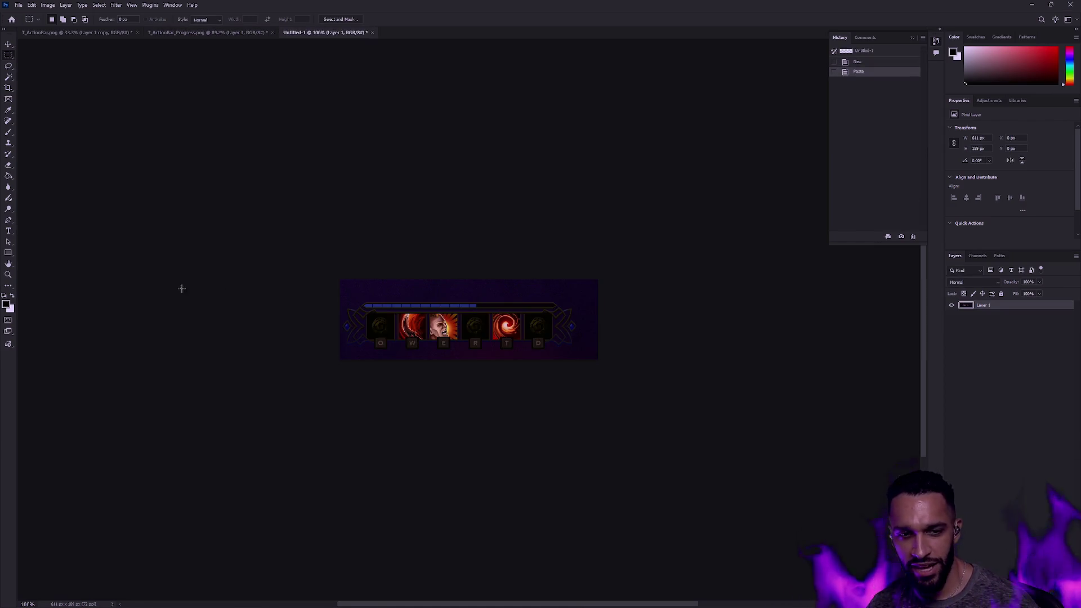
{"action": "left_click", "coordinate": [7, 274]}
{"action": "left_click", "coordinate": [439, 313]}
{"action": "left_click", "coordinate": [439, 313]}
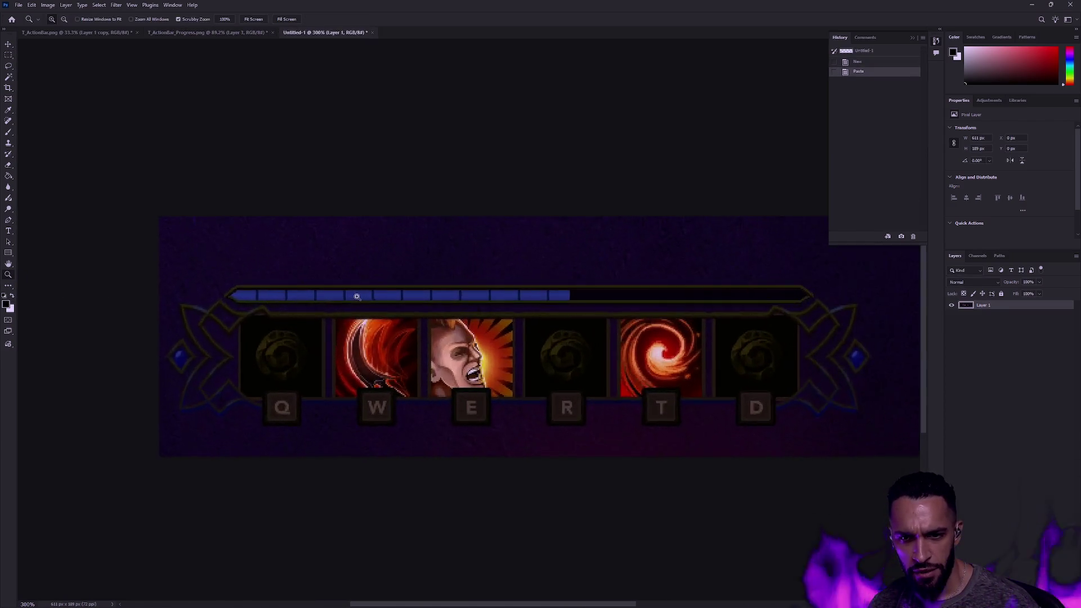
{"action": "left_click", "coordinate": [439, 314]}
{"action": "mouse_move", "coordinate": [357, 297]}
{"action": "left_mouse_down"}
{"action": "mouse_move", "coordinate": [416, 295]}
{"action": "mouse_move", "coordinate": [320, 292]}
{"action": "left_mouse_up"}
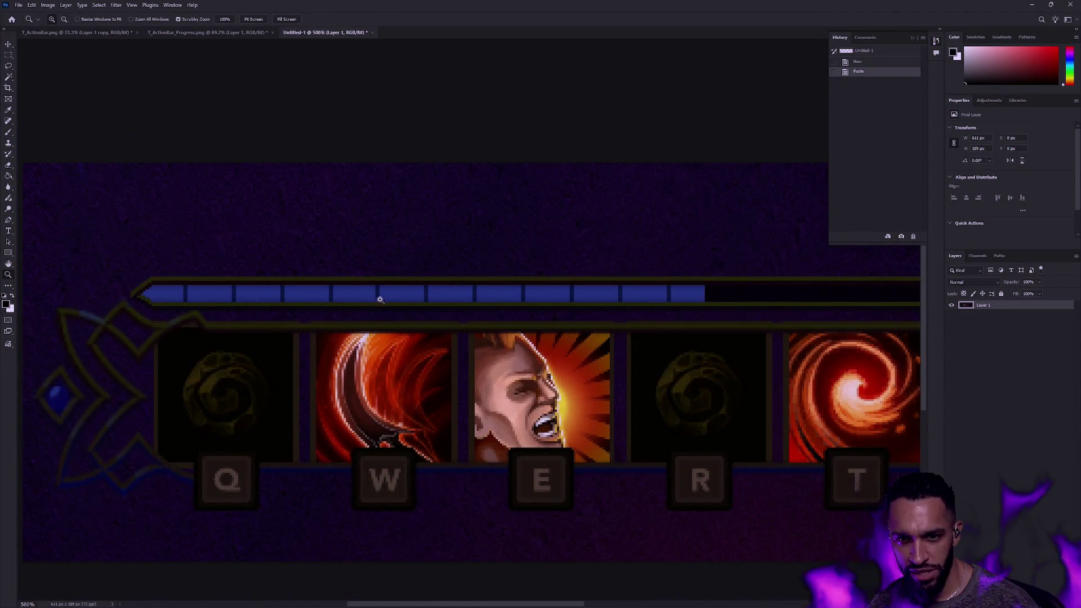
{"action": "left_click_drag", "start_coordinate": [384, 299], "coordinate": [380, 309]}
- Shift a 2×1 pixel block left, sample the bar's blue, and try stretching a pixel across the gap
{"action": "key", "text": "m"}
{"action": "mouse_move", "coordinate": [323, 374]}
{"action": "left_mouse_down"}
{"action": "mouse_move", "coordinate": [240, 358]}
{"action": "mouse_move", "coordinate": [275, 382]}
{"action": "left_mouse_up"}
{"action": "key", "text": "v"}
{"action": "key", "text": "Left"}
{"action": "key", "text": "i"}
{"action": "left_click", "coordinate": [367, 373]}
{"action": "key", "text": "m"}
{"action": "left_click_drag", "start_coordinate": [378, 373], "coordinate": [373, 382]}
{"action": "key", "text": "ctrl+t"}
{"action": "key", "text": "Left"}
{"action": "key", "text": "Right"}
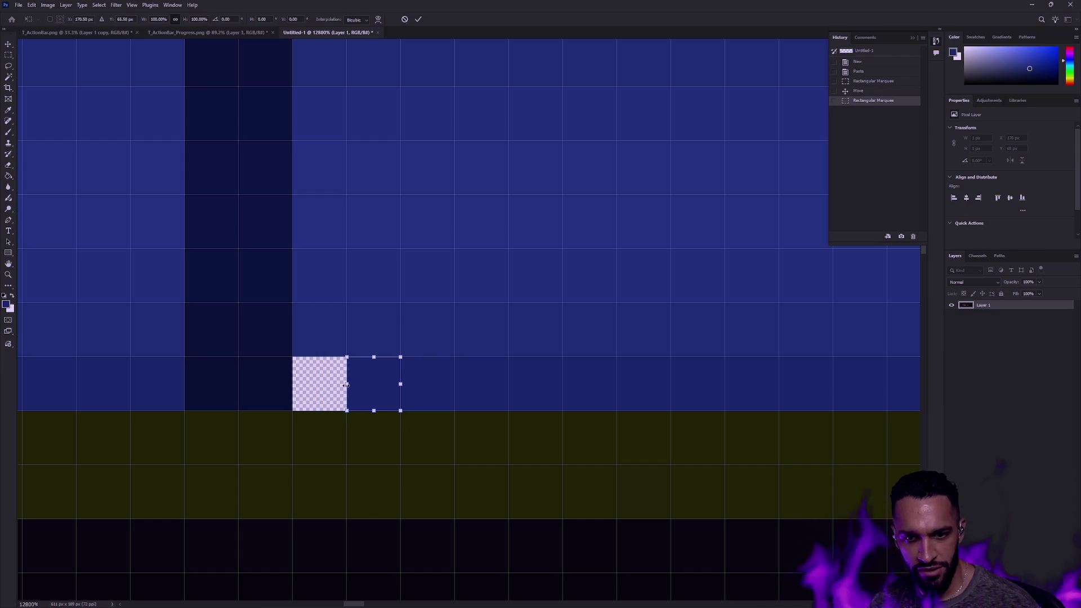
{"action": "mouse_move", "coordinate": [341, 384]}
{"action": "left_mouse_down"}
{"action": "mouse_move", "coordinate": [332, 372]}
{"action": "mouse_move", "coordinate": [354, 388]}
{"action": "mouse_move", "coordinate": [330, 372]}
{"action": "left_mouse_up"}
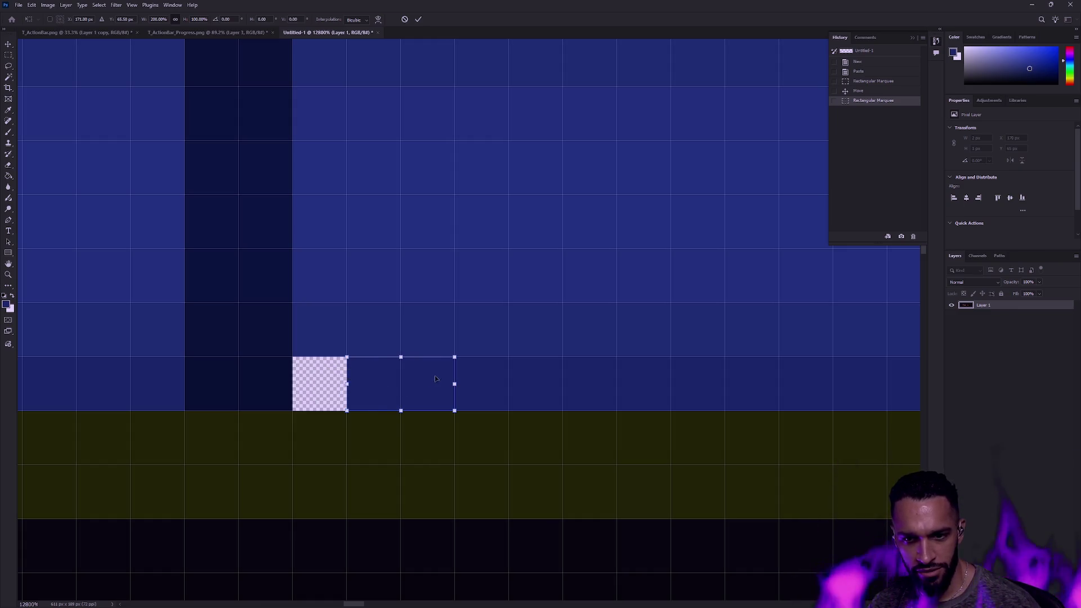
{"action": "key", "text": "Escape"}
{"action": "key", "text": "ctrl+d"}
- Fill the transparent gap pixel with the sampled blue using the Paint Bucket, then check the result
{"action": "key", "text": "i"}
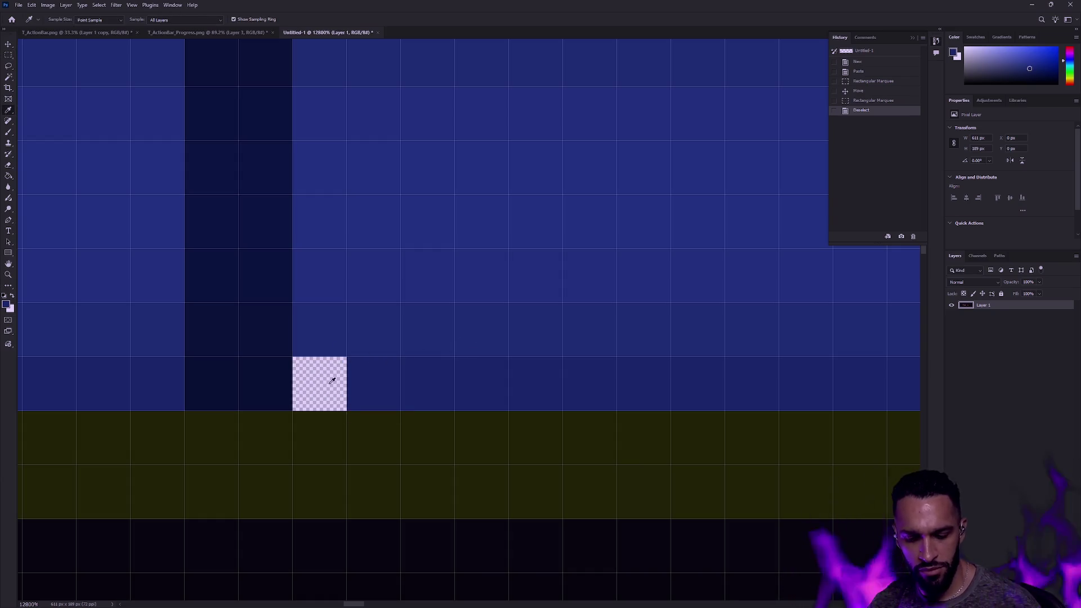
{"action": "key", "text": "g"}
{"action": "left_click", "coordinate": [332, 387]}
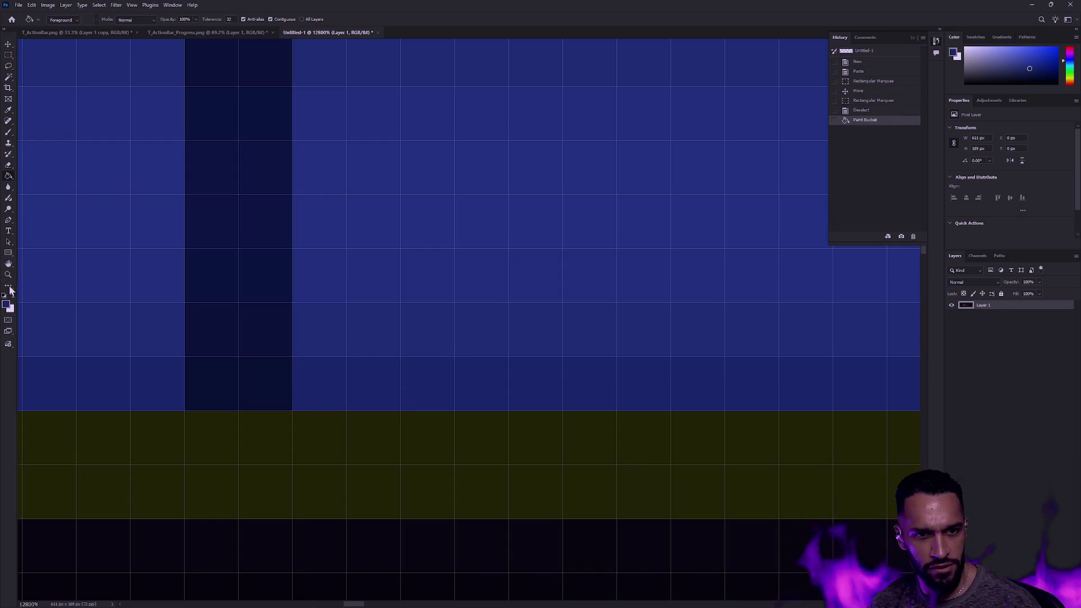
{"action": "double_click", "coordinate": [8, 274]}
{"action": "left_click", "coordinate": [464, 316]}
{"action": "left_click", "coordinate": [473, 316]}
{"action": "left_click", "coordinate": [473, 316]}
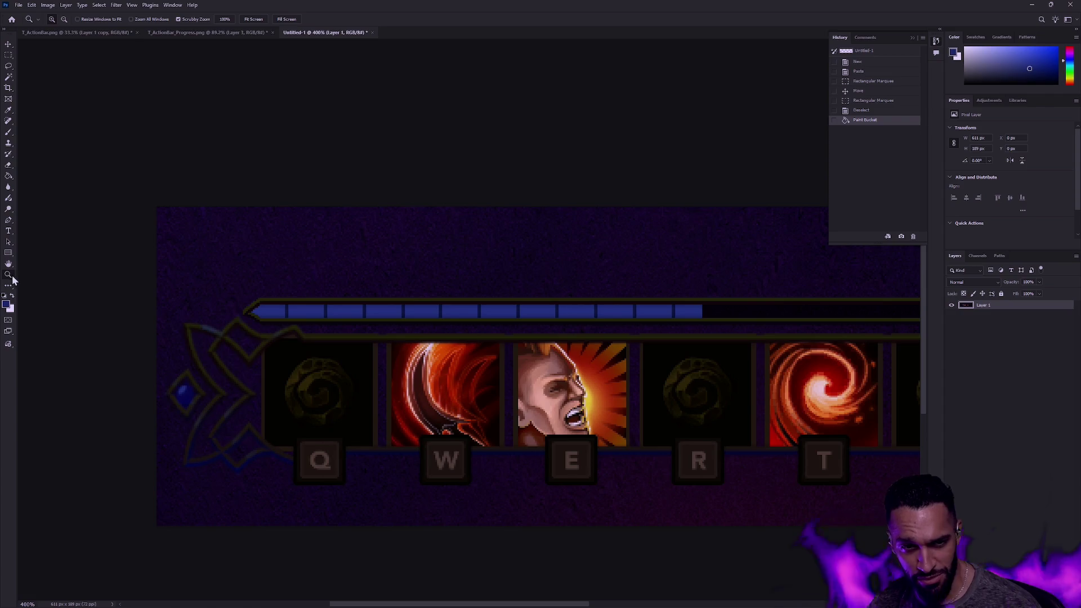
- Zoom in on the blue bar and marquee-select thin columns at its first gaps
{"action": "left_click", "coordinate": [460, 304]}
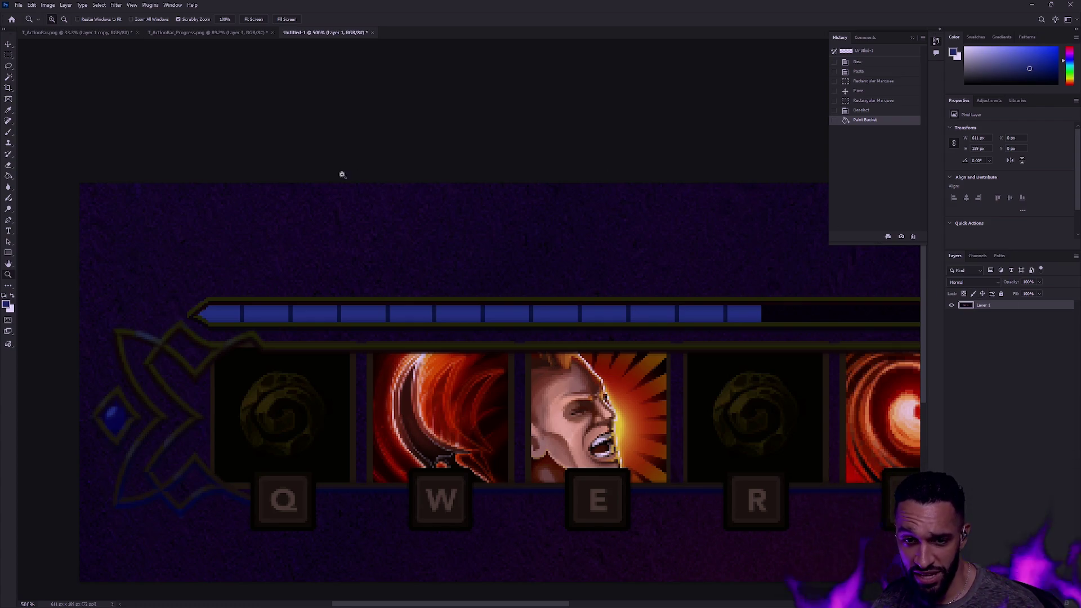
{"action": "key", "text": "m"}
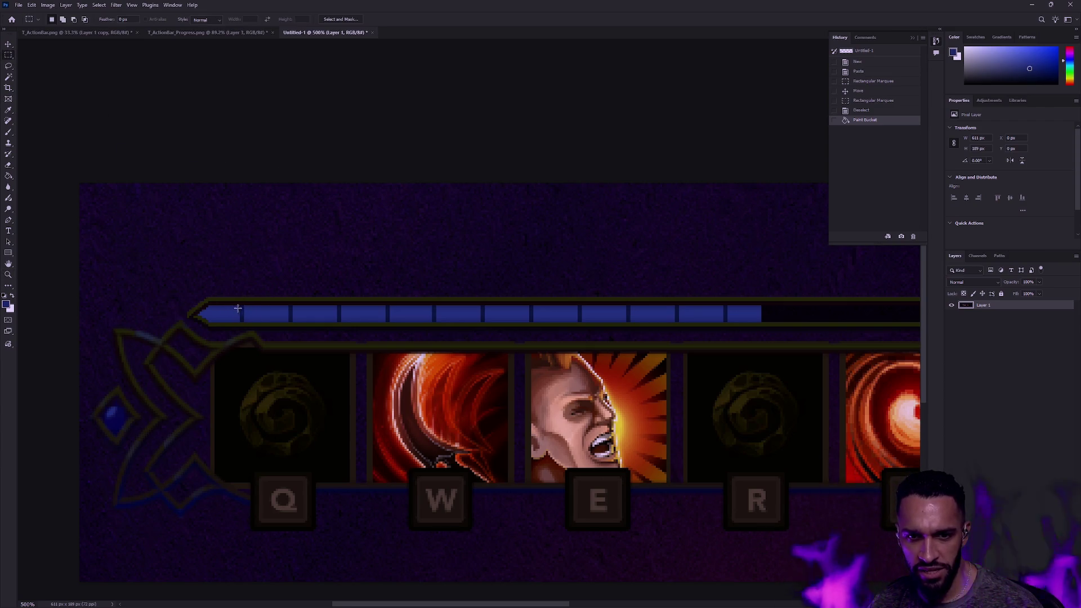
{"action": "left_click_drag", "start_coordinate": [240, 299], "coordinate": [245, 337]}
{"action": "left_click_drag", "start_coordinate": [291, 294], "coordinate": [293, 326]}
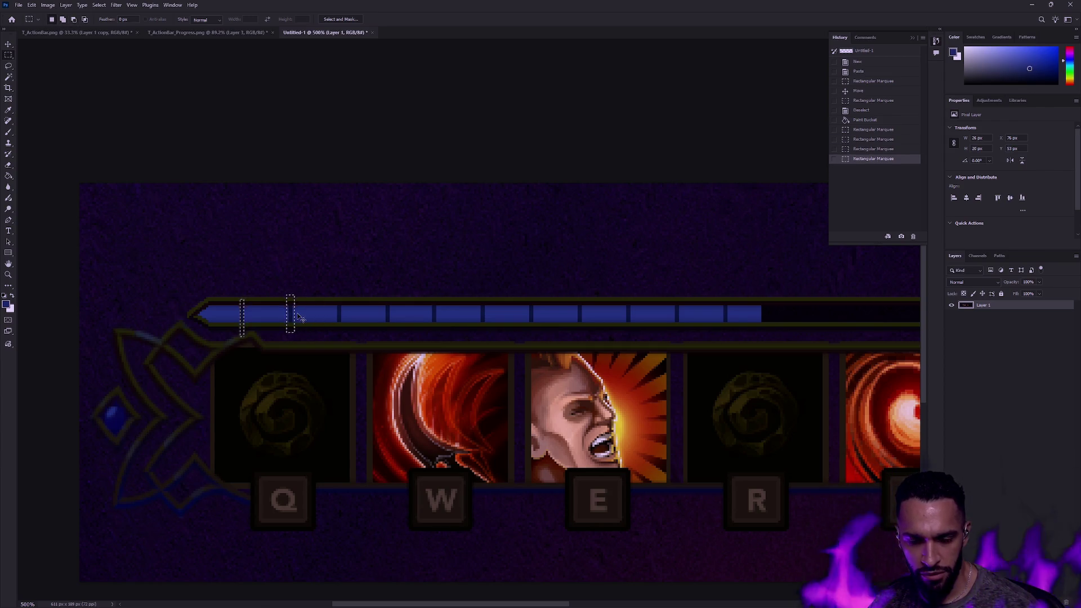
{"action": "key", "text": "ctrl+z"}
{"action": "scroll", "coordinate": [292, 318], "scroll_direction": "left", "scroll_amount": 1}
- Add thin rectangular selections over each successive gap along the bar
{"action": "left_click_drag", "start_coordinate": [310, 296], "coordinate": [312, 340]}
{"action": "left_click_drag", "start_coordinate": [357, 297], "coordinate": [360, 337]}
{"action": "left_click_drag", "start_coordinate": [407, 302], "coordinate": [409, 338]}
{"action": "left_click_drag", "start_coordinate": [454, 299], "coordinate": [455, 339]}
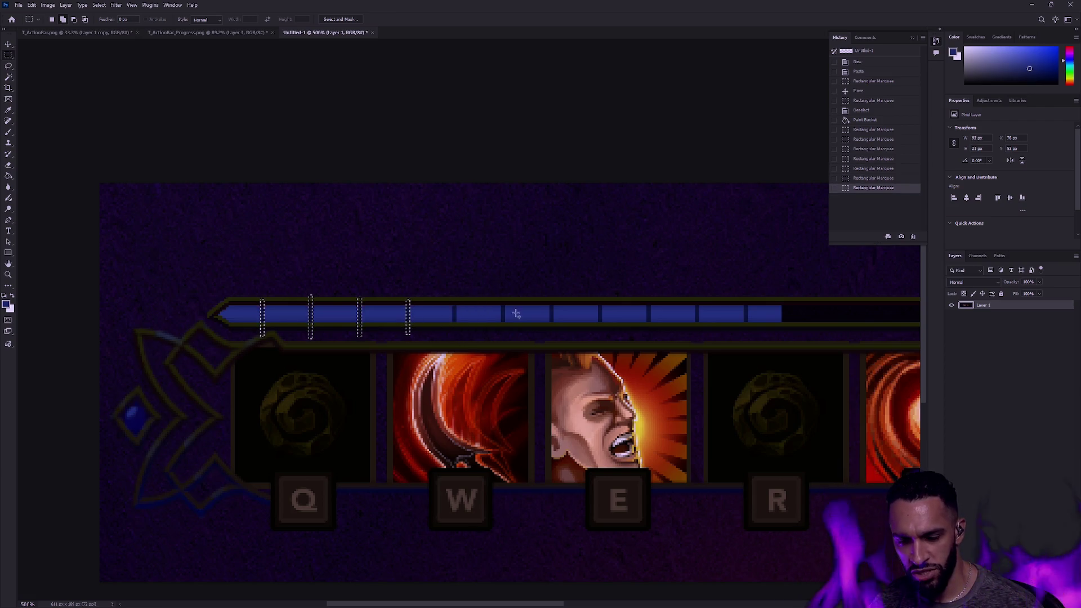
{"action": "left_click_drag", "start_coordinate": [503, 295], "coordinate": [504, 338]}
{"action": "left_click_drag", "start_coordinate": [551, 295], "coordinate": [553, 339]}
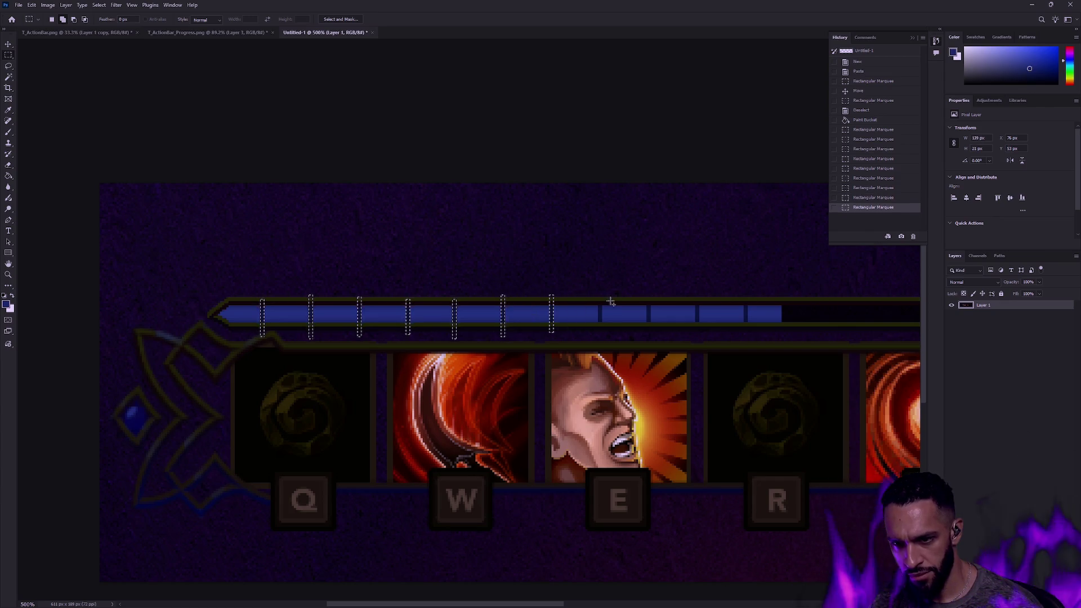
{"action": "left_click_drag", "start_coordinate": [599, 295], "coordinate": [601, 339]}
{"action": "left_click_drag", "start_coordinate": [649, 295], "coordinate": [649, 340]}
{"action": "mouse_move", "coordinate": [694, 294]}
{"action": "left_mouse_down"}
{"action": "mouse_move", "coordinate": [697, 338]}
{"action": "mouse_move", "coordinate": [706, 289]}
{"action": "mouse_move", "coordinate": [697, 337]}
{"action": "left_mouse_up"}
- Fix the last gap selections, trim them to the bar's edges, and copy them to Layer 2
{"action": "key", "text": "ctrl+z"}
{"action": "left_click_drag", "start_coordinate": [743, 290], "coordinate": [745, 341]}
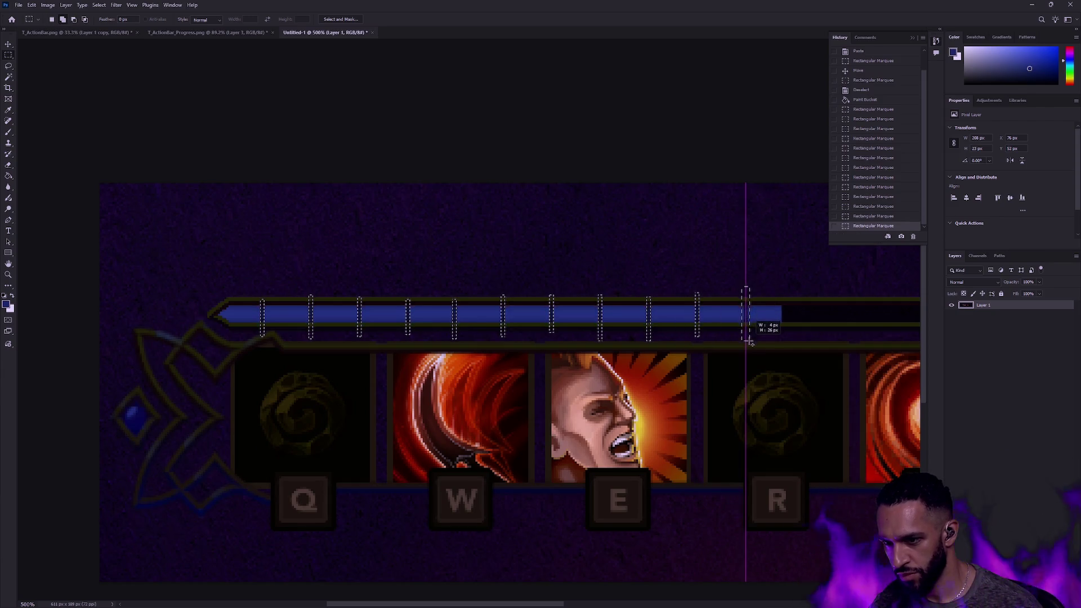
{"action": "left_click_drag", "start_coordinate": [736, 261], "coordinate": [738, 321]}
{"action": "key", "text": "ctrl+z"}
{"action": "left_click_drag", "start_coordinate": [726, 272], "coordinate": [747, 360]}
{"action": "left_click_drag", "start_coordinate": [782, 265], "coordinate": [749, 363]}
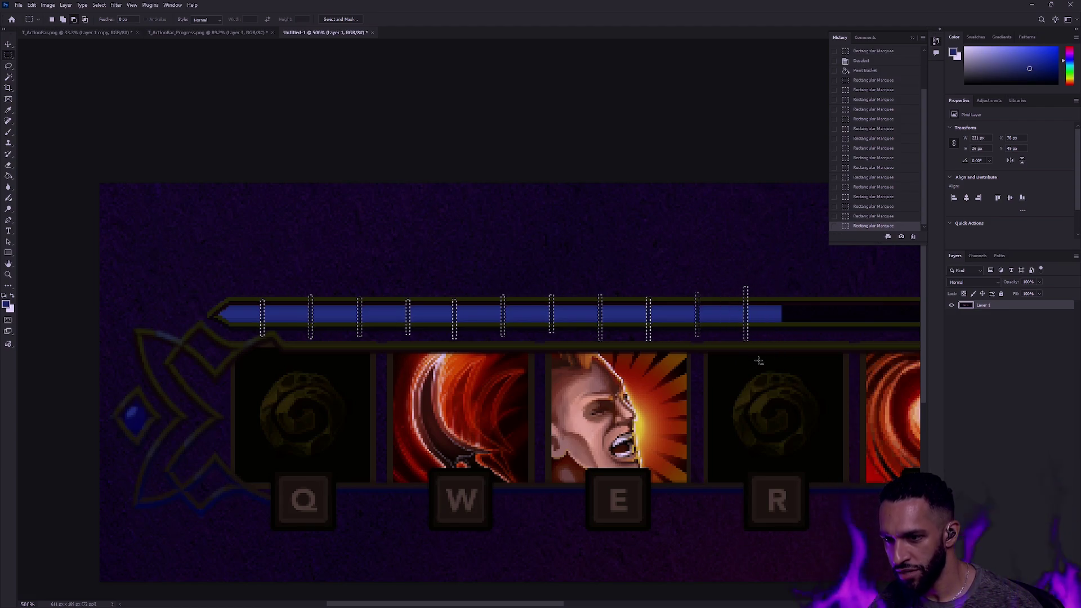
{"action": "left_click_drag", "start_coordinate": [804, 261], "coordinate": [239, 305]}
{"action": "left_click_drag", "start_coordinate": [241, 365], "coordinate": [798, 324]}
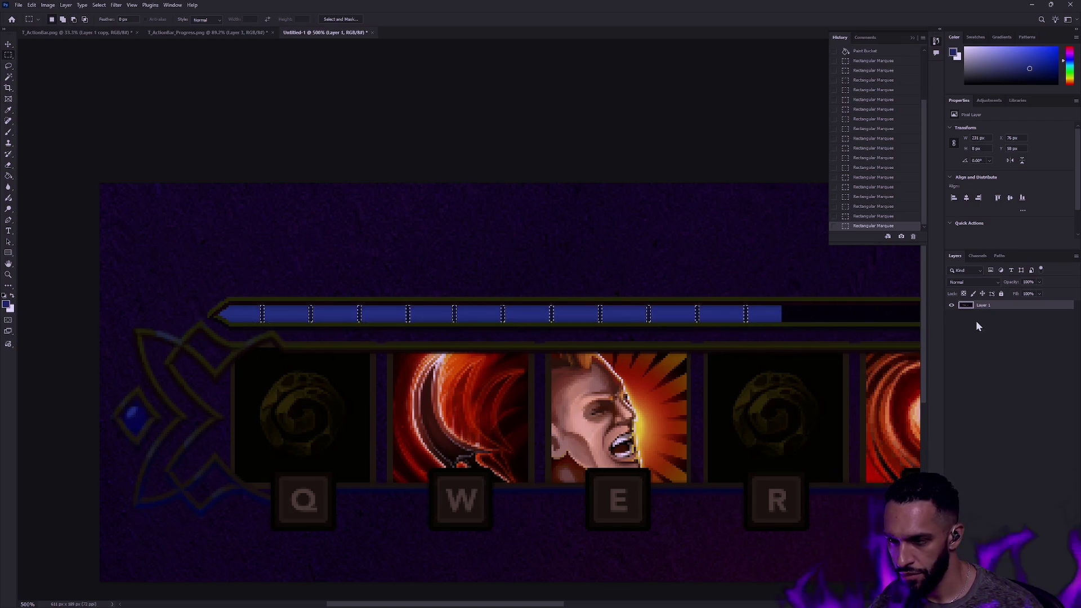
{"action": "key", "text": "ctrl+j"}
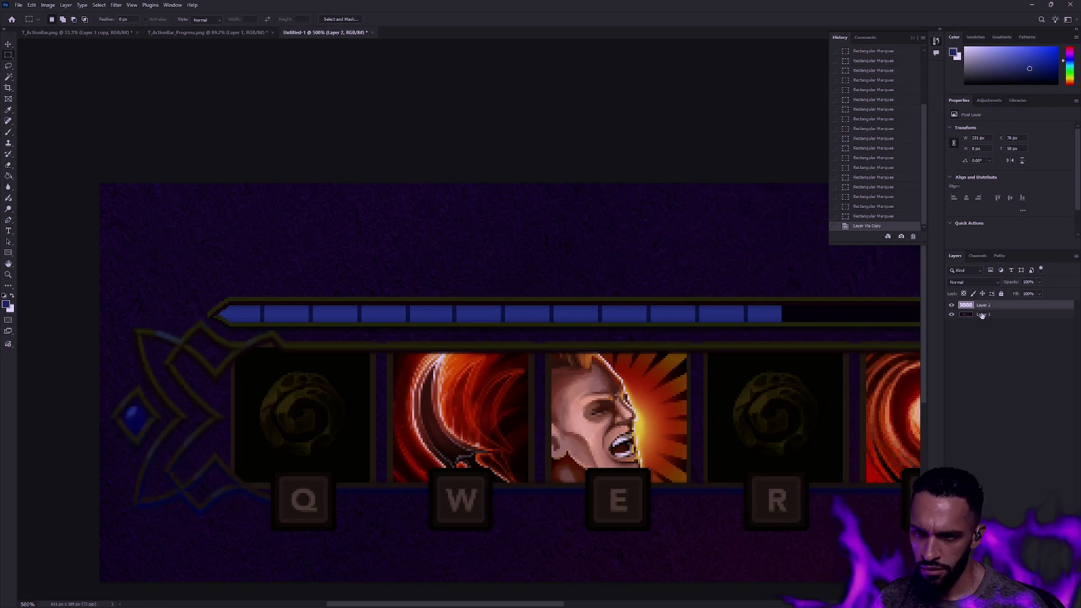
- Zoom in on the bar and sample the olive frame colour as the foreground colour
{"action": "left_click", "coordinate": [8, 275]}
{"action": "mouse_move", "coordinate": [405, 297]}
{"action": "left_mouse_down"}
{"action": "mouse_move", "coordinate": [424, 313]}
{"action": "mouse_move", "coordinate": [360, 343]}
{"action": "left_mouse_up"}
{"action": "key", "text": "i"}
{"action": "left_click", "coordinate": [275, 325]}
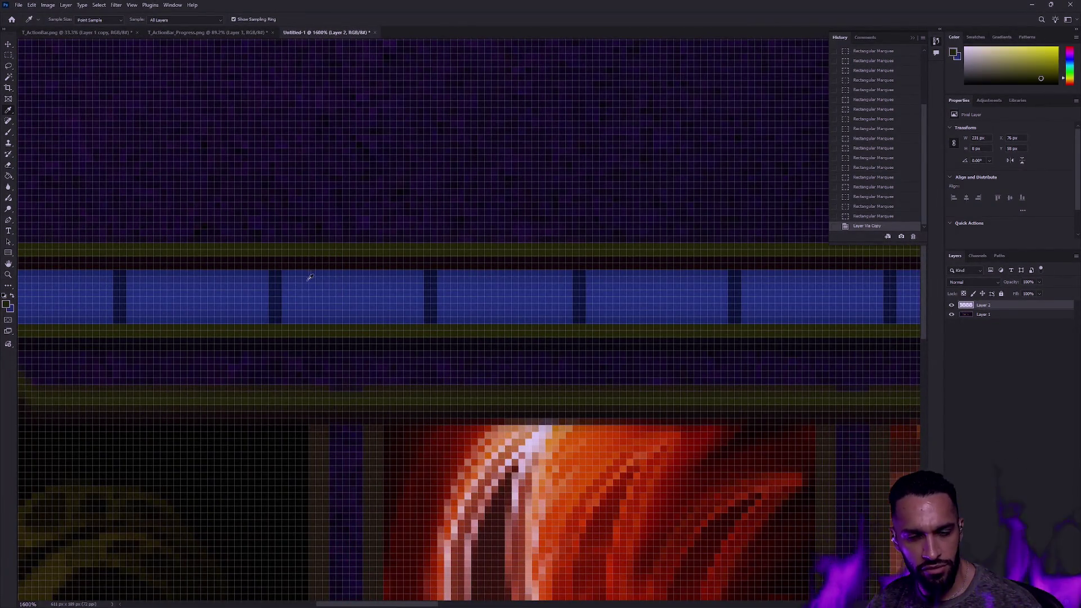
- Zoom the XP bar to 400% and lock Layer 2's transparent pixels
{"action": "key", "text": "z"}
{"action": "key", "text": "ctrl+1"}
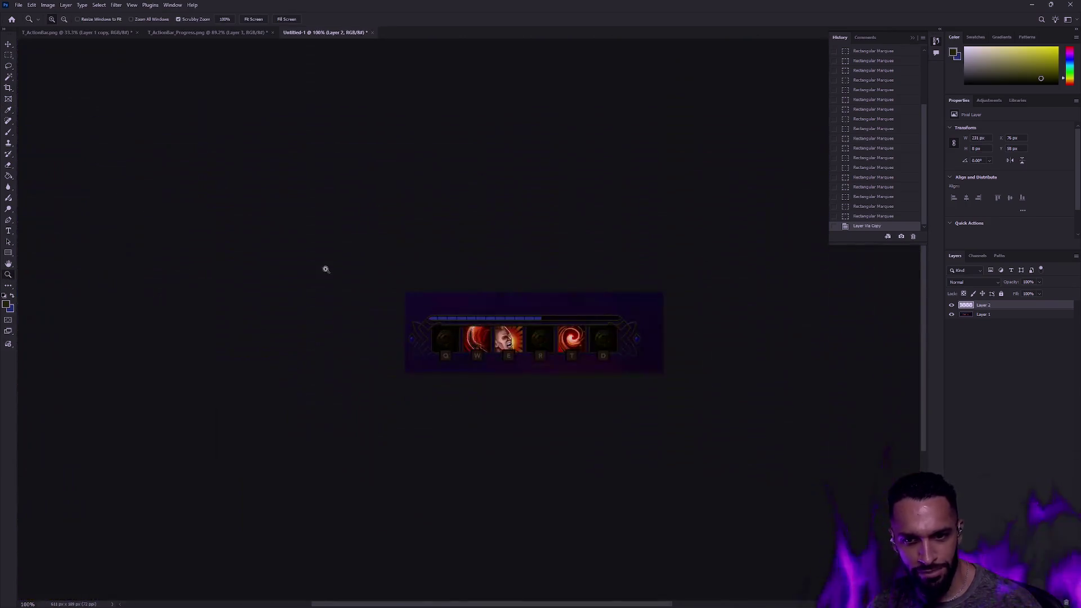
{"action": "left_click", "coordinate": [462, 330]}
{"action": "left_click_drag", "start_coordinate": [461, 330], "coordinate": [526, 323]}
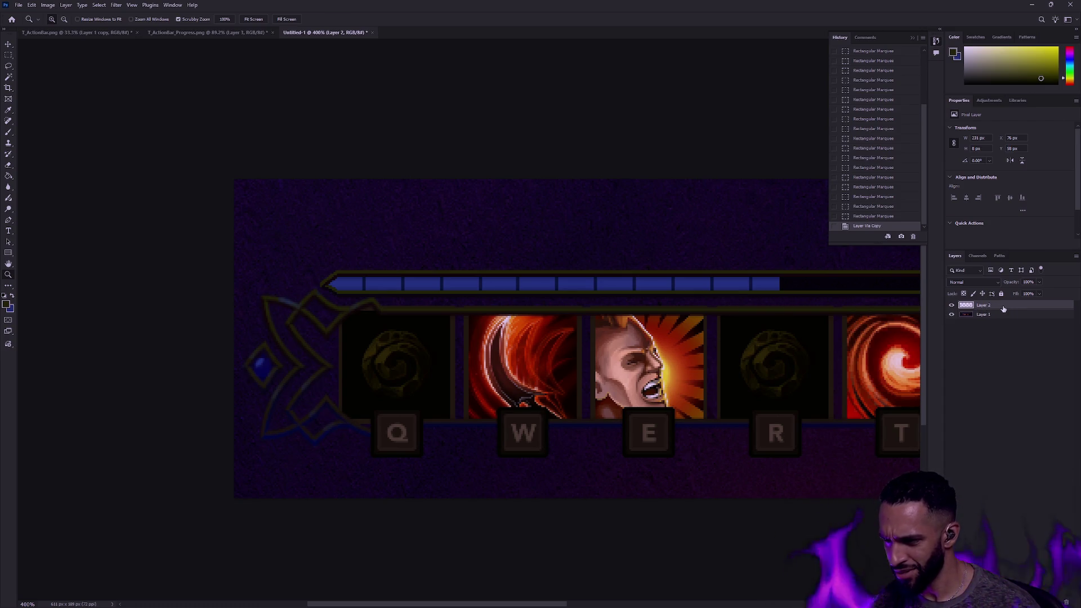
{"action": "left_click", "coordinate": [965, 294]}
- Try a preset gradient across the bar, undo it, and open Layer 2's Layer Style
{"action": "key", "text": "g"}
{"action": "key", "text": "shift+g"}
{"action": "left_click", "coordinate": [134, 20]}
{"action": "left_click", "coordinate": [130, 20]}
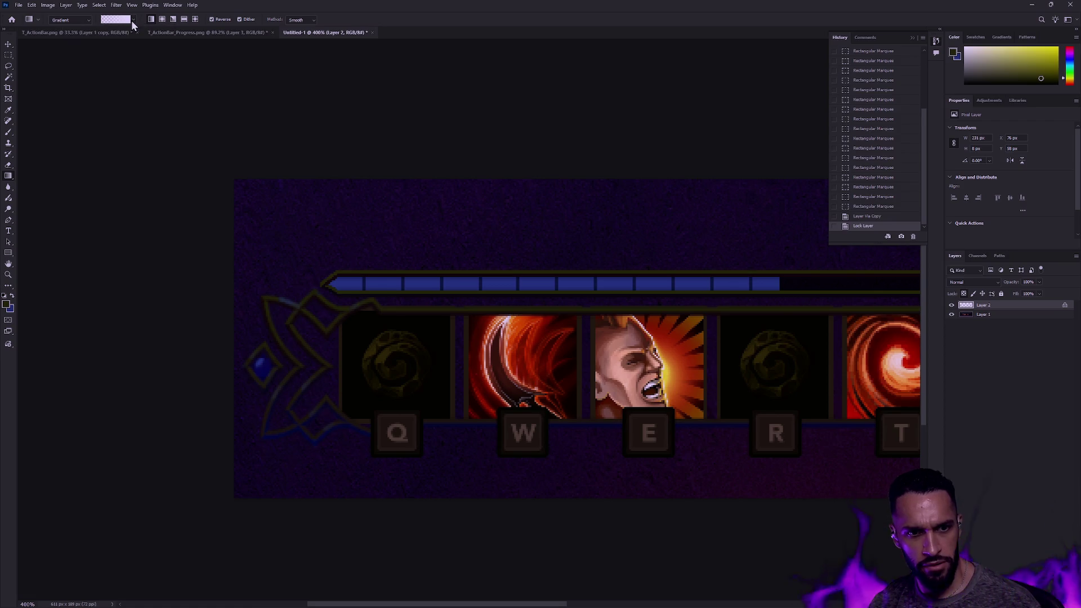
{"action": "left_click", "coordinate": [130, 21]}
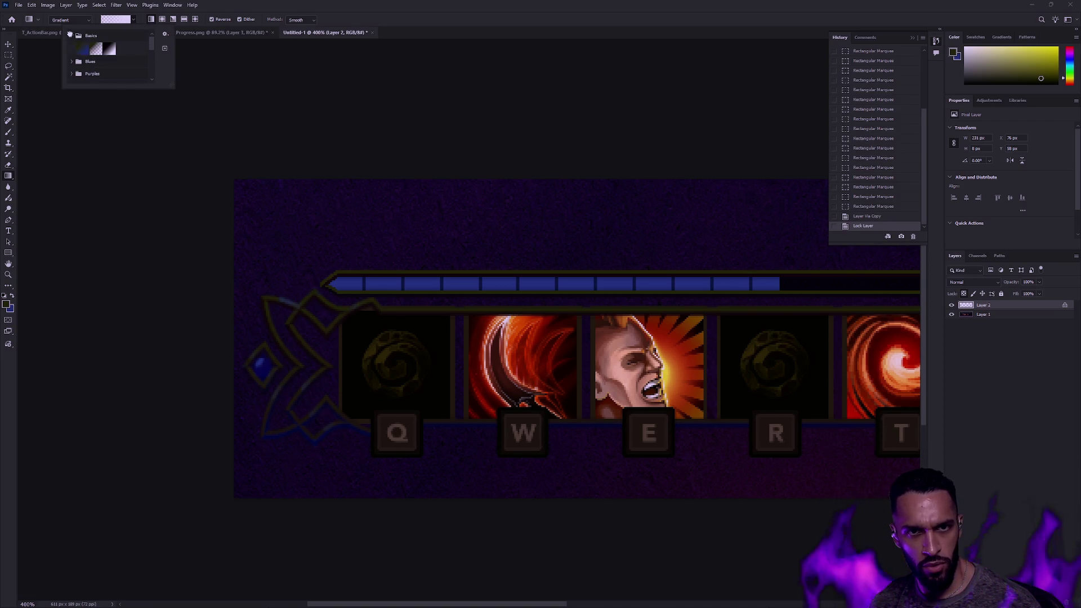
{"action": "left_click", "coordinate": [97, 51]}
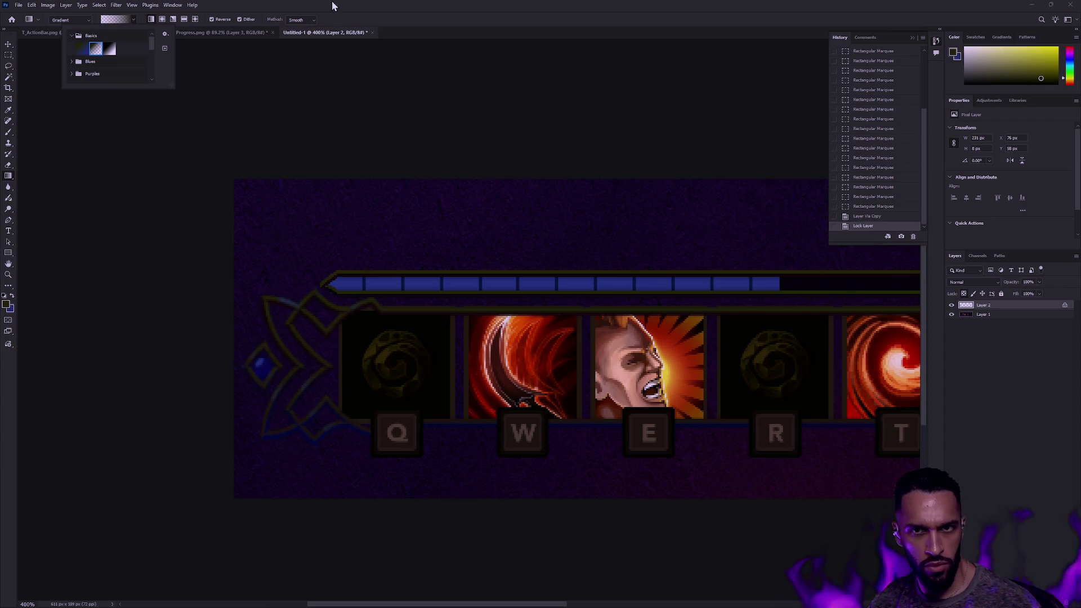
{"action": "left_click", "coordinate": [391, 227]}
{"action": "left_click_drag", "start_coordinate": [409, 290], "coordinate": [408, 282]}
{"action": "key", "text": "ctrl+z"}
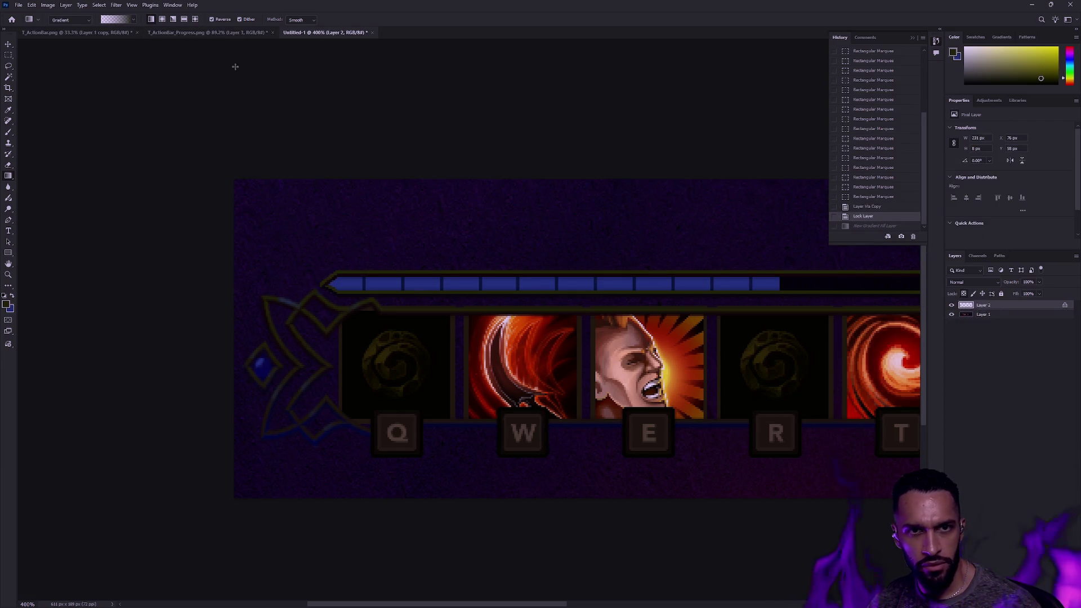
{"action": "double_click", "coordinate": [991, 308]}
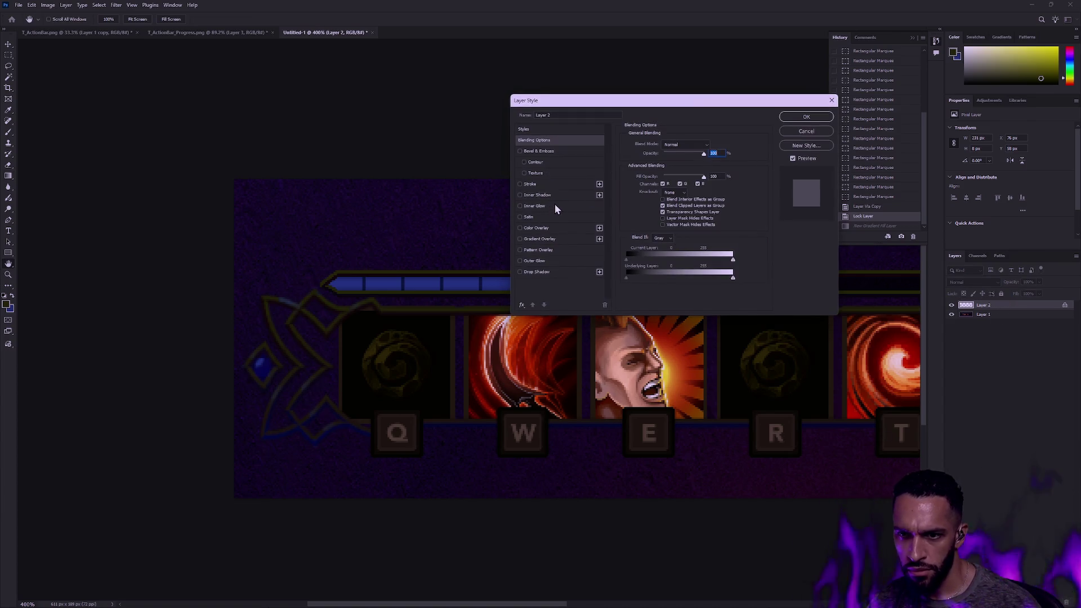
- Add a Gradient Overlay using the Basics Foreground to Transparent preset to Layer 2
{"action": "left_click", "coordinate": [539, 238]}
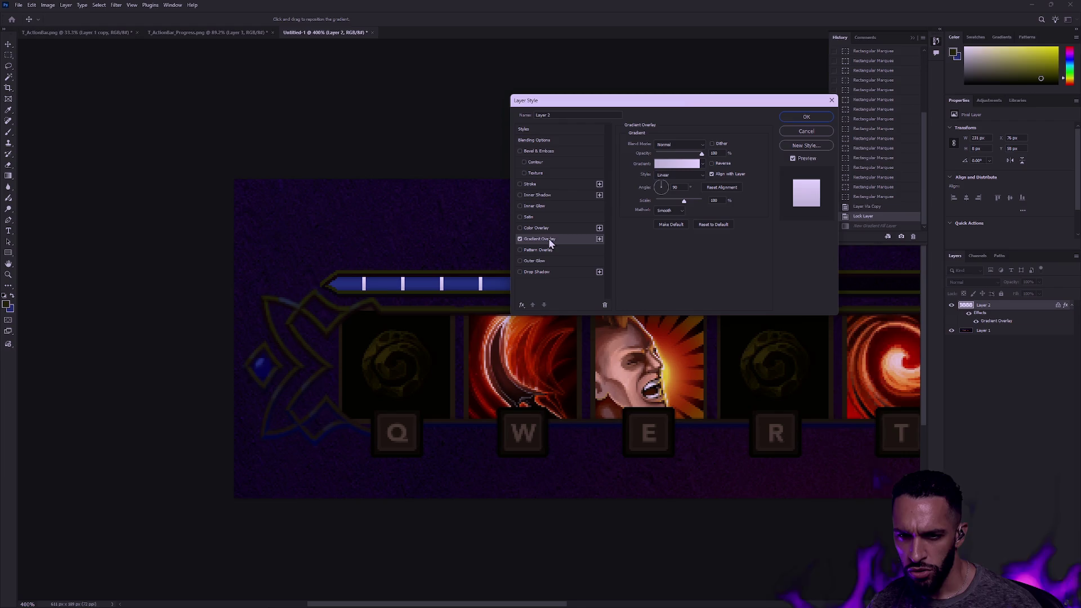
{"action": "left_click", "coordinate": [656, 164]}
{"action": "left_click", "coordinate": [454, 148]}
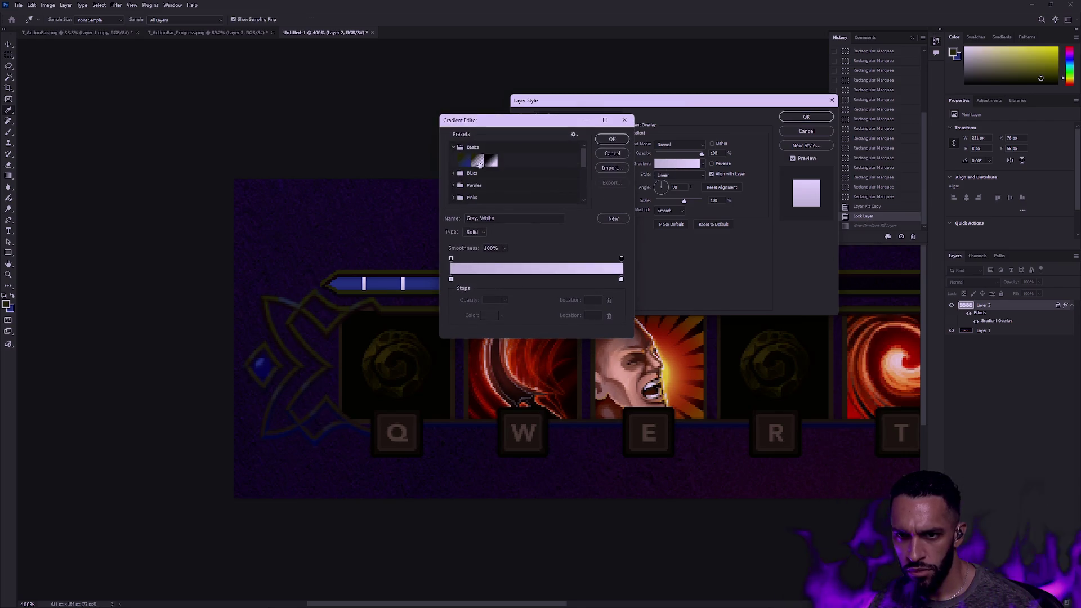
{"action": "left_click", "coordinate": [477, 162]}
{"action": "left_click", "coordinate": [609, 141]}
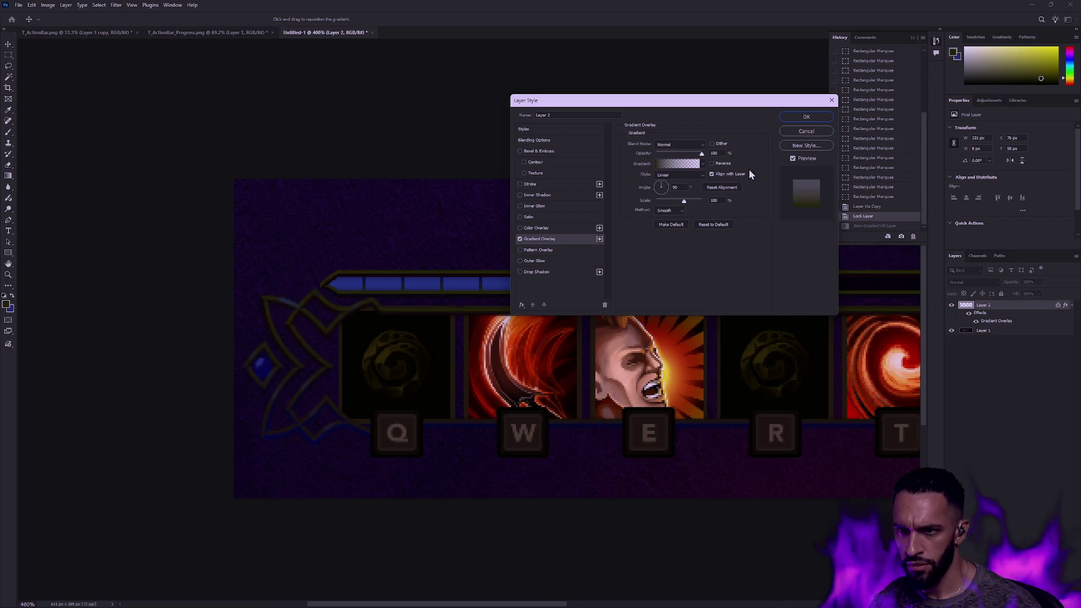
{"action": "left_click", "coordinate": [805, 116]}
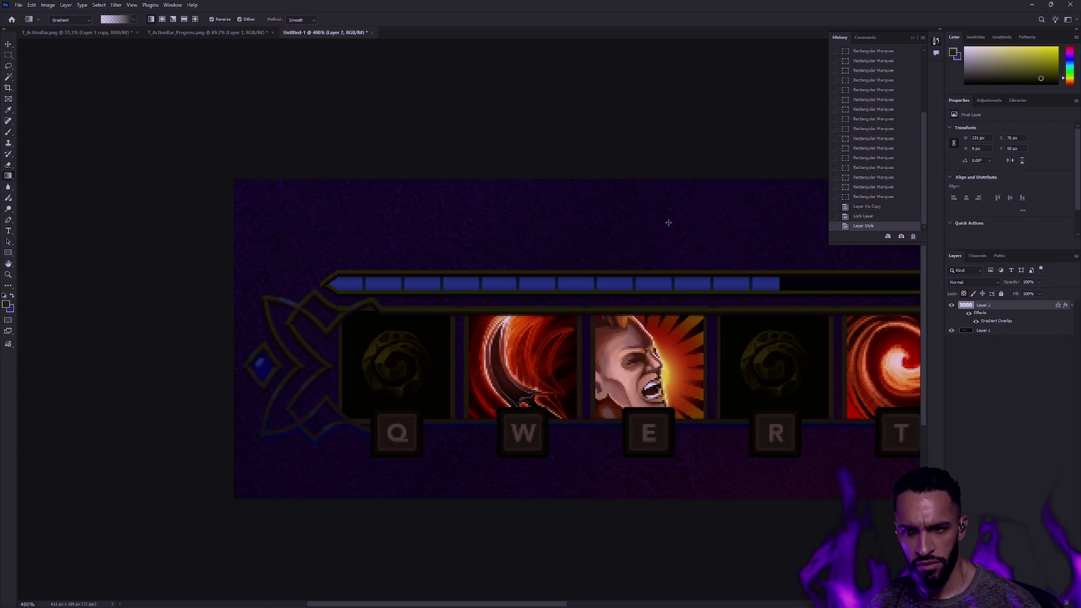
- Toggle the bar's effects on and off at 100% and 400%, then reopen the Gradient Overlay settings
{"action": "double_click", "coordinate": [8, 275]}
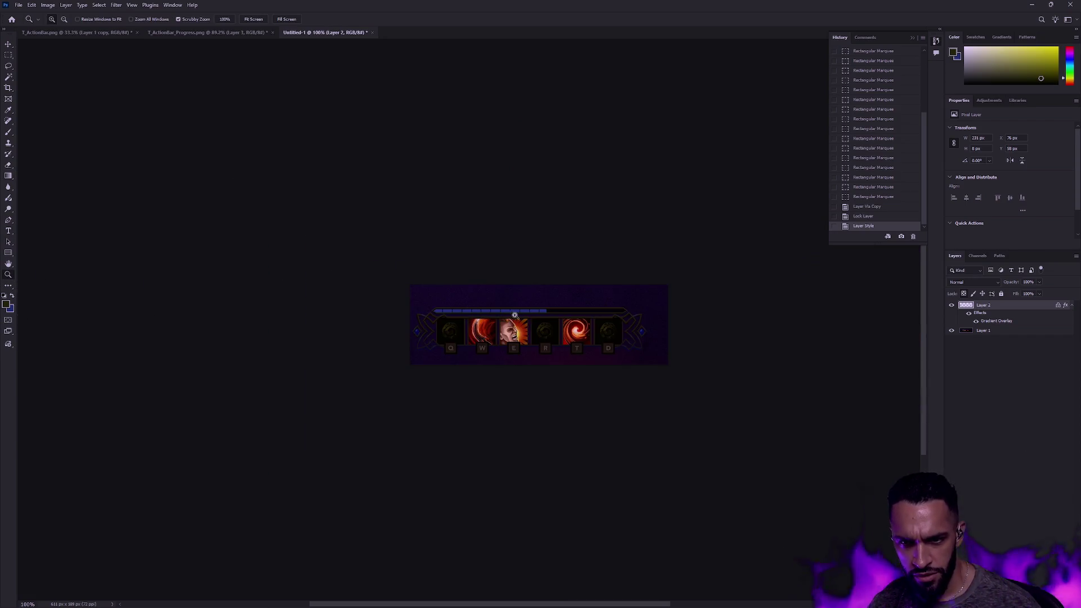
{"action": "left_click", "coordinate": [969, 314]}
{"action": "left_click", "coordinate": [969, 314]}
{"action": "left_click", "coordinate": [969, 314]}
{"action": "left_click", "coordinate": [969, 314]}
{"action": "left_click_drag", "start_coordinate": [453, 316], "coordinate": [454, 314]}
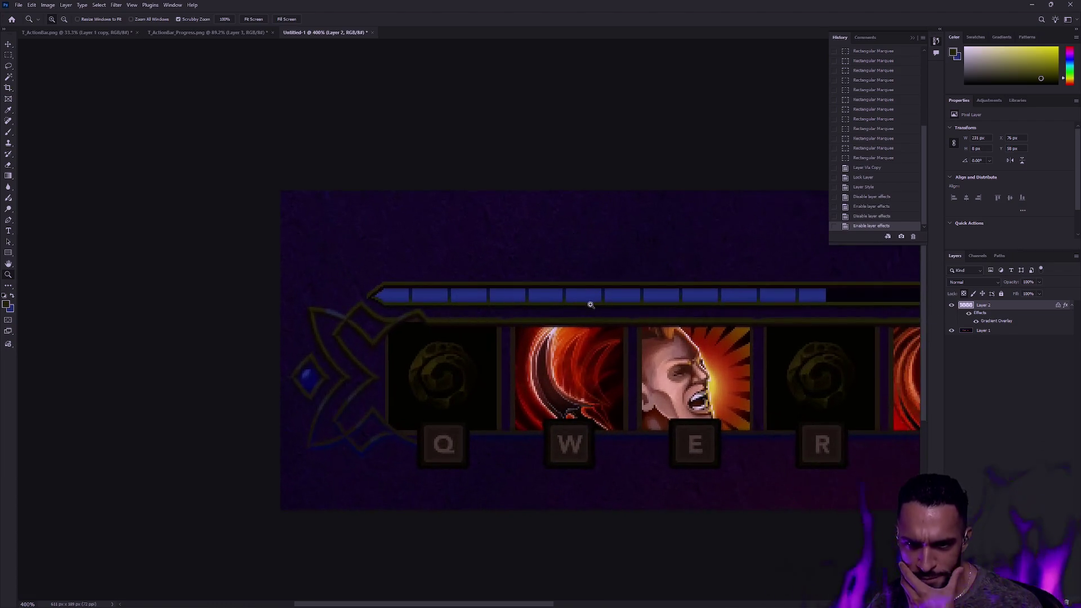
{"action": "left_click", "coordinate": [969, 313]}
{"action": "left_click", "coordinate": [969, 314]}
{"action": "left_click", "coordinate": [969, 314]}
{"action": "left_click", "coordinate": [969, 313]}
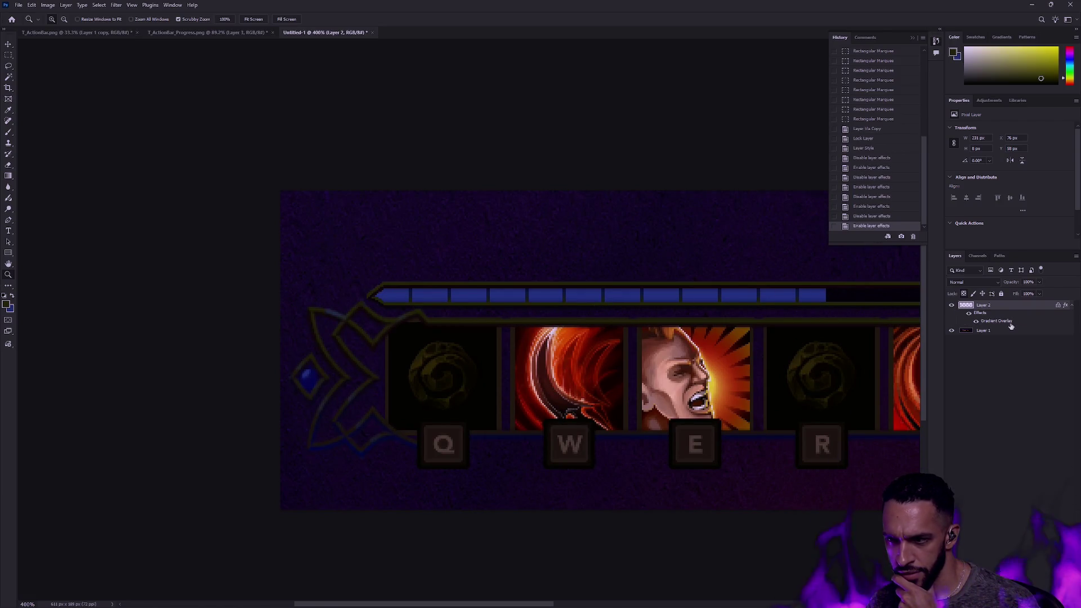
{"action": "double_click", "coordinate": [1003, 322]}
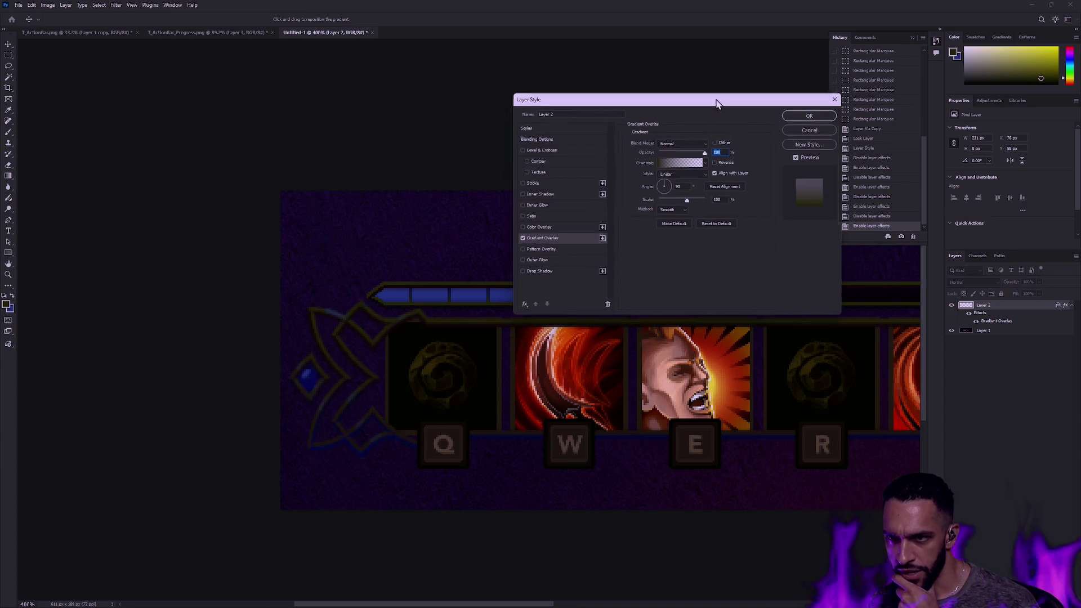
- Move the overlay gradient's left opacity stop to location 10 and apply the updated overlay
{"action": "left_click", "coordinate": [794, 132]}
{"action": "left_click", "coordinate": [612, 155]}
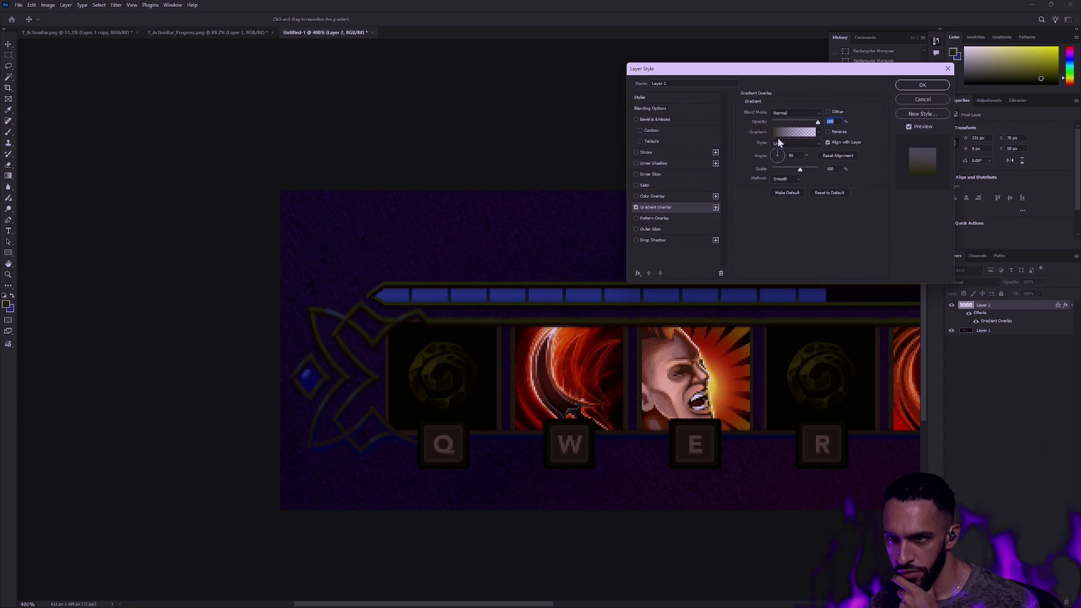
{"action": "left_click", "coordinate": [787, 134]}
{"action": "left_click_drag", "start_coordinate": [535, 127], "coordinate": [542, 71]}
{"action": "left_click", "coordinate": [457, 222]}
{"action": "mouse_move", "coordinate": [457, 202]}
{"action": "left_mouse_down"}
{"action": "mouse_move", "coordinate": [514, 205]}
{"action": "mouse_move", "coordinate": [470, 203]}
{"action": "mouse_move", "coordinate": [494, 206]}
{"action": "left_mouse_up"}
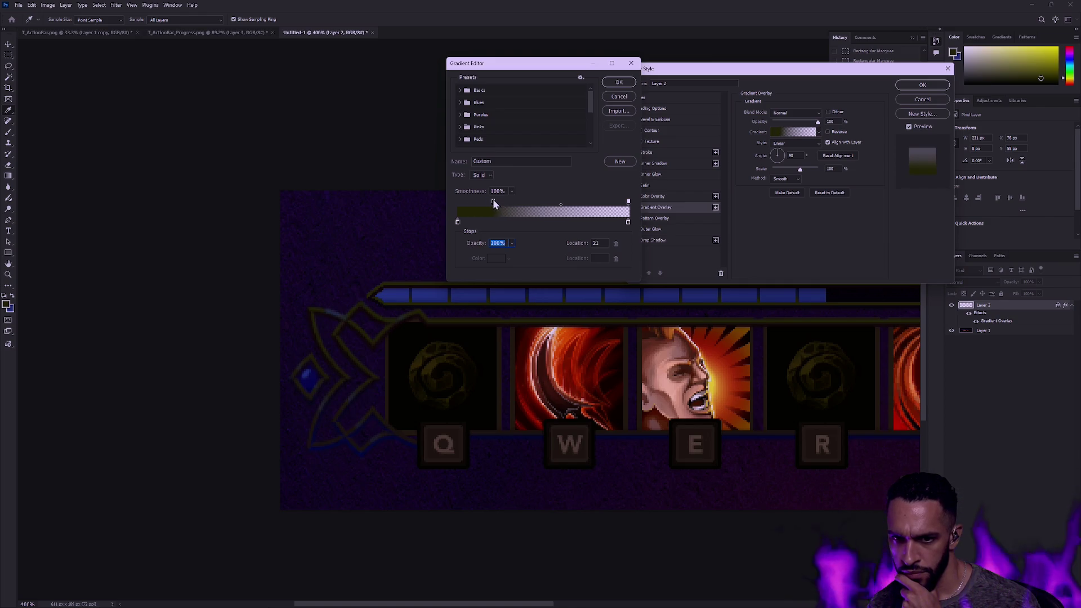
{"action": "left_click", "coordinate": [618, 82]}
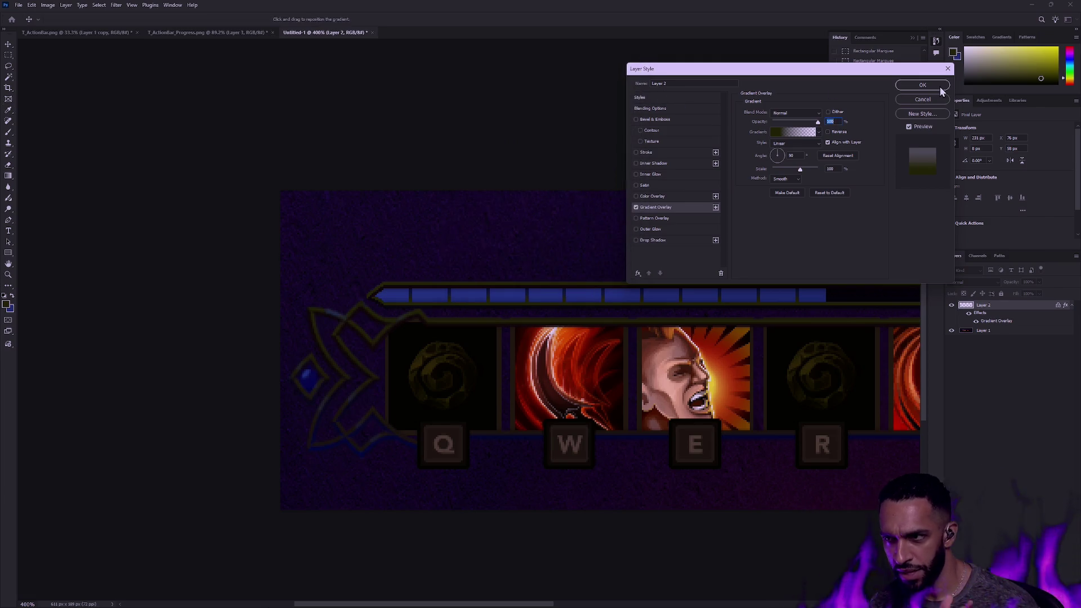
{"action": "left_click", "coordinate": [922, 84]}
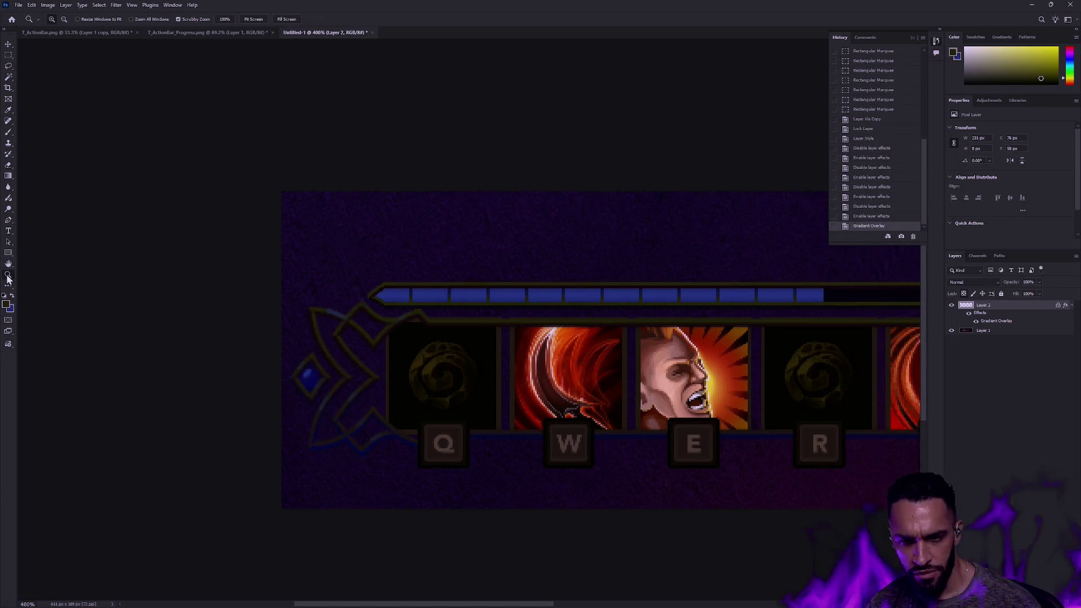
- Compare the segmented bar at 100% with and without its gradient overlay, leaving it hidden
{"action": "double_click", "coordinate": [8, 274]}
{"action": "scroll", "coordinate": [494, 314], "scroll_direction": "up", "scroll_amount": 3}
{"action": "scroll", "coordinate": [550, 319], "scroll_direction": "down", "scroll_amount": 3}
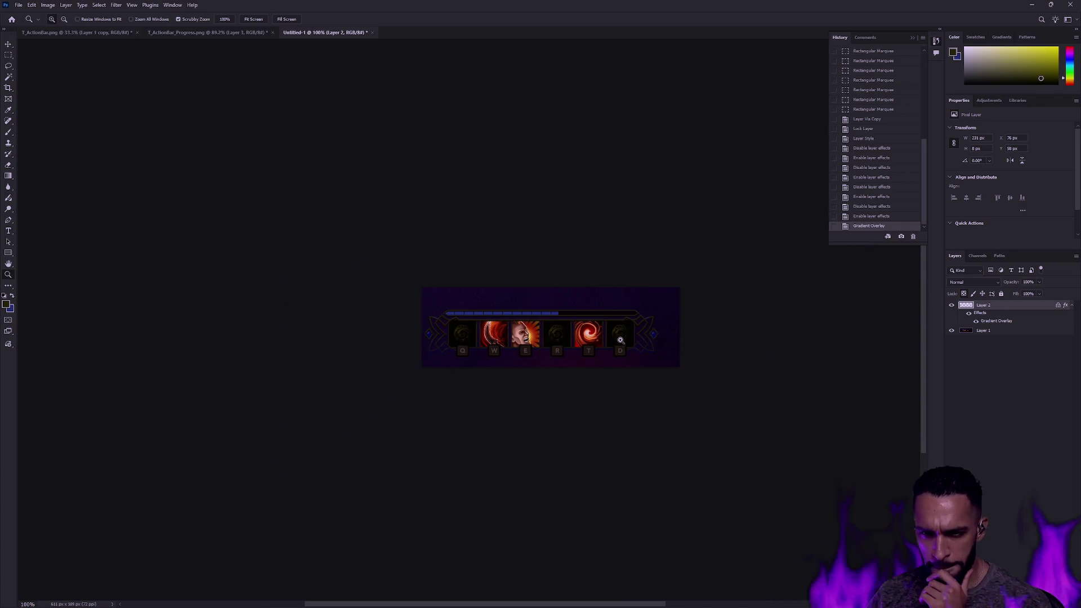
{"action": "scroll", "coordinate": [451, 316], "scroll_direction": "up", "scroll_amount": 5}
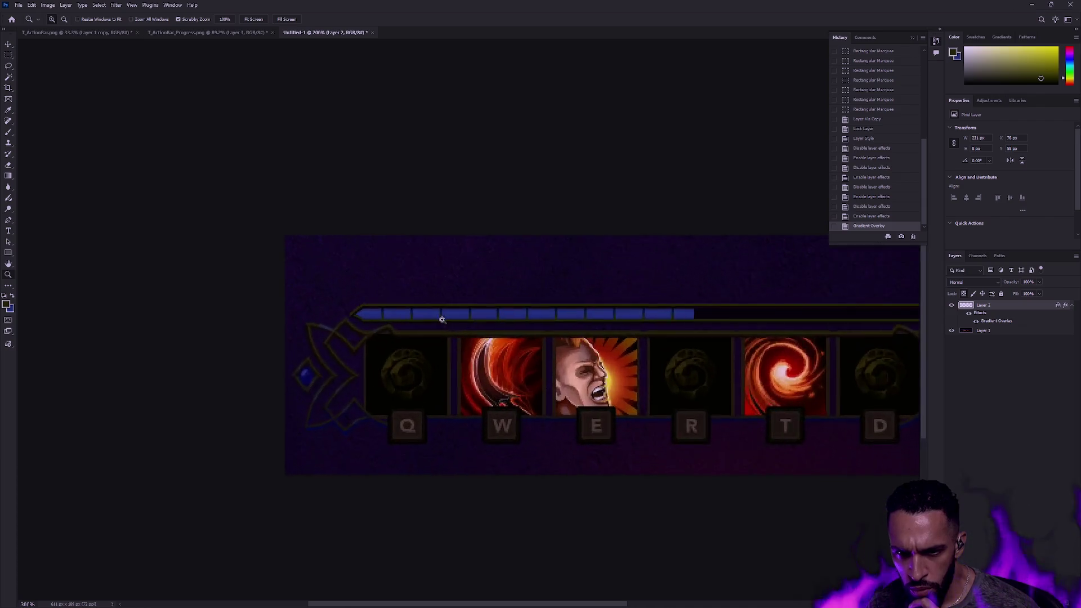
{"action": "scroll", "coordinate": [654, 331], "scroll_direction": "down", "scroll_amount": 3}
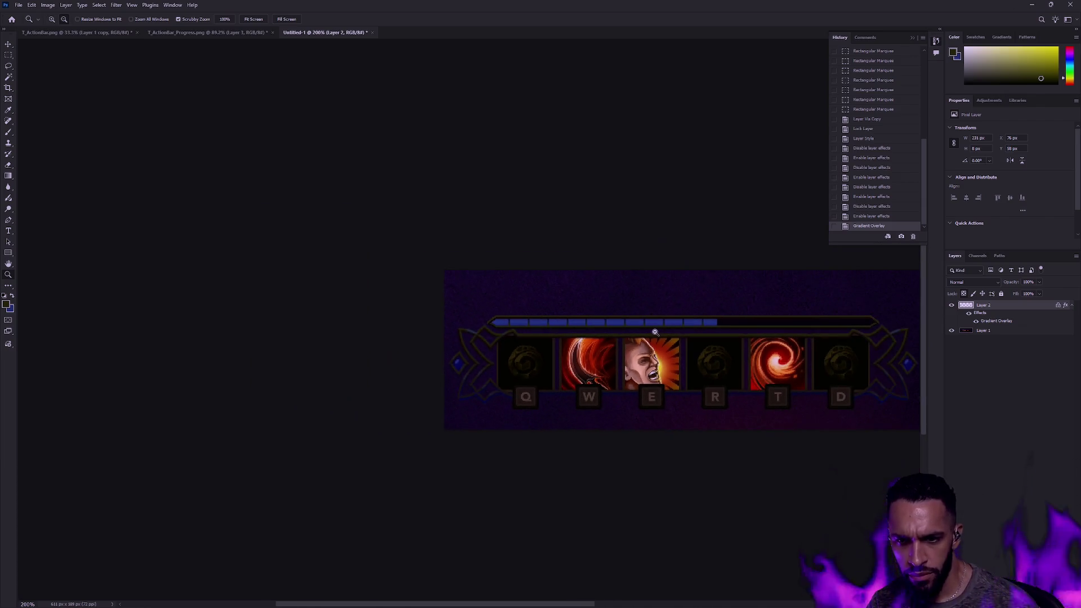
{"action": "scroll", "coordinate": [734, 341], "scroll_direction": "down", "scroll_amount": 3}
{"action": "left_click_drag", "start_coordinate": [740, 342], "coordinate": [674, 338]}
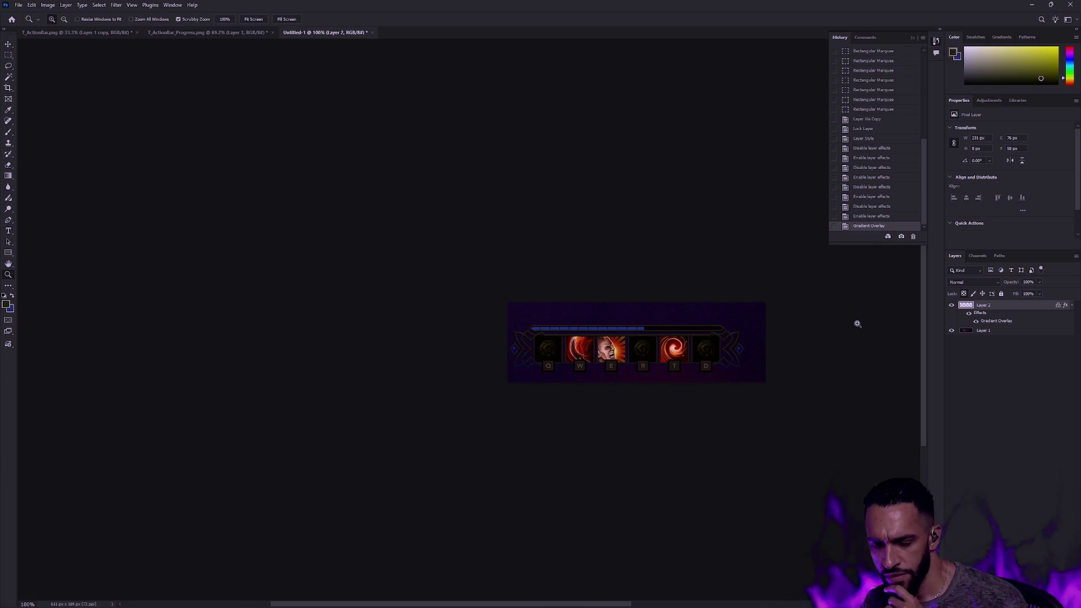
{"action": "left_click", "coordinate": [970, 317]}
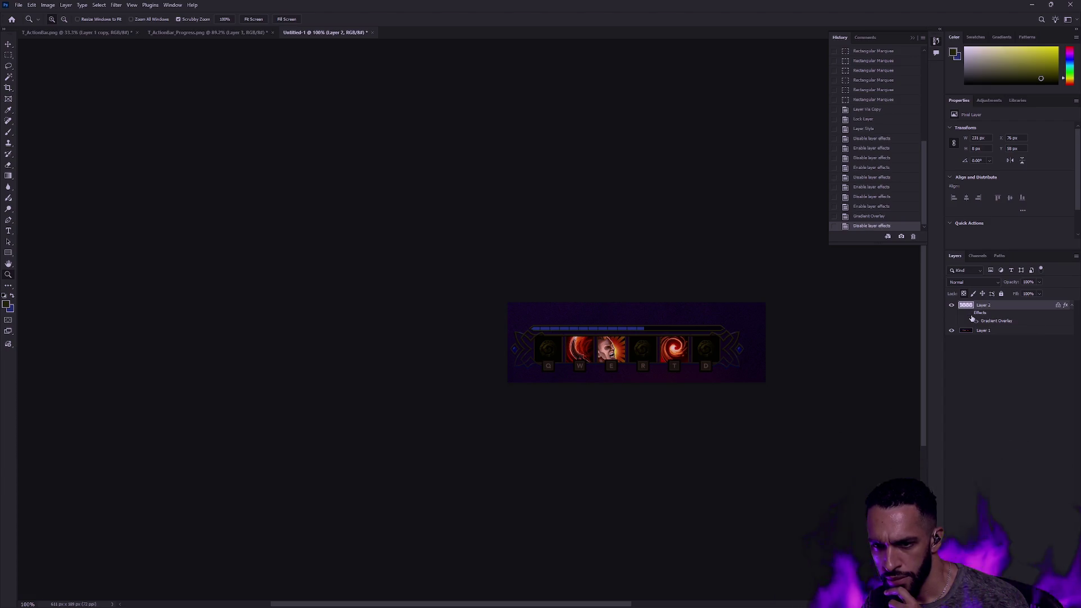
{"action": "left_click", "coordinate": [969, 317]}
{"action": "left_click", "coordinate": [968, 316]}
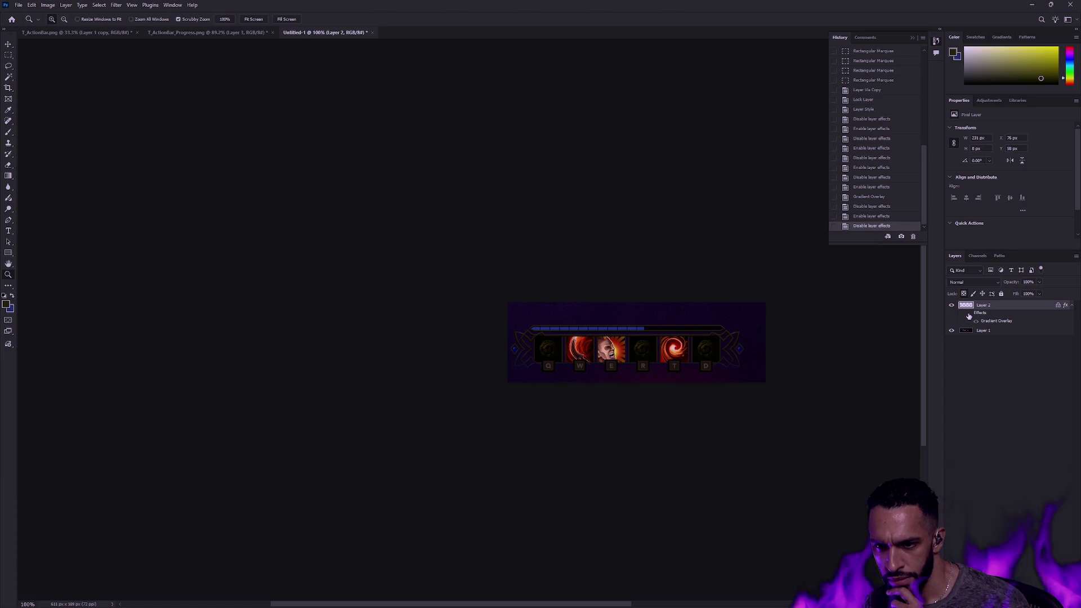
{"action": "left_click", "coordinate": [968, 317]}
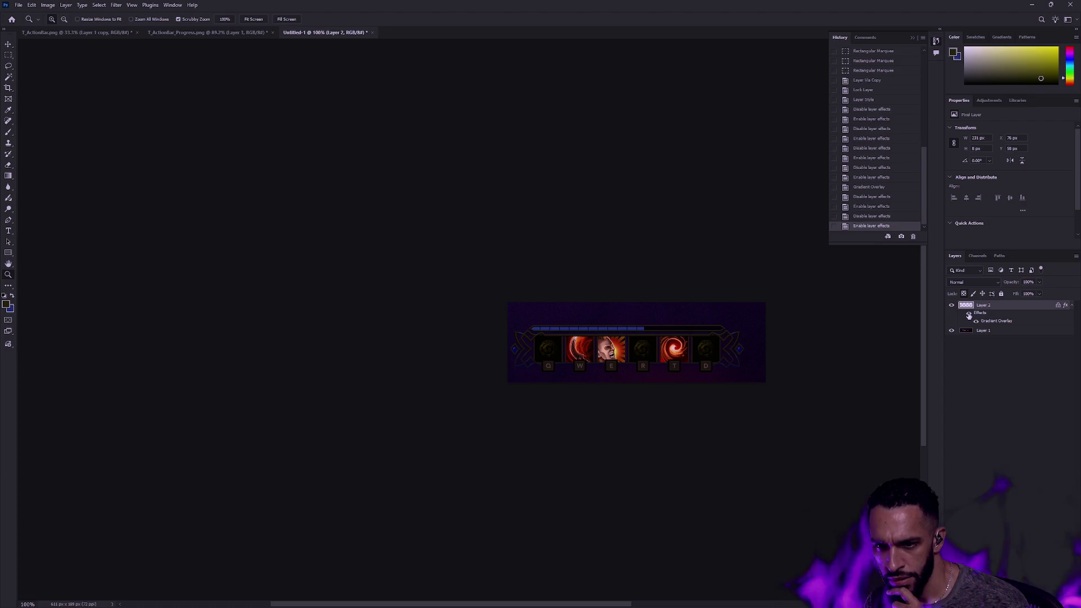
{"action": "left_click", "coordinate": [969, 317]}
- Magnify the bar to 500%, compare the overlay once more, and minimize Photoshop
{"action": "left_click_drag", "start_coordinate": [587, 334], "coordinate": [587, 334]}
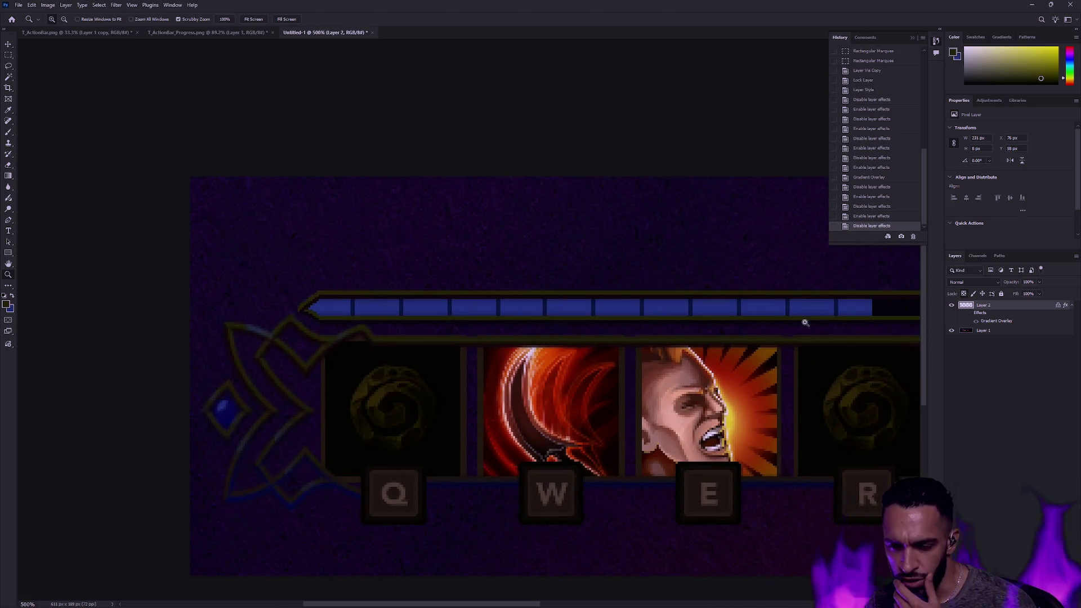
{"action": "left_click", "coordinate": [966, 317]}
{"action": "left_click", "coordinate": [968, 317]}
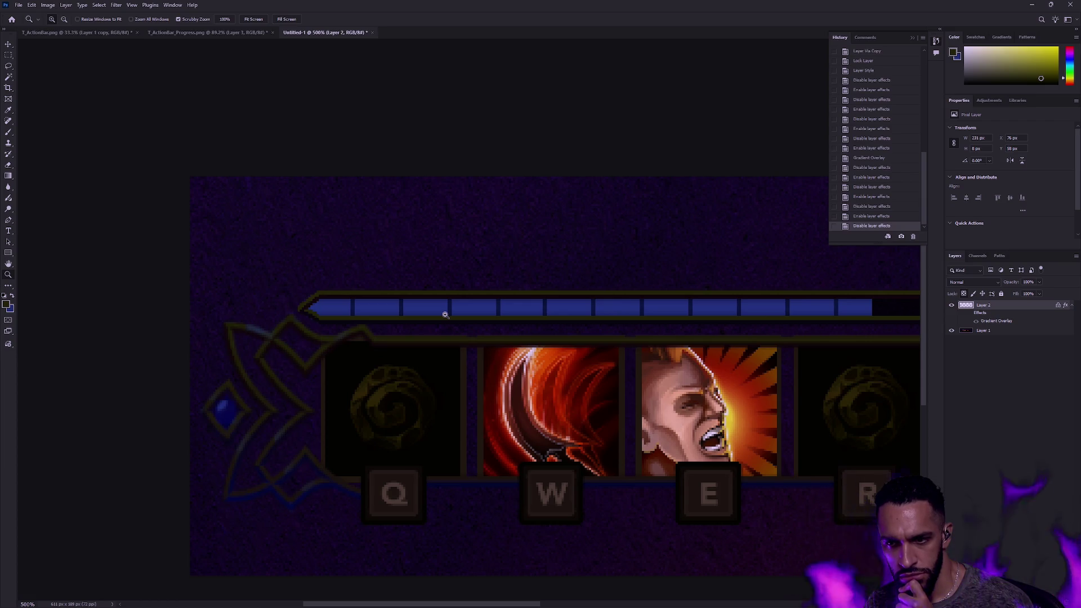
{"action": "left_click", "coordinate": [1031, 5]}
- Open the UI Material folder in the content browser and run gs (git status) in the terminal
{"action": "key", "text": "ctrl+space"}
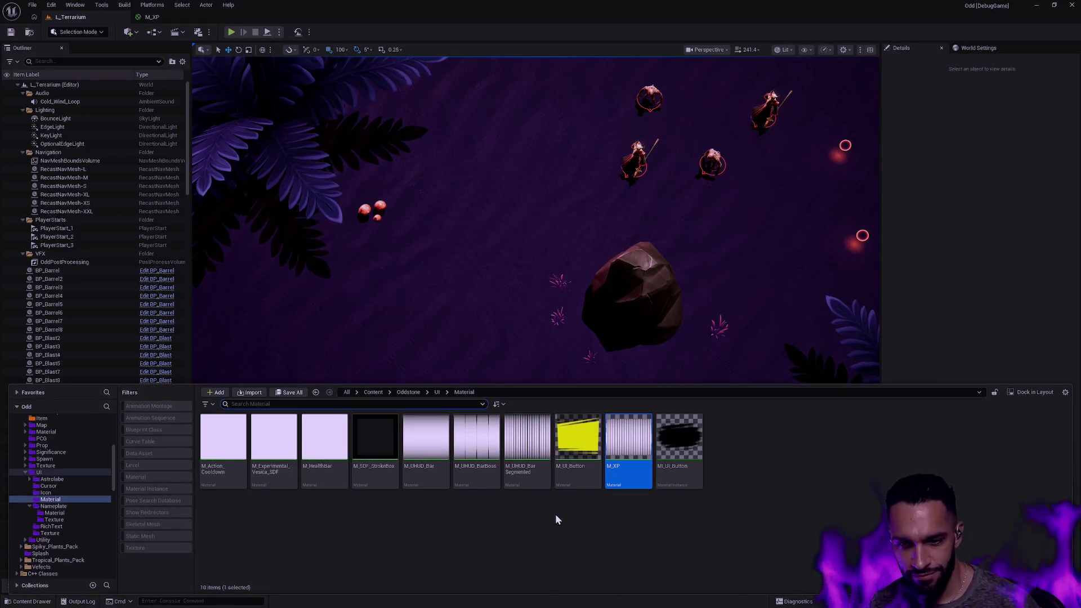
{"action": "key", "text": "alt+Tab"}
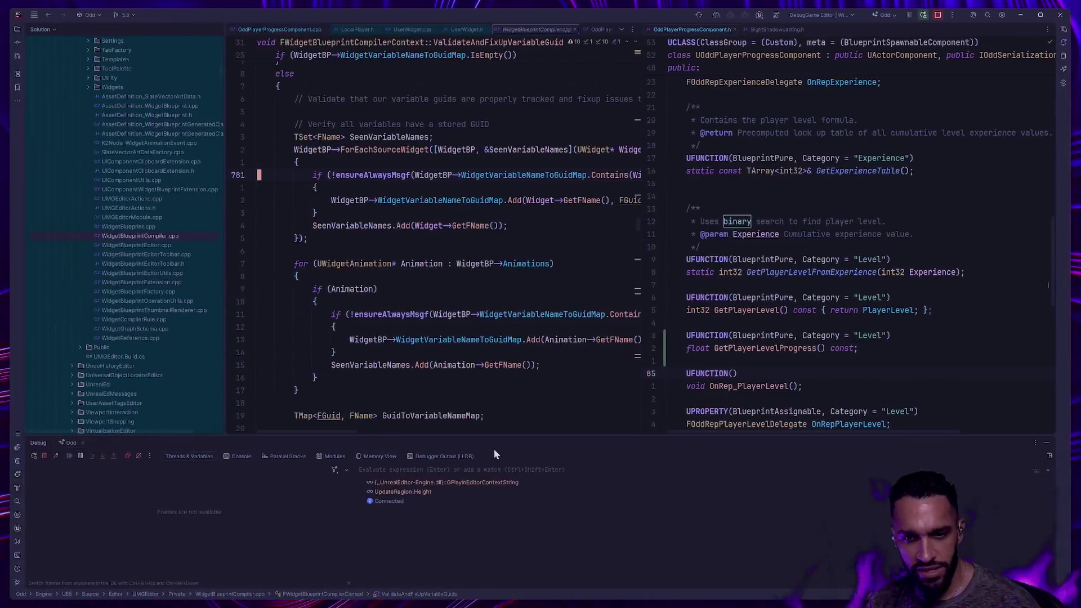
{"action": "type", "text": "gs"}
{"action": "key", "text": "Return"}
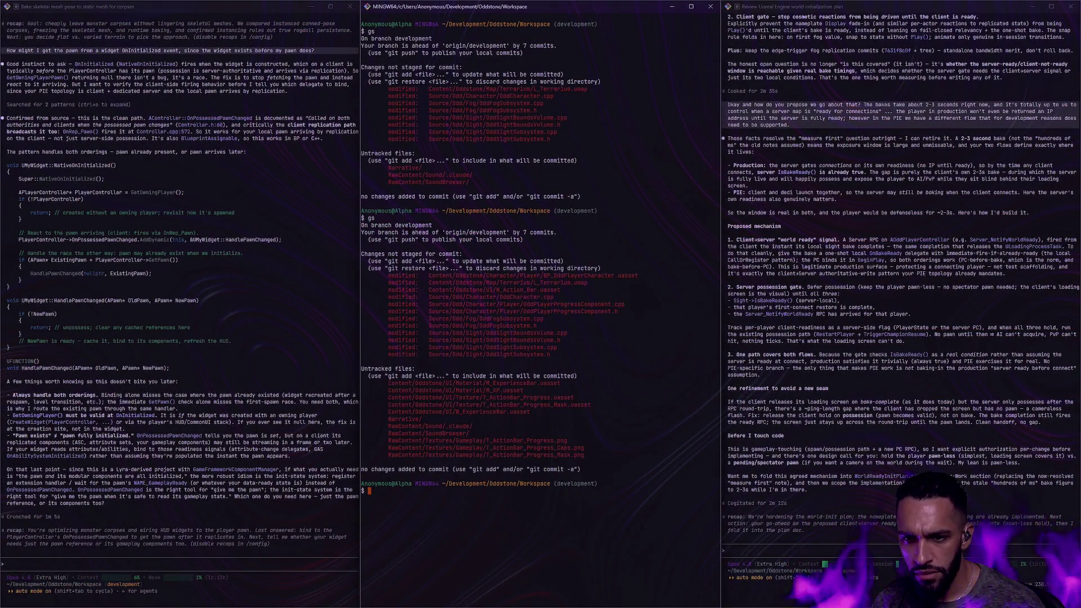
- Delete Content/Oddstone/UI/Material/M_ExperienceBar.uasset with rm from the terminal
{"action": "type", "text": "m "}
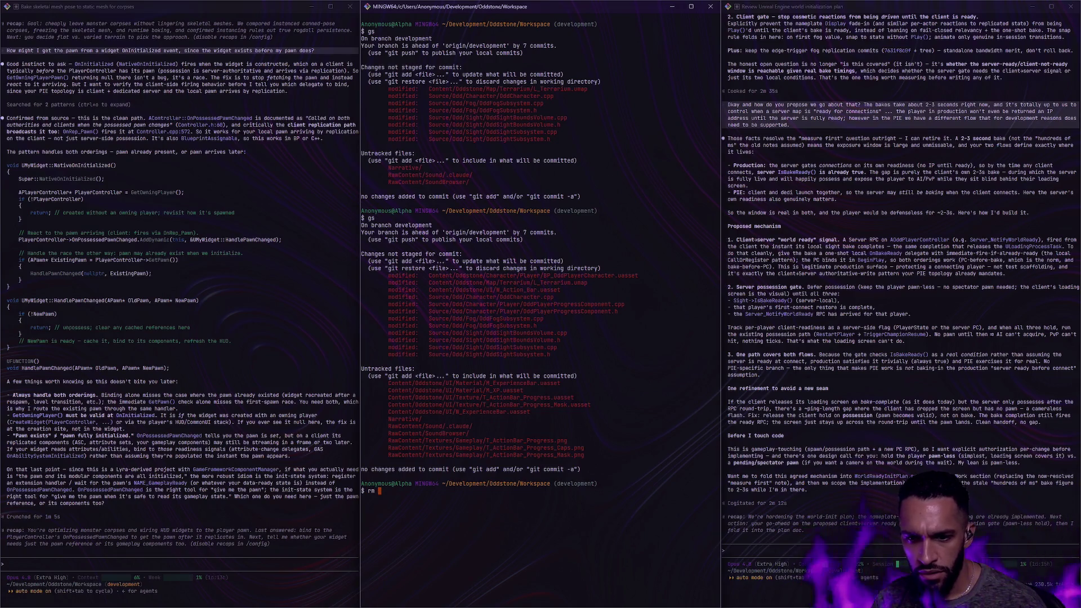
{"action": "type", "text": "Content/Odd"}
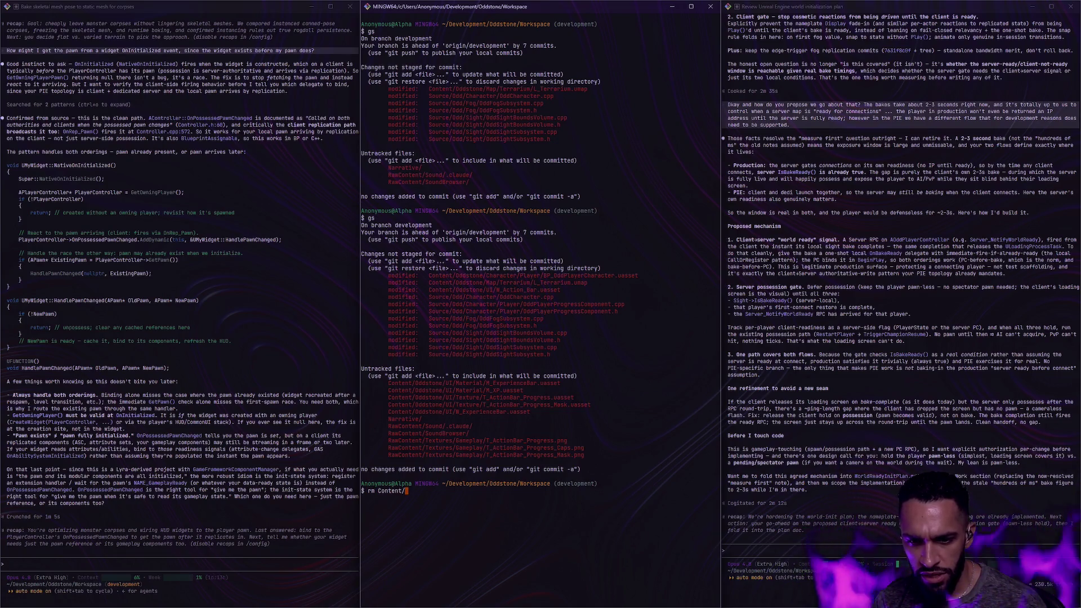
{"action": "type", "text": "stone/UI/Material/"}
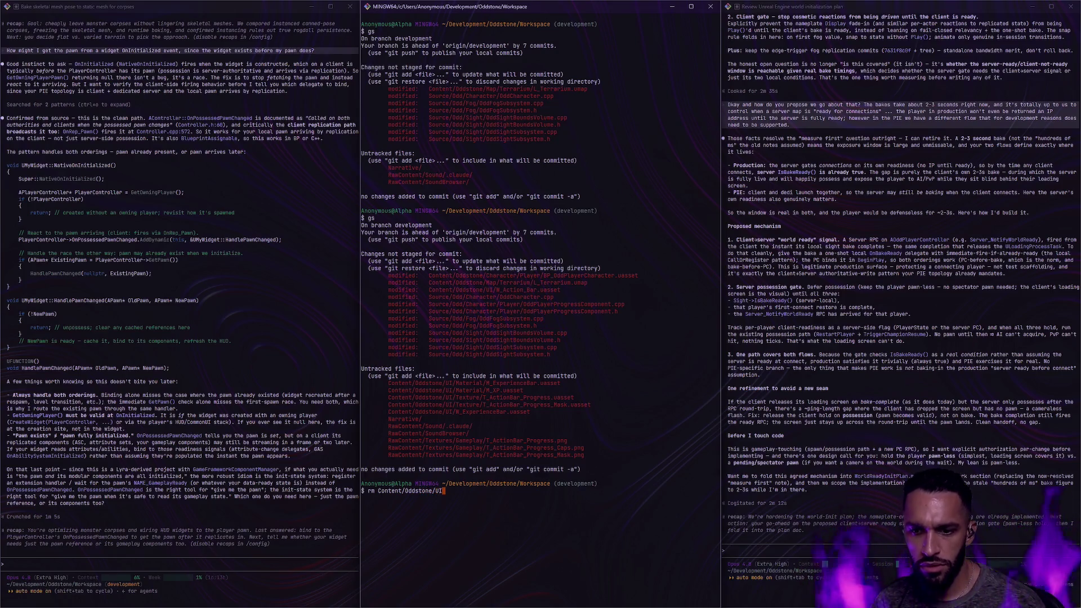
{"action": "type", "text": "M_Experin"}
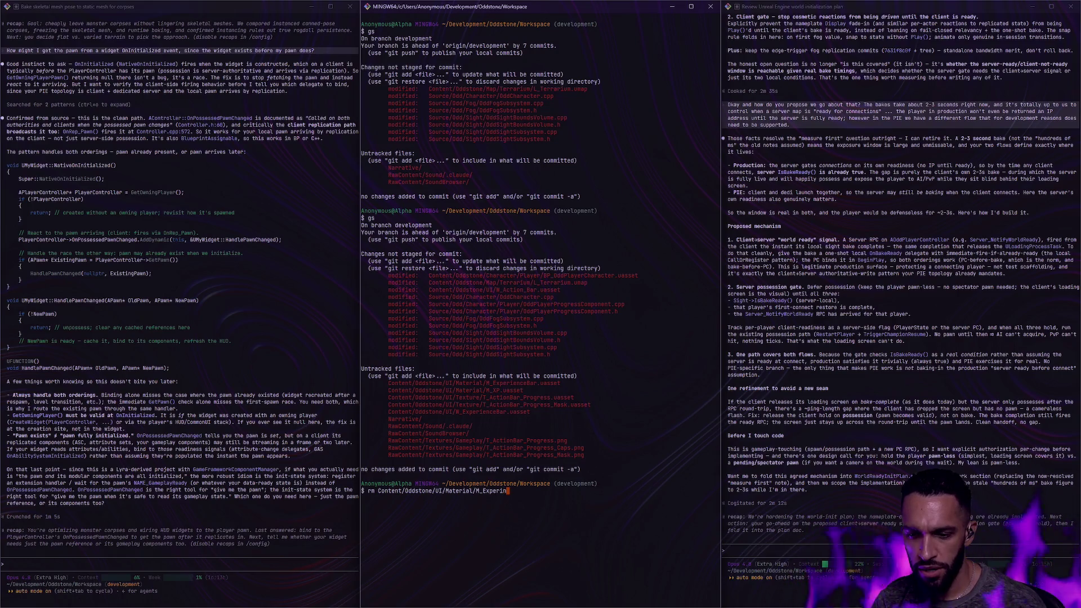
{"action": "key", "text": "Tab"}
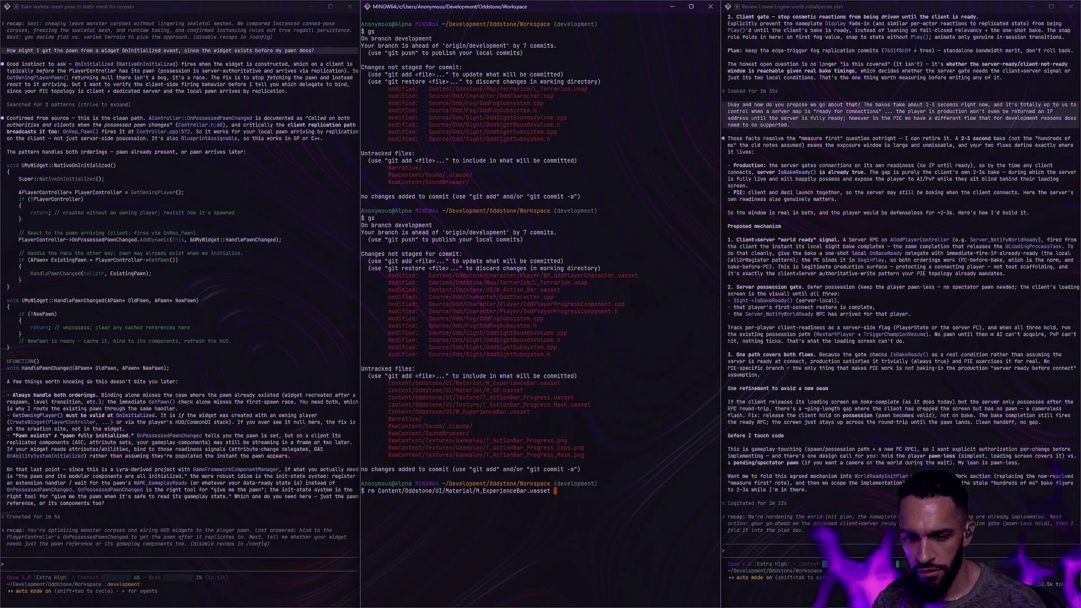
{"action": "key", "text": "Return"}
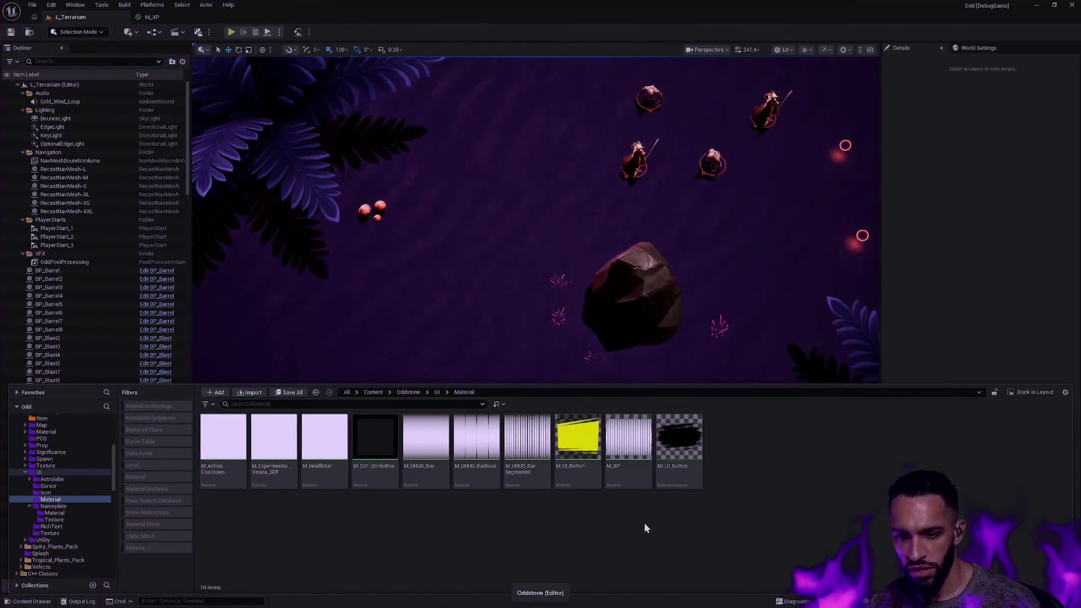
{"action": "left_click", "coordinate": [636, 467]}
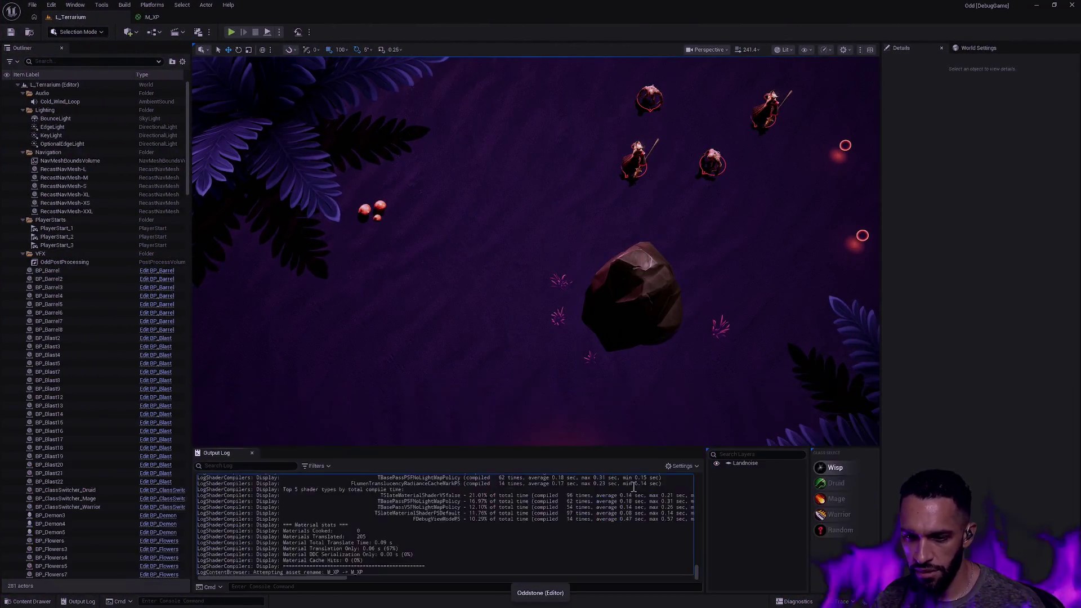
- Try renaming M_XP to M_ExperienceBar and dismiss the name-clash error
{"action": "left_click", "coordinate": [626, 461]}
{"action": "key", "text": "F2"}
{"action": "type", "text": "M_Expe"}
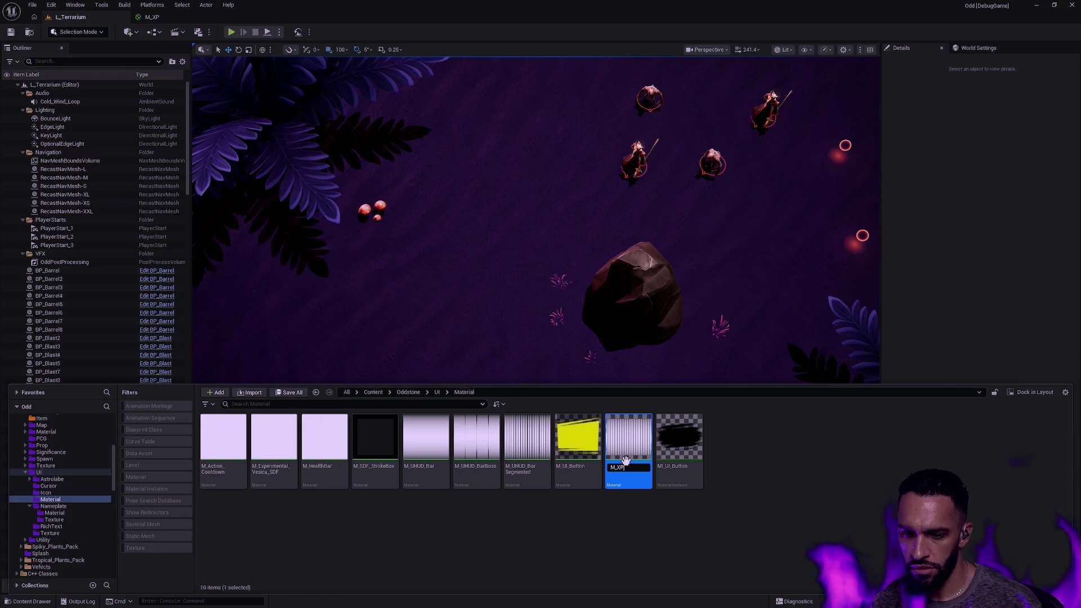
{"action": "type", "text": "rienceBar"}
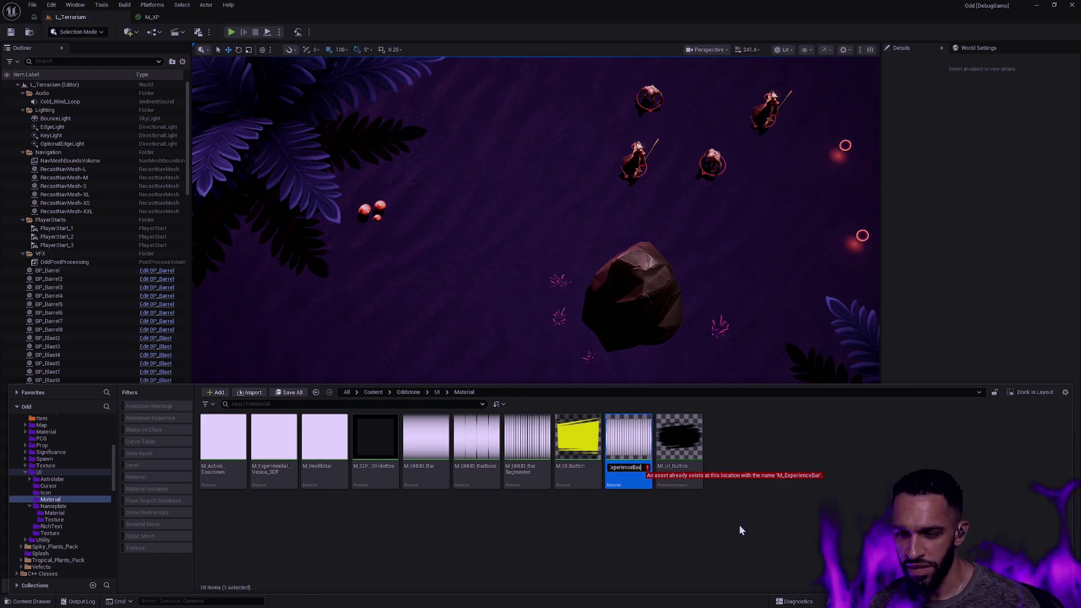
{"action": "left_click", "coordinate": [765, 536]}
- Rerun gs in the terminal to confirm the deletion, then return to Unreal
{"action": "key", "text": "alt+Tab"}
{"action": "key", "text": "alt+Tab"}
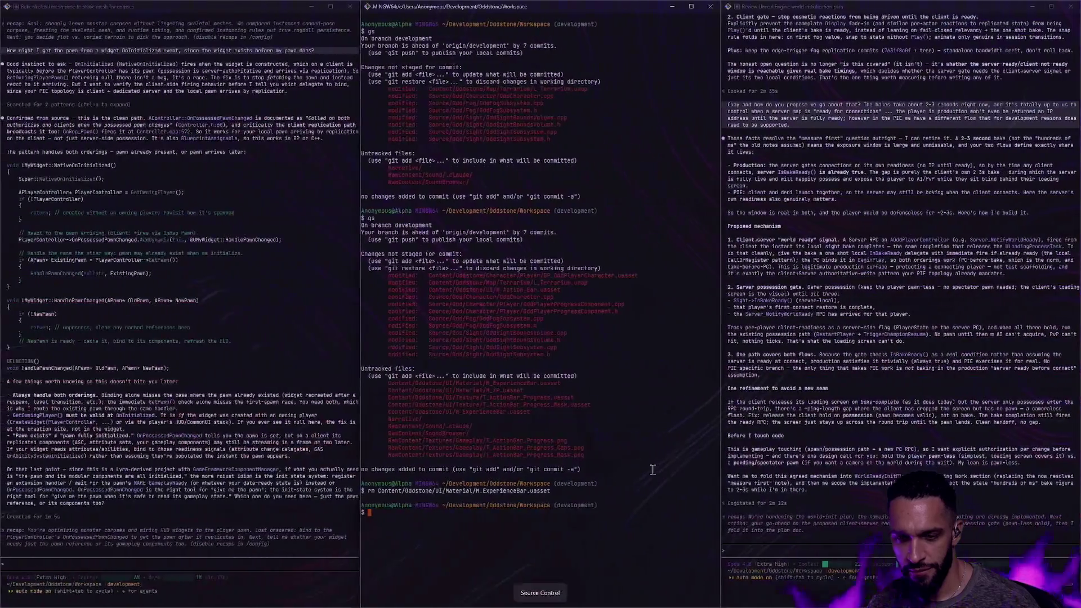
{"action": "type", "text": "gs"}
{"action": "key", "text": "Return"}
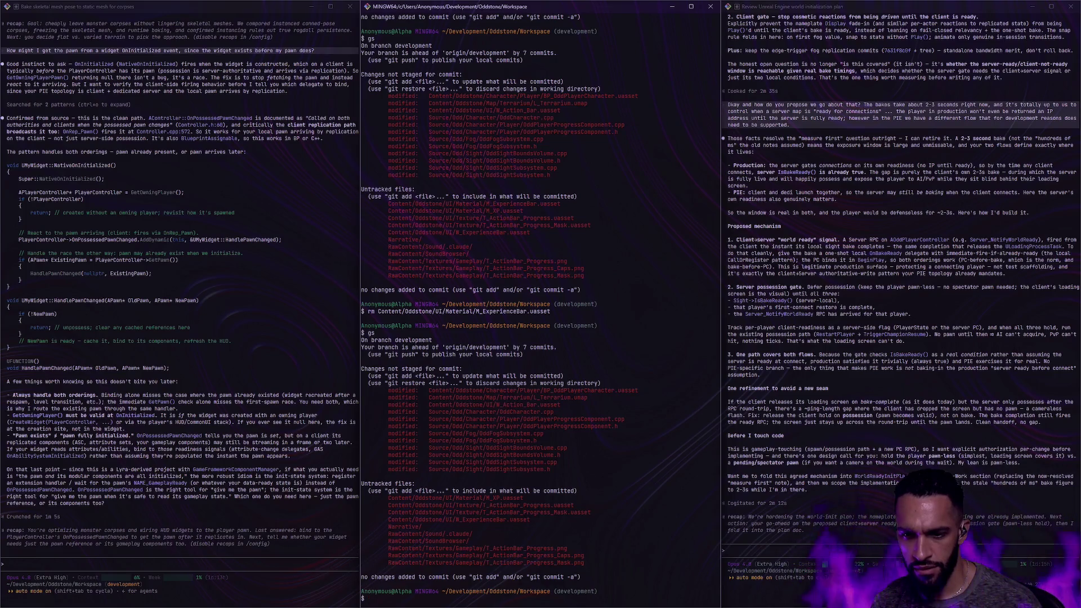
{"action": "key", "text": "alt+Tab"}
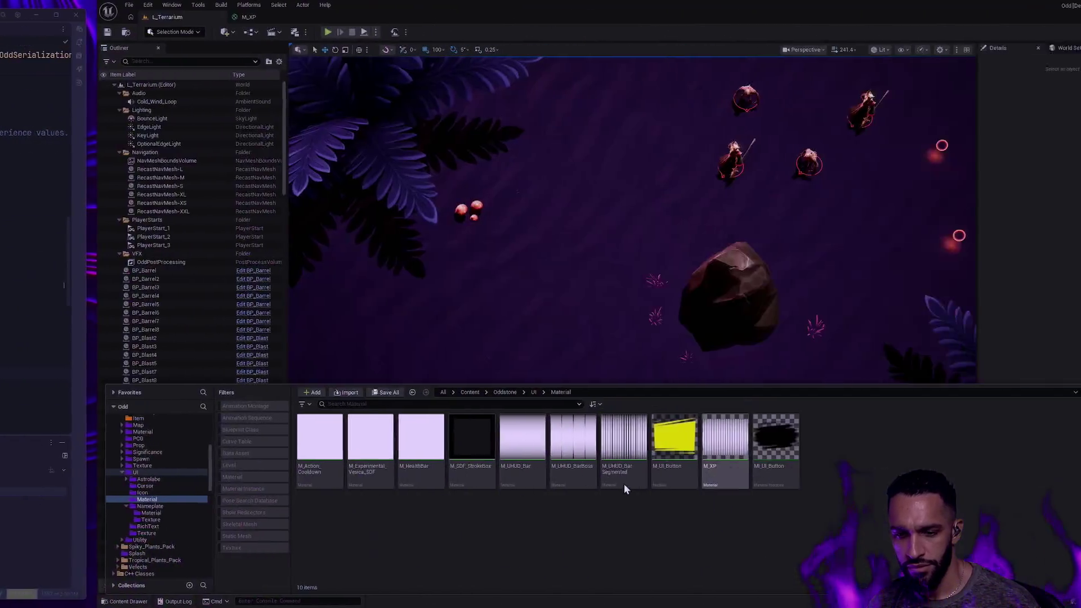
{"action": "key", "text": "alt+Tab"}
- Start renaming M_XP again from its context menu, then cancel to keep the name M_XP
{"action": "right_click", "coordinate": [573, 535]}
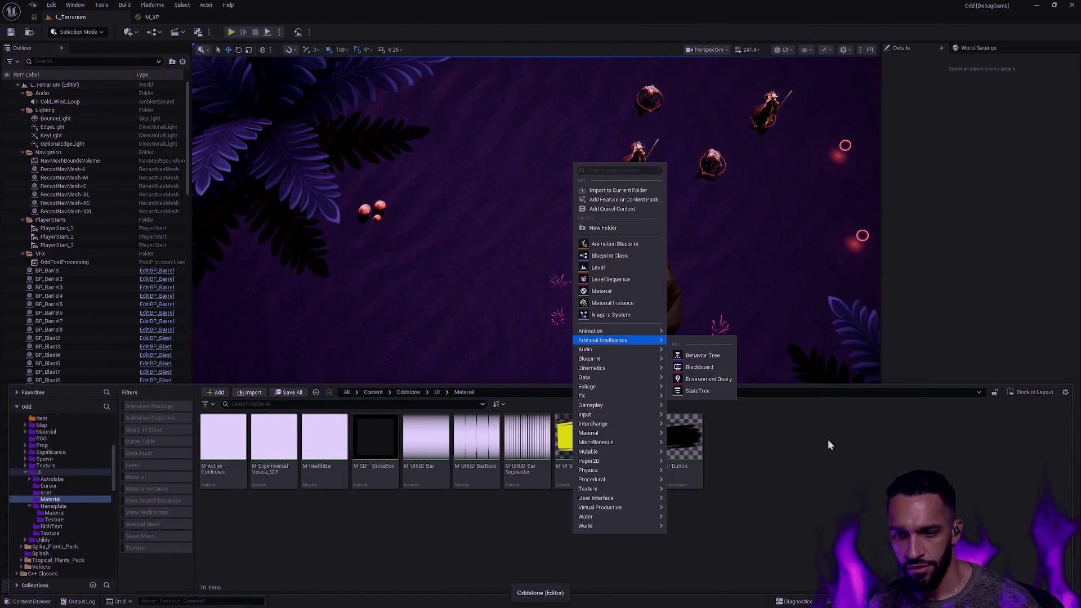
{"action": "left_click", "coordinate": [760, 524]}
{"action": "right_click", "coordinate": [625, 481]}
{"action": "left_click", "coordinate": [659, 495]}
{"action": "type", "text": "M_ExperienceBa"}
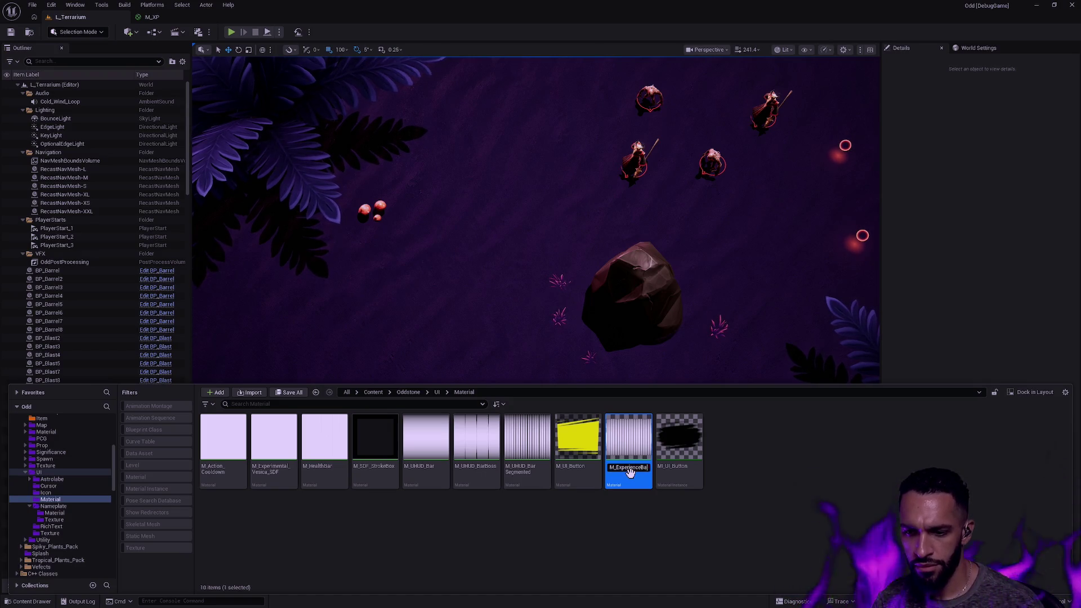
{"action": "key", "text": "Escape"}
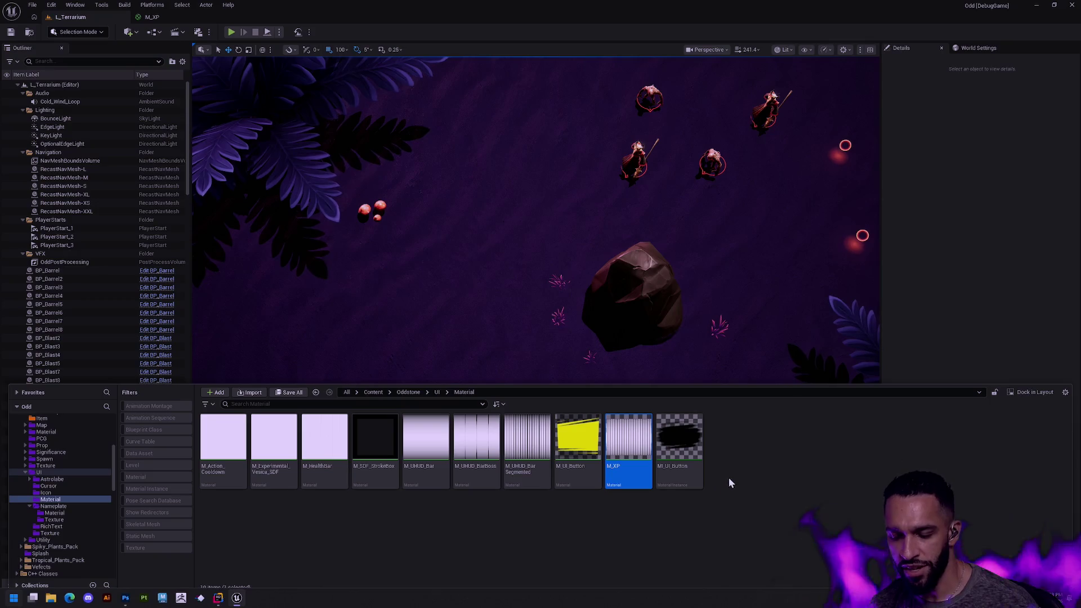
- Briefly select the M_UHUD_Bar Segmented material, then switch to the M_XP material graph
{"action": "left_click", "coordinate": [728, 477]}
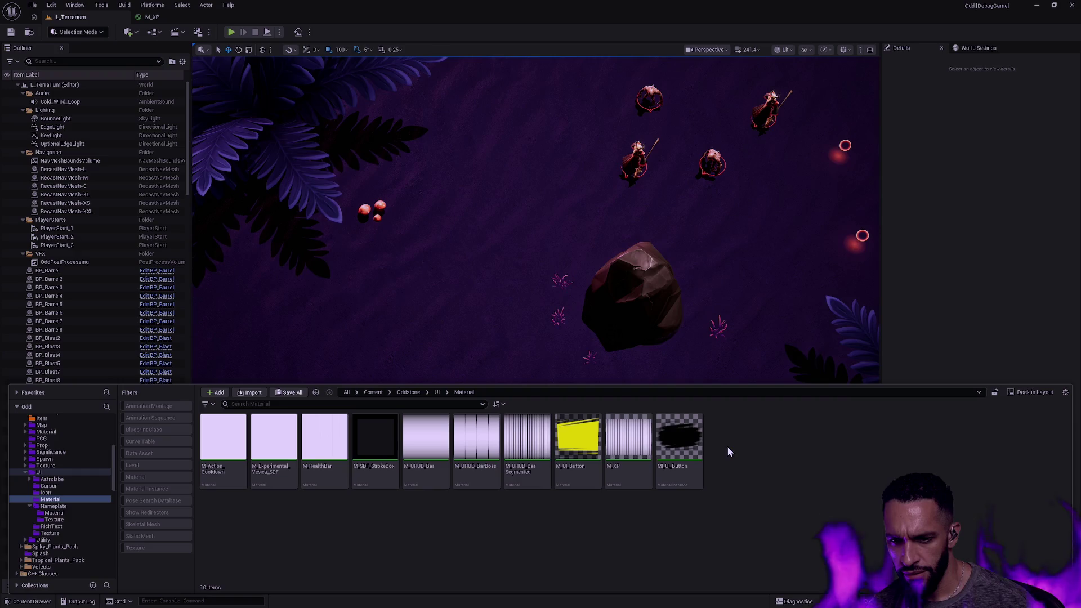
{"action": "left_click", "coordinate": [526, 444]}
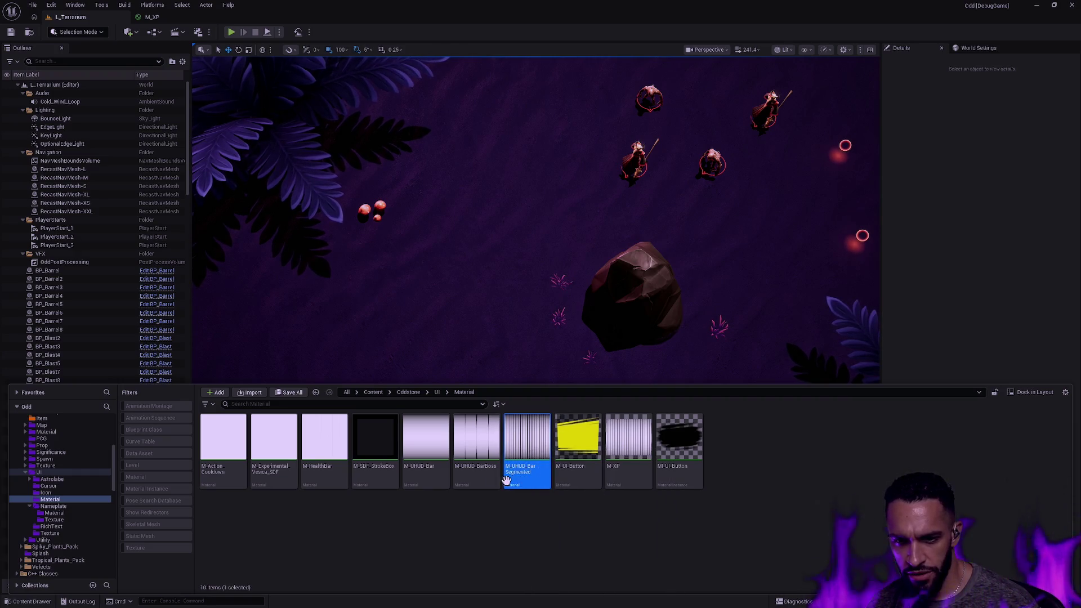
{"action": "left_click", "coordinate": [595, 516]}
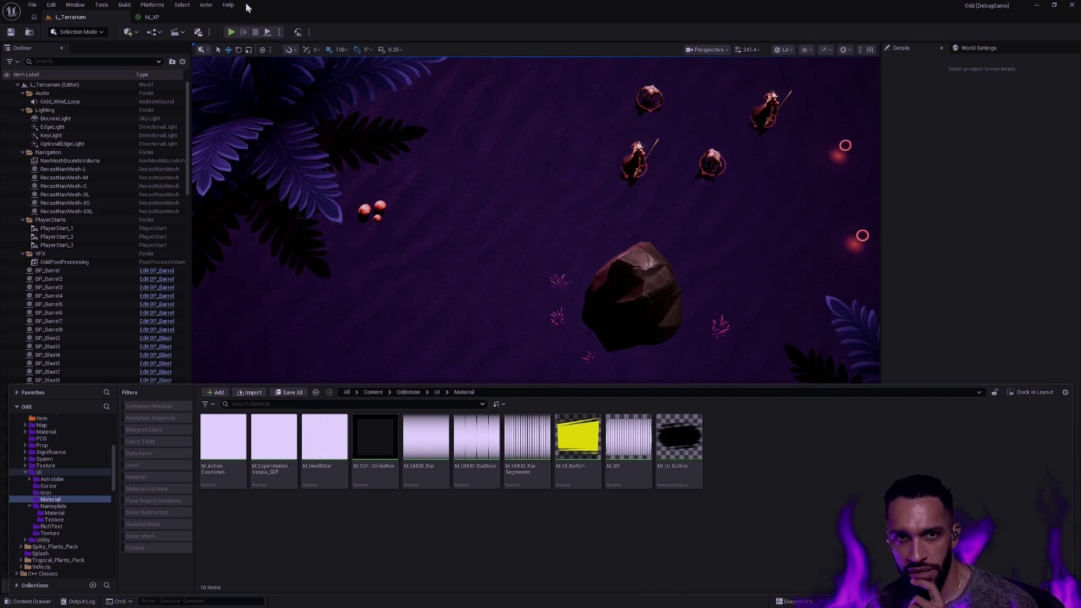
{"action": "left_click", "coordinate": [167, 18]}
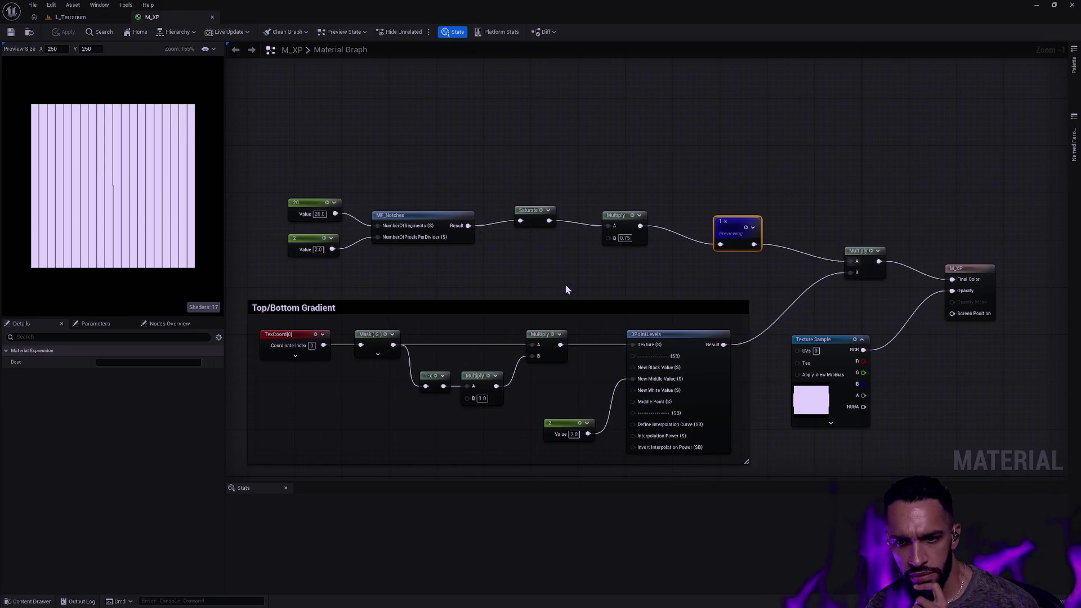
- Preview the TexCoord, Mask (G), 1-x and both Multiply nodes in turn
{"action": "left_click_drag", "start_coordinate": [565, 284], "coordinate": [568, 251]}
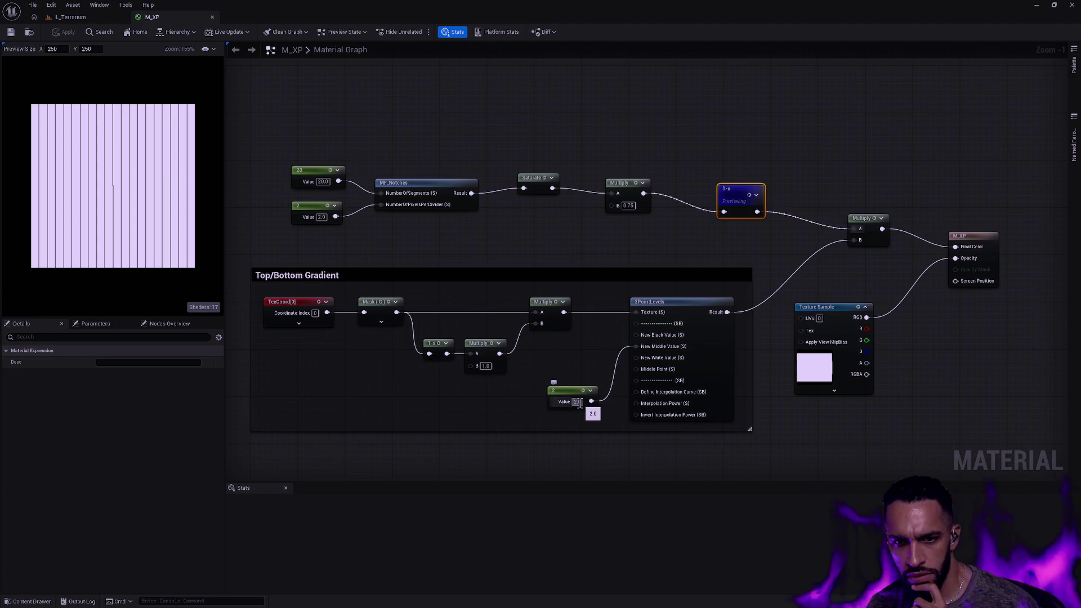
{"action": "left_click", "coordinate": [296, 300]}
{"action": "key", "text": "space"}
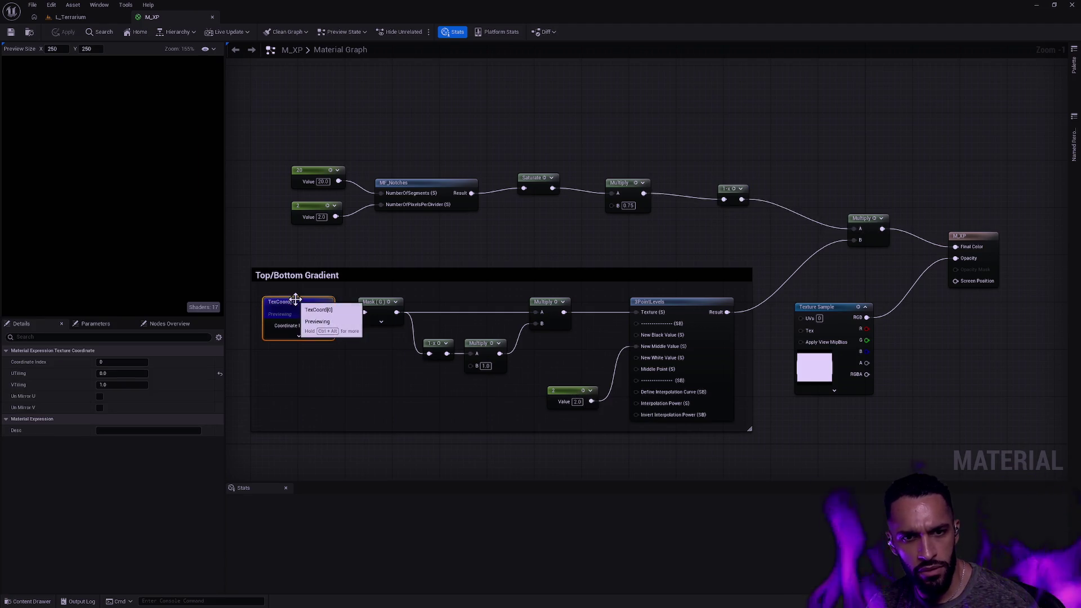
{"action": "left_click", "coordinate": [376, 307]}
{"action": "key", "text": "space"}
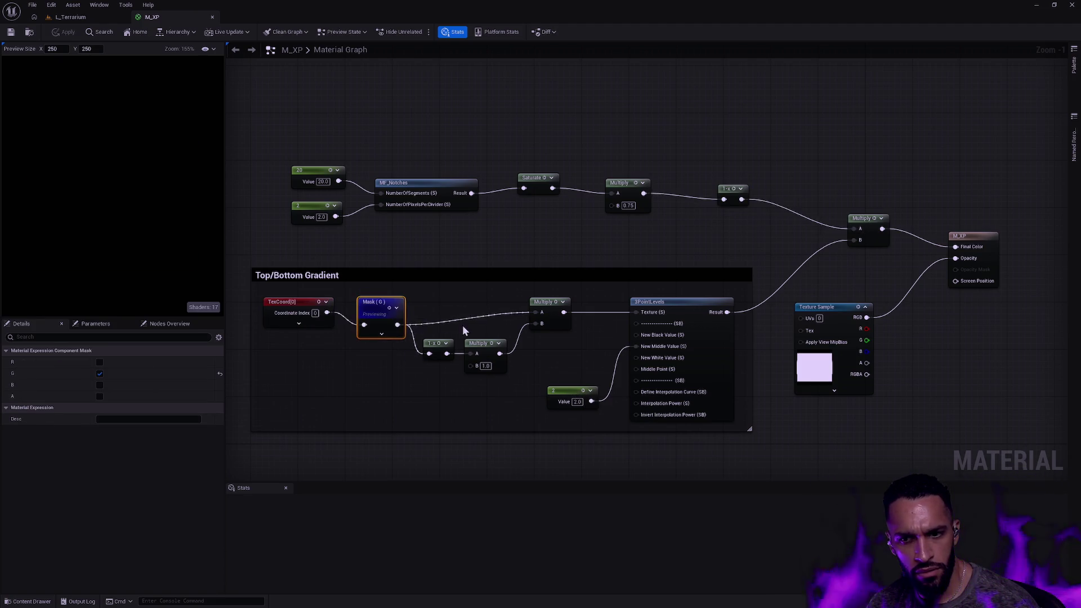
{"action": "left_click", "coordinate": [430, 342]}
{"action": "key", "text": "space"}
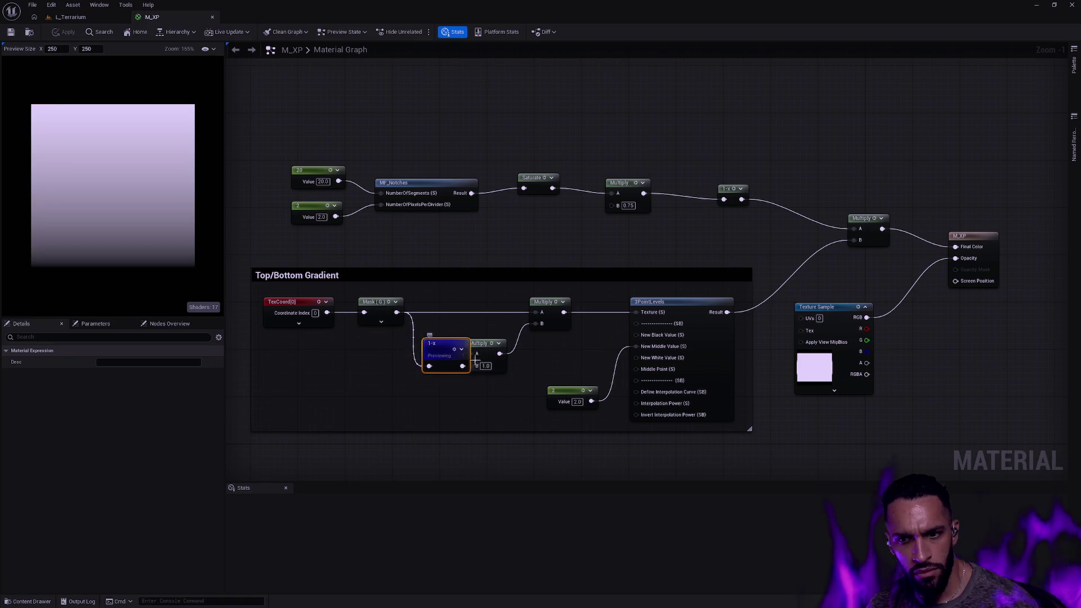
{"action": "left_click", "coordinate": [496, 340]}
{"action": "key", "text": "space"}
{"action": "left_click", "coordinate": [570, 302]}
{"action": "key", "text": "space"}
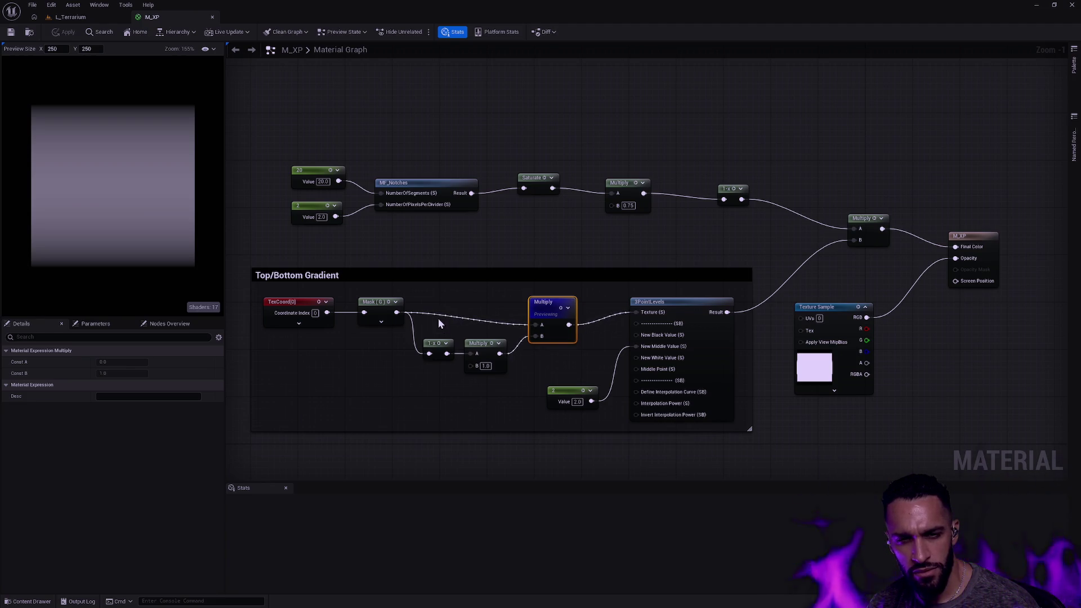
- Preview TexCoord again, then return to L_Terrarium and start a Play-in-Editor session
{"action": "left_click", "coordinate": [309, 301]}
{"action": "key", "text": "space"}
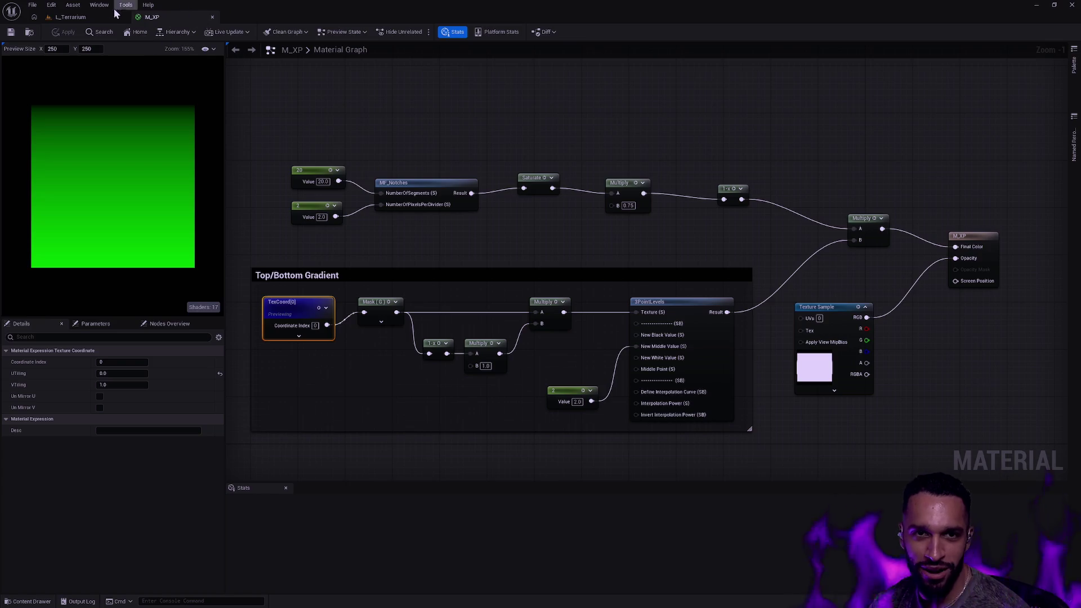
{"action": "left_click", "coordinate": [71, 16]}
{"action": "key", "text": "alt+p"}
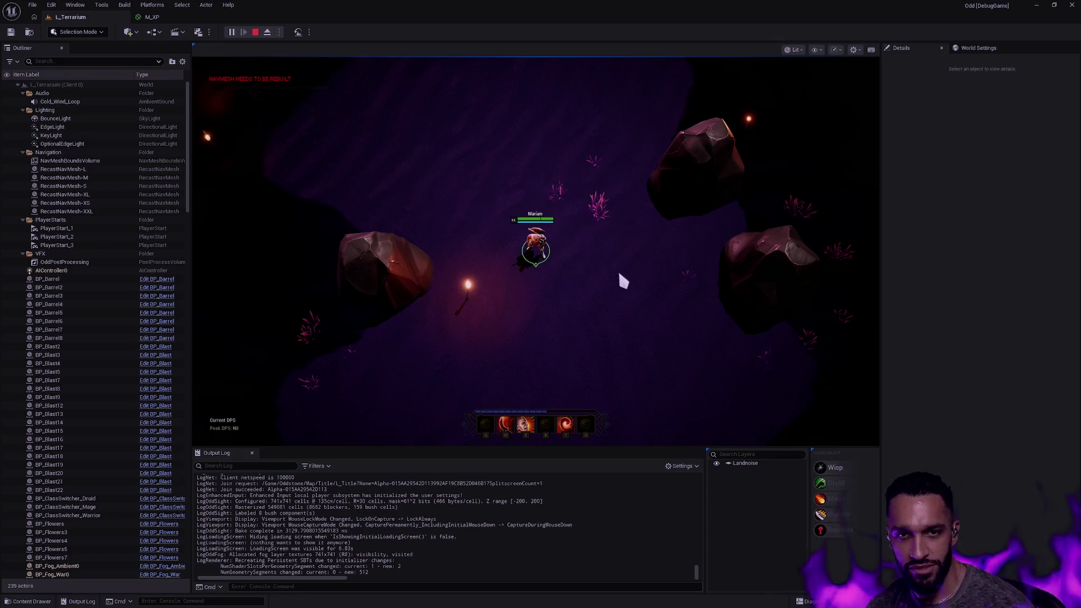
- Walk the character across the ground, end the play test, and open the Content Drawer
{"action": "left_click", "coordinate": [574, 299]}
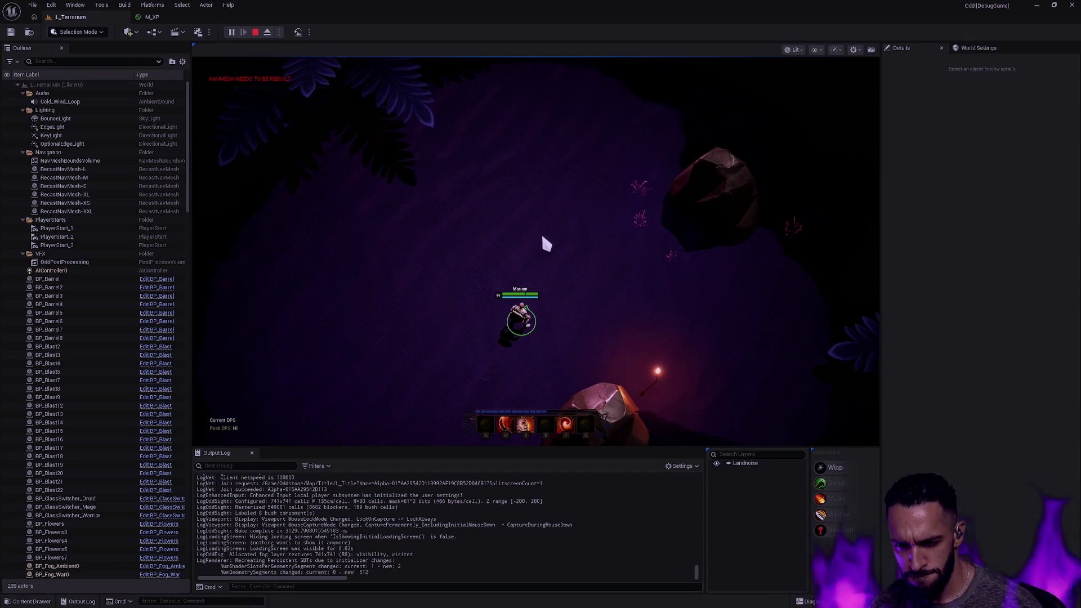
{"action": "key", "text": "Escape"}
{"action": "key", "text": "ctrl+space"}
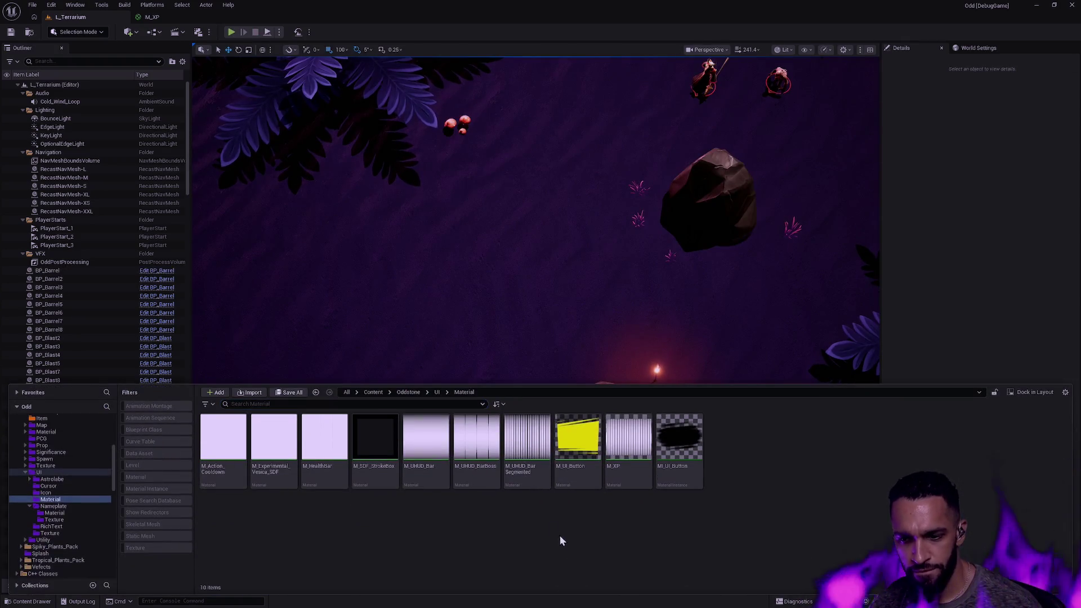
- Go up to the parent UI folder, then zoom Photoshop's T_ActionBar_Progress.png to the bar's pointed left end
{"action": "key", "text": "BackSpace"}
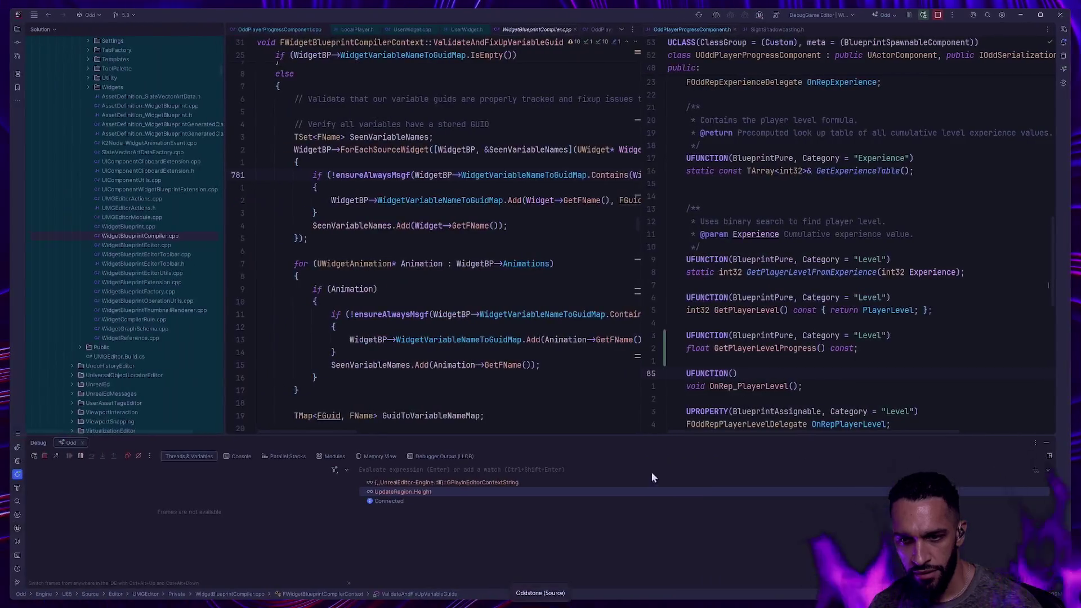
{"action": "key", "text": "alt+Tab"}
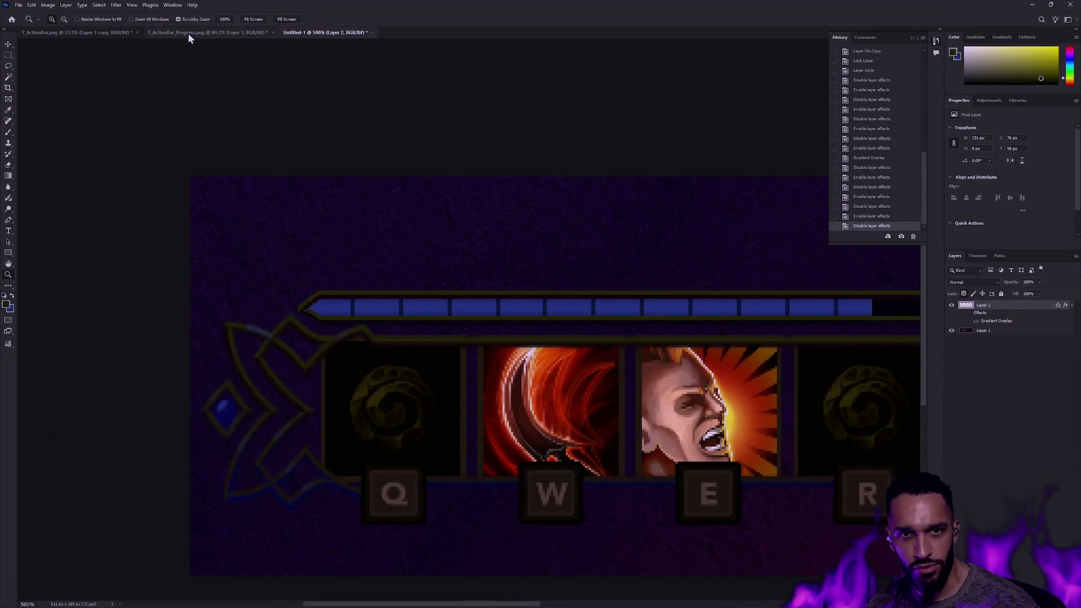
{"action": "left_click", "coordinate": [188, 33]}
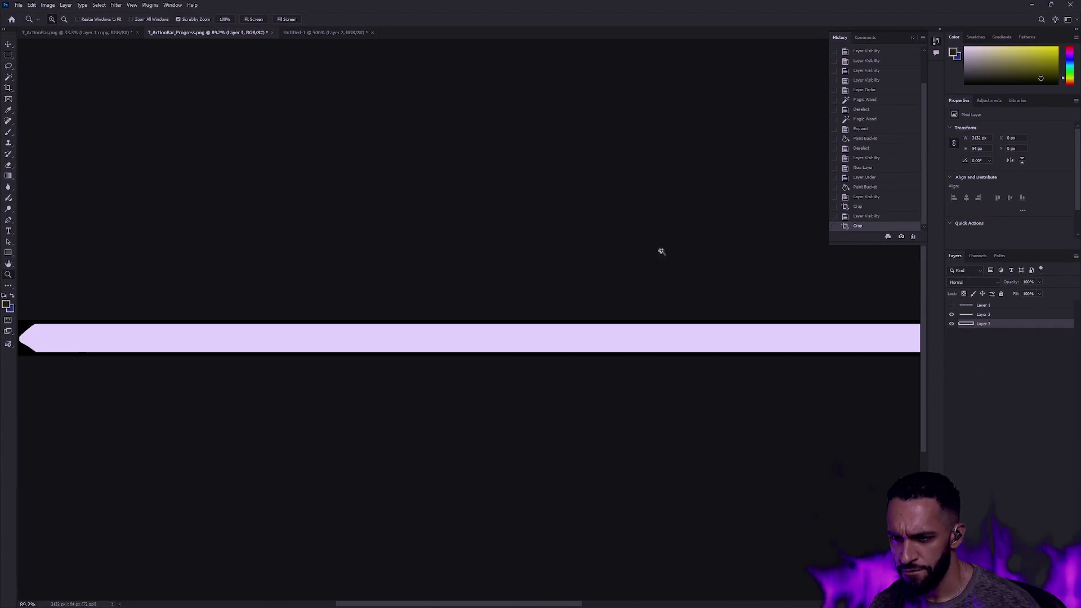
{"action": "left_click", "coordinate": [435, 334], "text": "alt"}
{"action": "left_click", "coordinate": [323, 328]}
{"action": "mouse_move", "coordinate": [272, 318]}
{"action": "left_mouse_down"}
{"action": "mouse_move", "coordinate": [328, 328]}
{"action": "mouse_move", "coordinate": [316, 379]}
{"action": "mouse_move", "coordinate": [307, 316]}
{"action": "mouse_move", "coordinate": [231, 313]}
{"action": "left_mouse_up"}
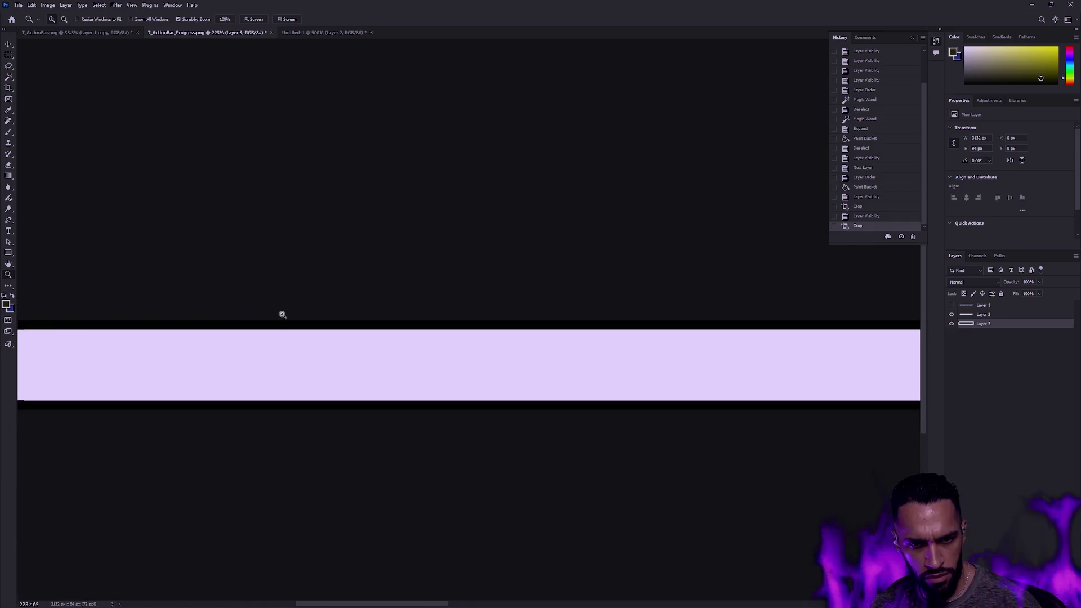
{"action": "mouse_move", "coordinate": [221, 257]}
{"action": "left_mouse_down"}
{"action": "mouse_move", "coordinate": [500, 265]}
{"action": "mouse_move", "coordinate": [379, 244]}
{"action": "left_mouse_up"}
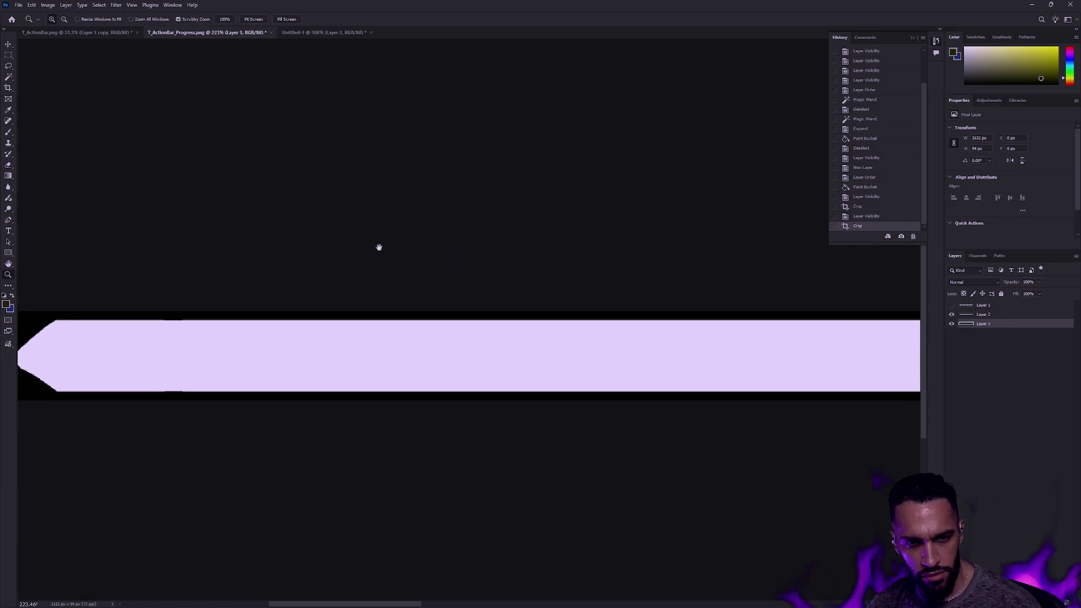
- Toggle Layer 3's visibility to inspect the bar's transparent edges, then return to Unreal Engine
{"action": "key", "text": "ctrl+t"}
{"action": "key", "text": "Escape"}
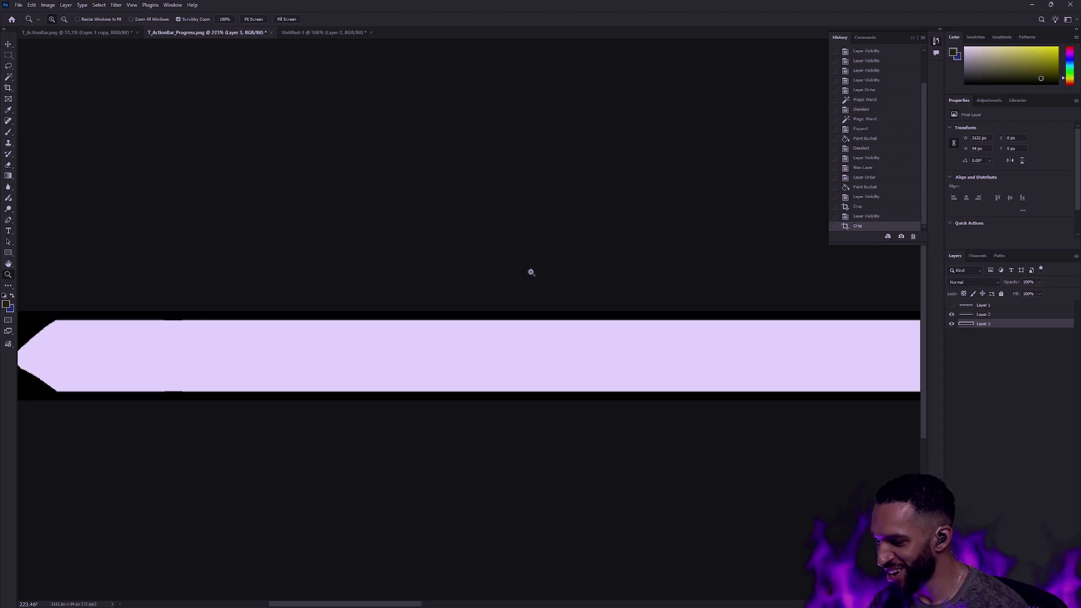
{"action": "mouse_move", "coordinate": [548, 297]}
{"action": "left_mouse_down"}
{"action": "mouse_move", "coordinate": [639, 273]}
{"action": "mouse_move", "coordinate": [536, 266]}
{"action": "left_mouse_up"}
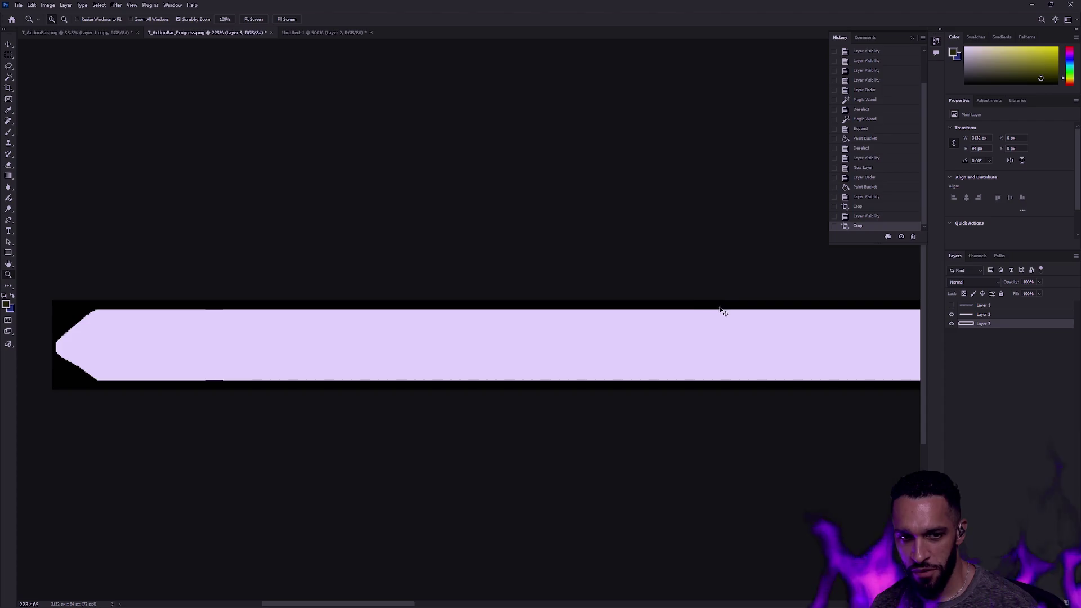
{"action": "left_click", "coordinate": [952, 324]}
{"action": "left_click", "coordinate": [952, 323]}
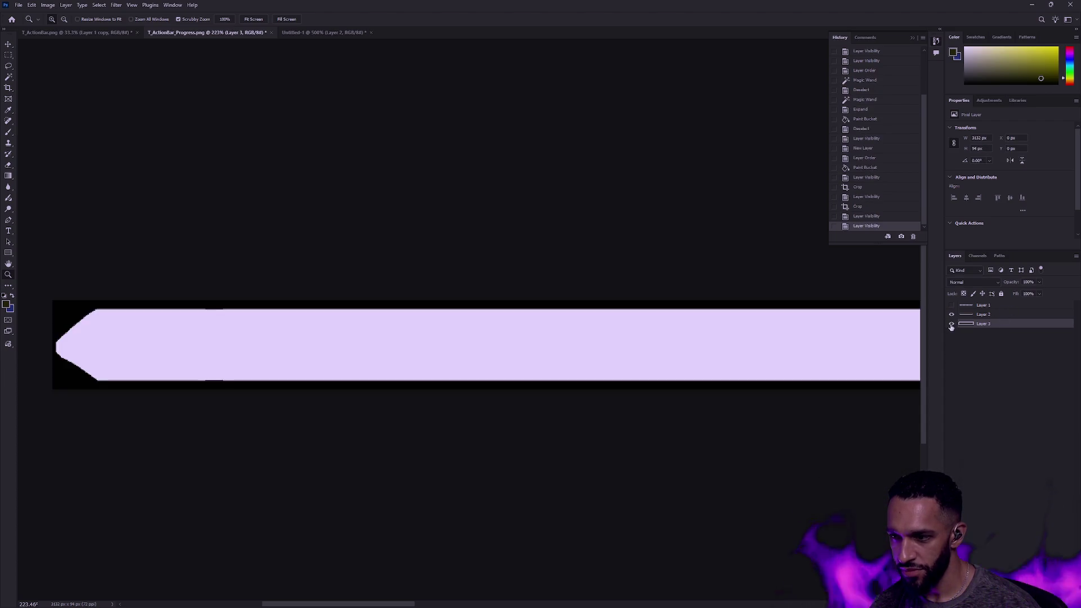
{"action": "left_click", "coordinate": [952, 325]}
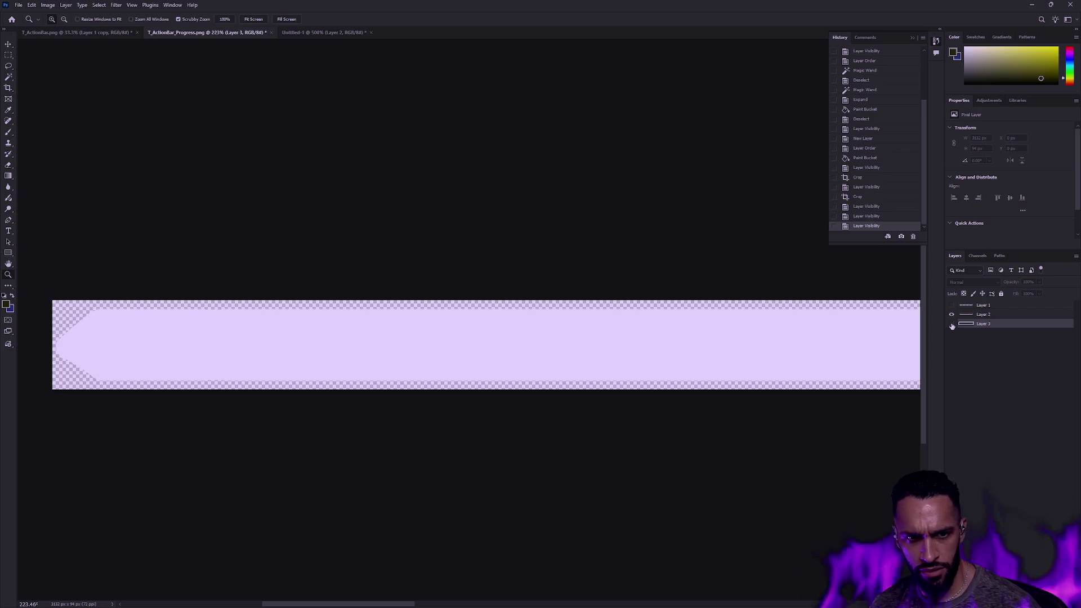
{"action": "left_click", "coordinate": [952, 325]}
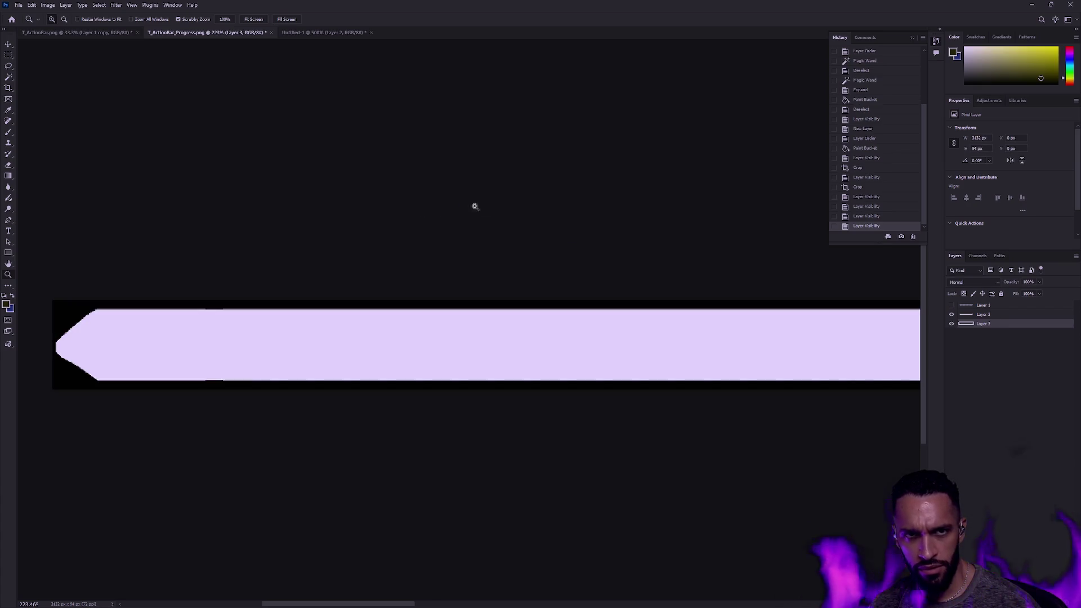
{"action": "key", "text": "alt+Tab"}
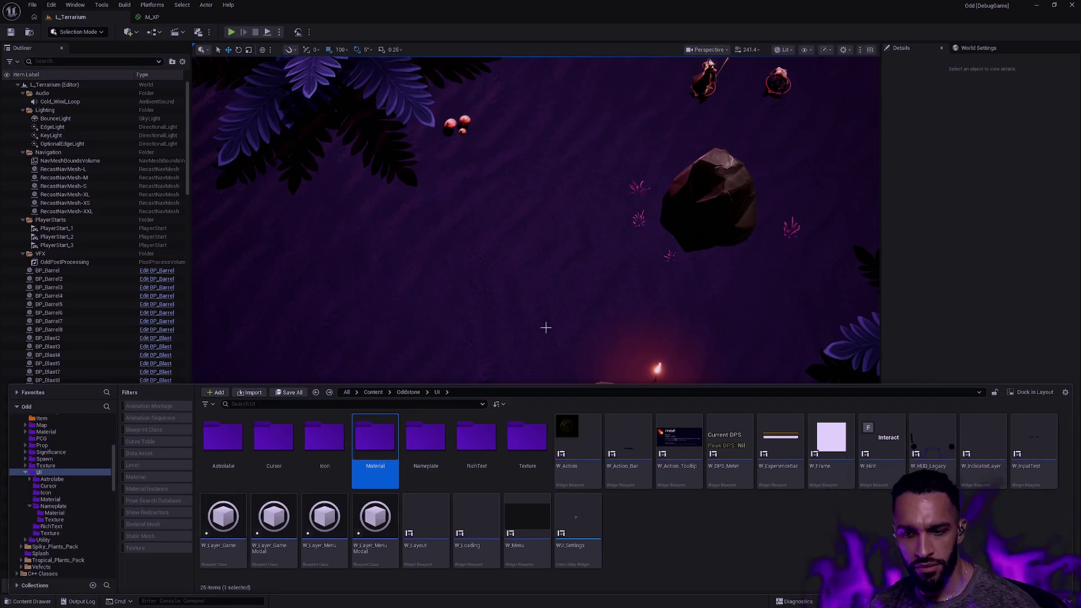
- Open the W_ExperienceBar widget and thin its progress bar to Scale Y 0.3
{"action": "key", "text": "alt+Left"}
{"action": "key", "text": "alt+Left"}
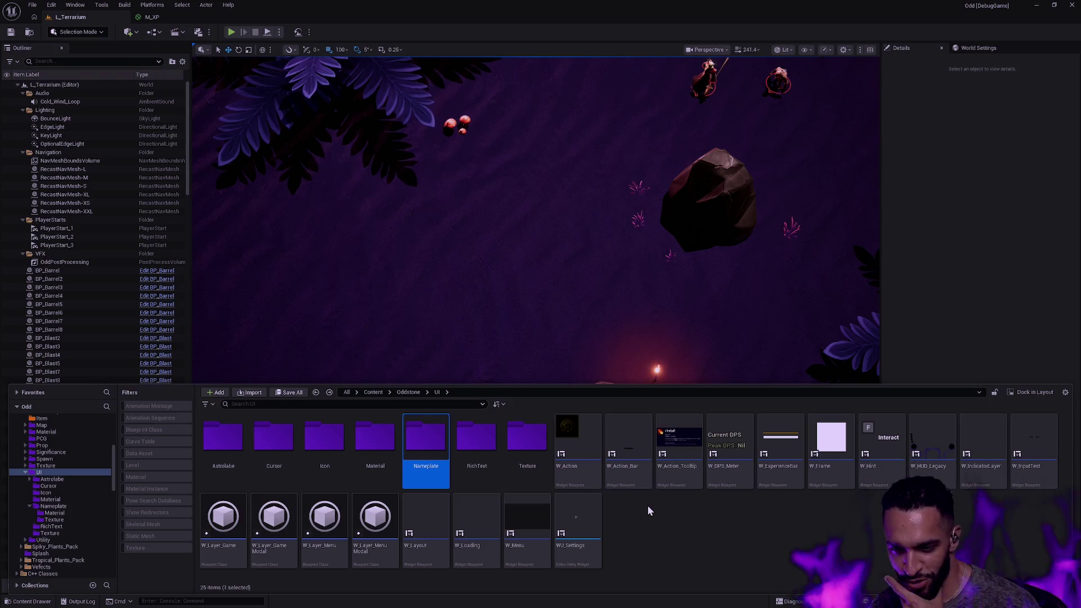
{"action": "double_click", "coordinate": [628, 447]}
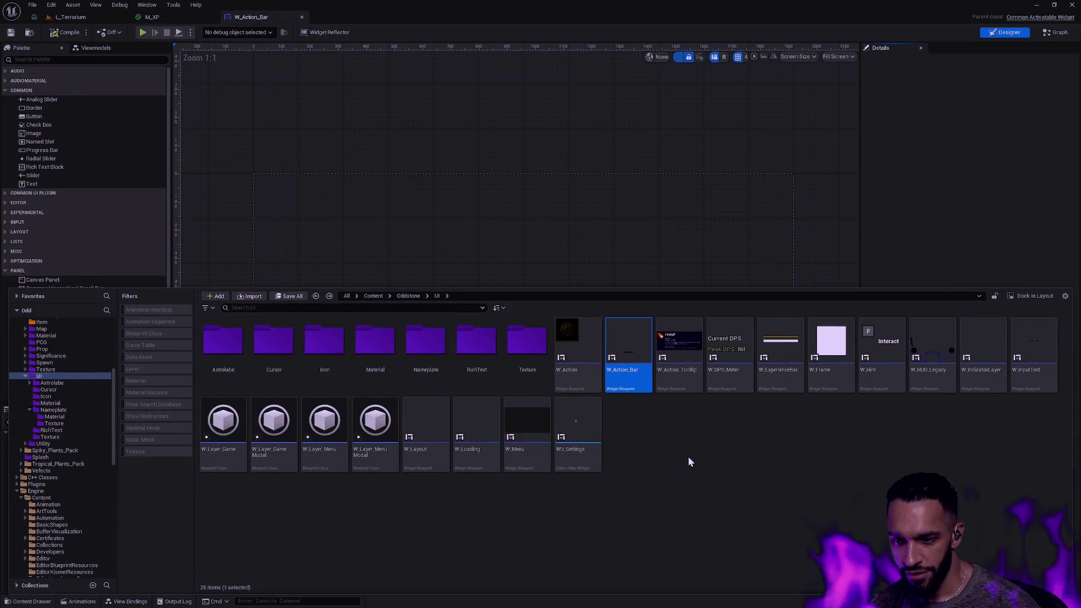
{"action": "double_click", "coordinate": [785, 387]}
{"action": "scroll", "coordinate": [486, 356], "scroll_direction": "up", "scroll_amount": 10}
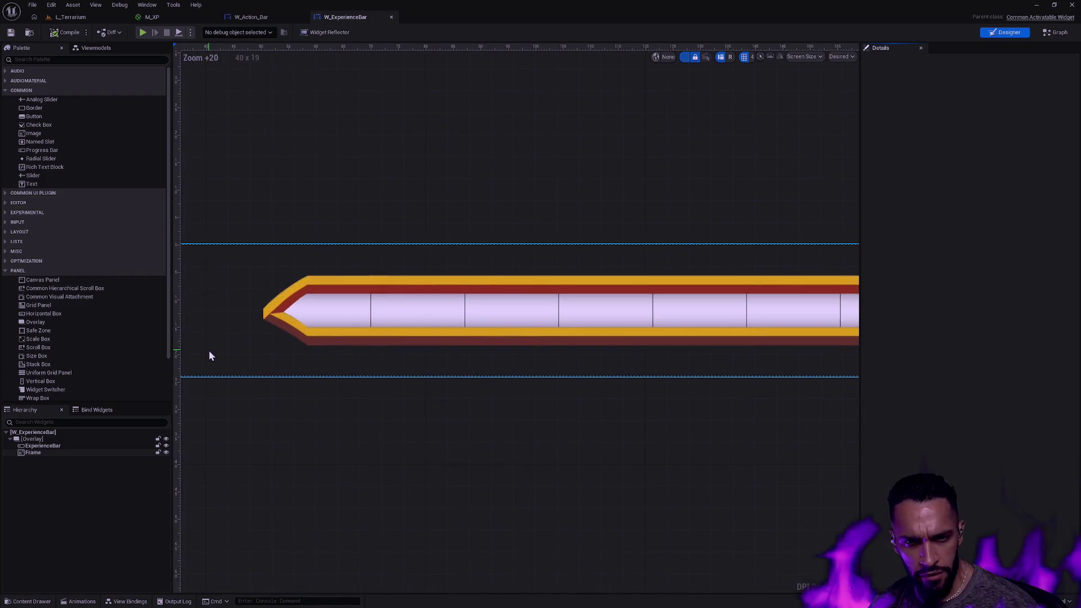
{"action": "left_click", "coordinate": [60, 446]}
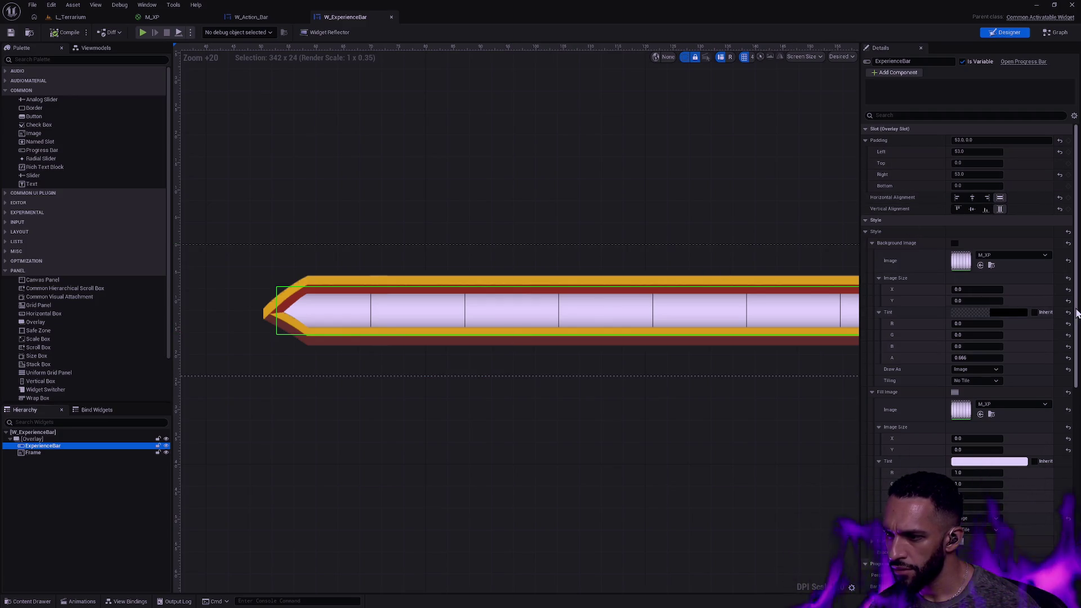
{"action": "scroll", "coordinate": [1038, 323], "scroll_direction": "down", "scroll_amount": 4}
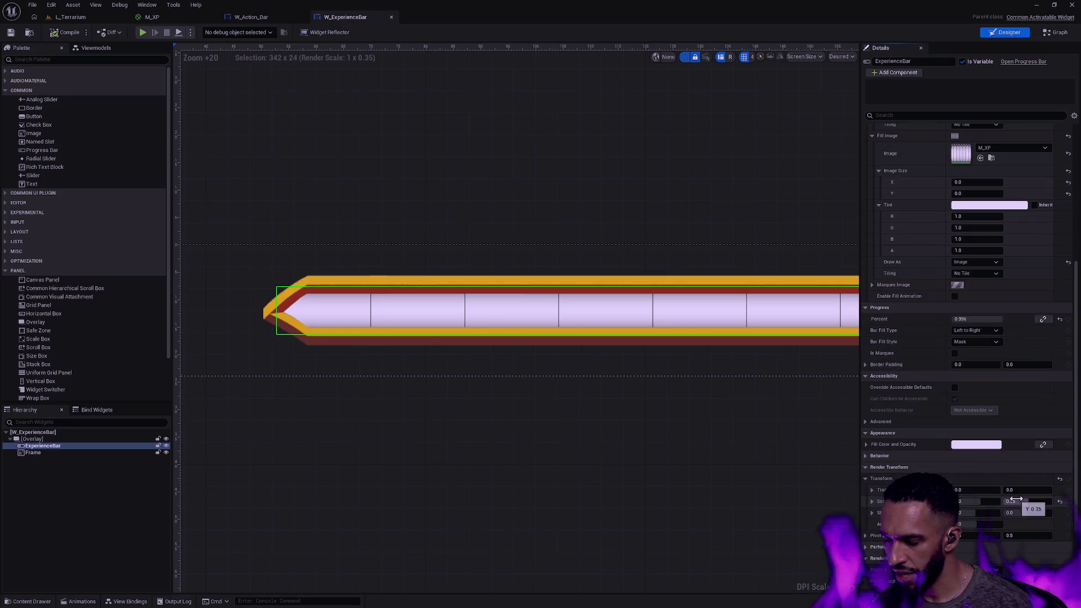
{"action": "mouse_move", "coordinate": [1027, 501]}
{"action": "left_mouse_down"}
{"action": "mouse_move", "coordinate": [1008, 501]}
{"action": "mouse_move", "coordinate": [1018, 500]}
{"action": "left_mouse_up"}
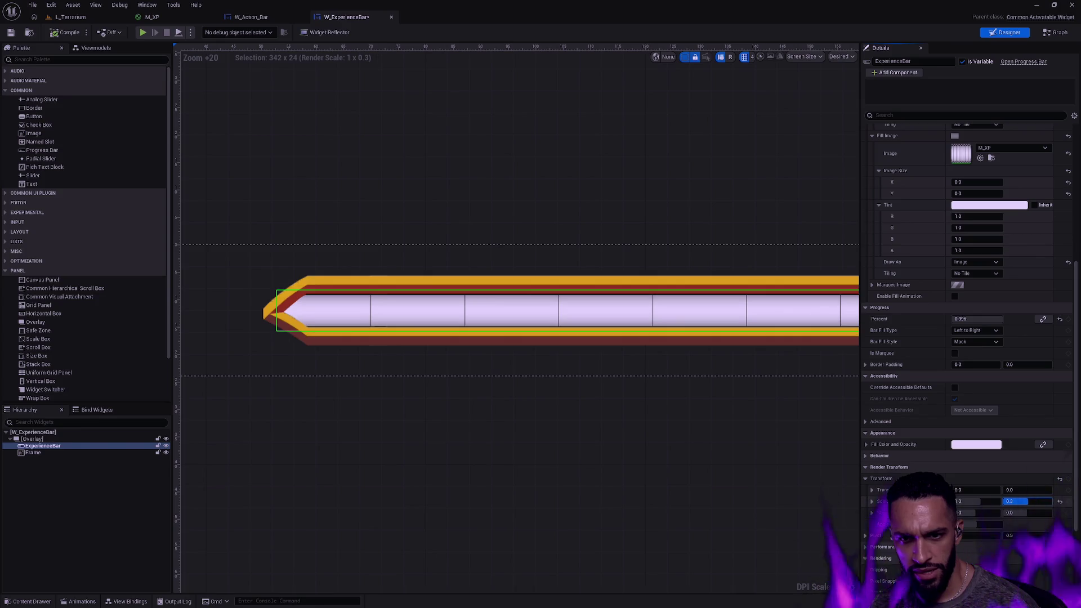
- Check the bar's right tip and set the progress bar's Right padding to 54
{"action": "left_click", "coordinate": [779, 457]}
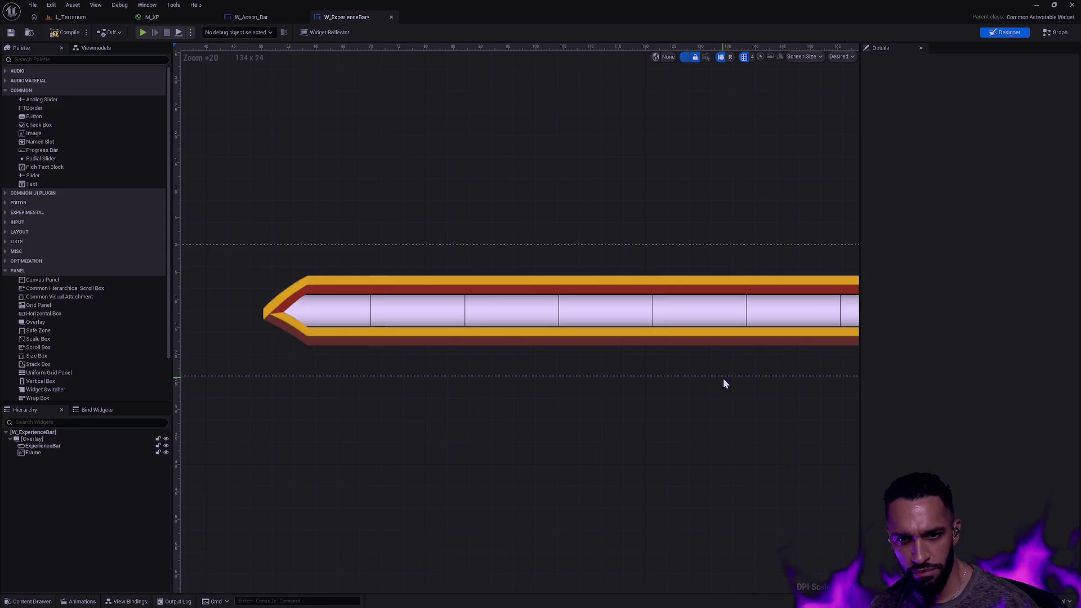
{"action": "scroll", "coordinate": [723, 377], "scroll_direction": "down", "scroll_amount": 4}
{"action": "mouse_move", "coordinate": [779, 405]}
{"action": "left_mouse_down"}
{"action": "mouse_move", "coordinate": [386, 394]}
{"action": "mouse_move", "coordinate": [420, 396]}
{"action": "left_mouse_up"}
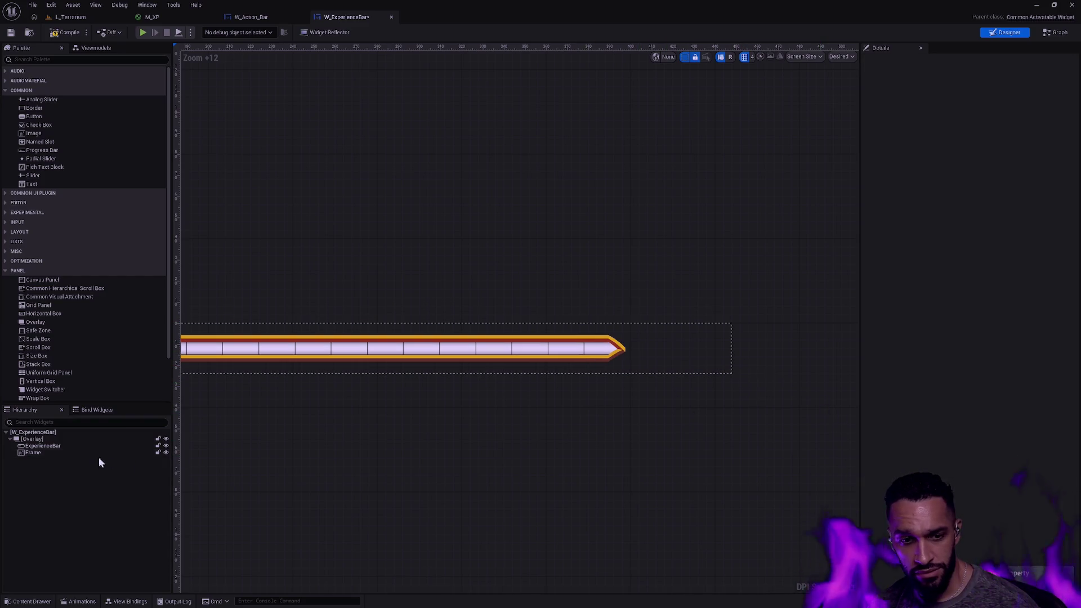
{"action": "left_click", "coordinate": [87, 446]}
{"action": "left_click", "coordinate": [979, 139]}
{"action": "key", "text": "Tab"}
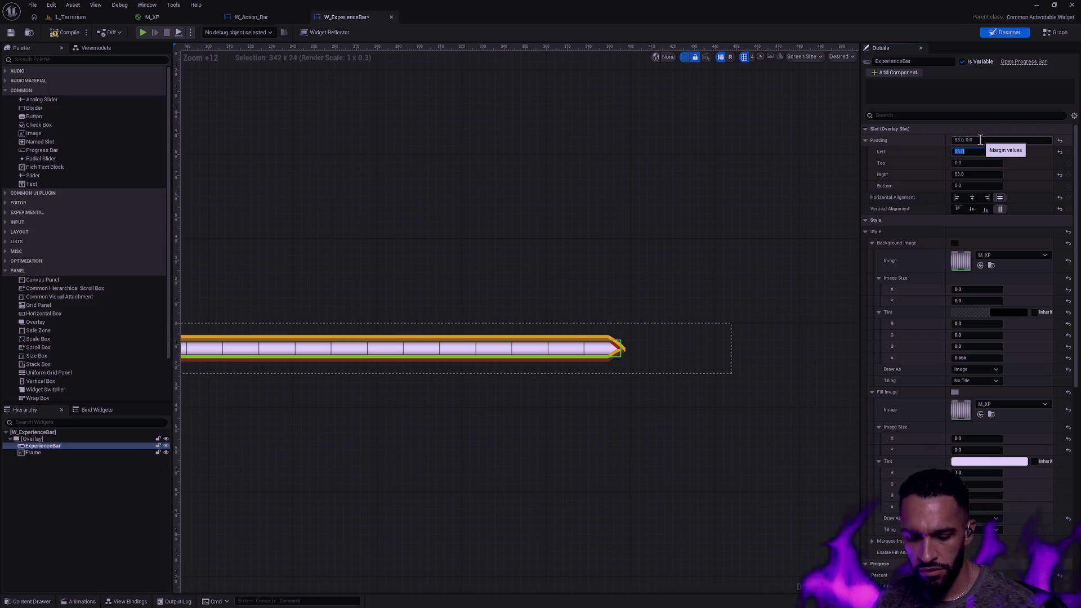
{"action": "key", "text": "Tab"}
{"action": "key", "text": "Tab"}
{"action": "type", "text": "54"}
{"action": "key", "text": "Return"}
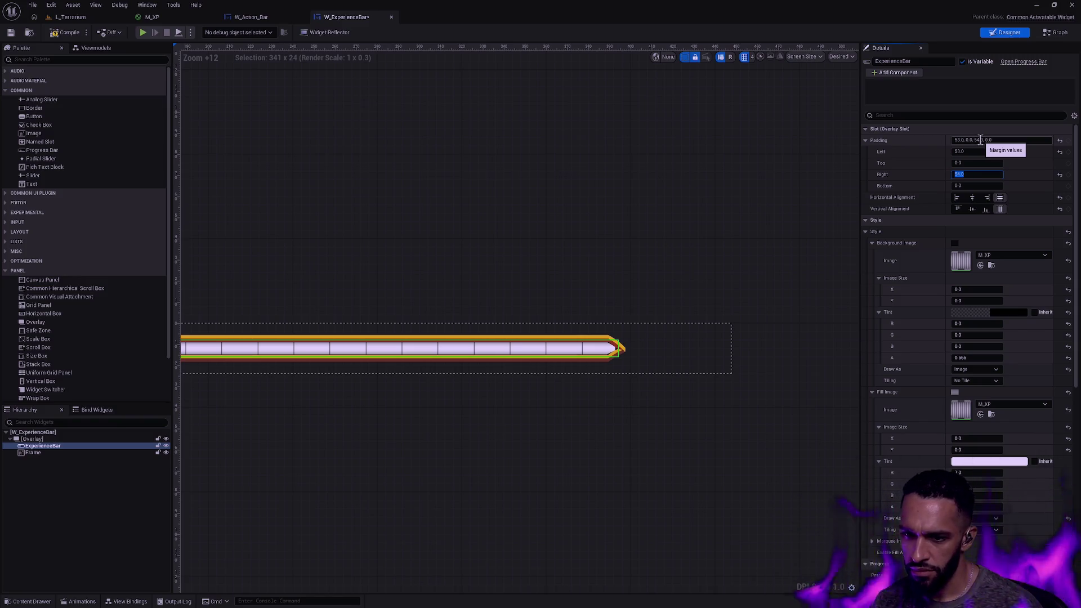
- Pan to the bar's left end, then switch to the M_XP material graph
{"action": "left_click", "coordinate": [734, 213]}
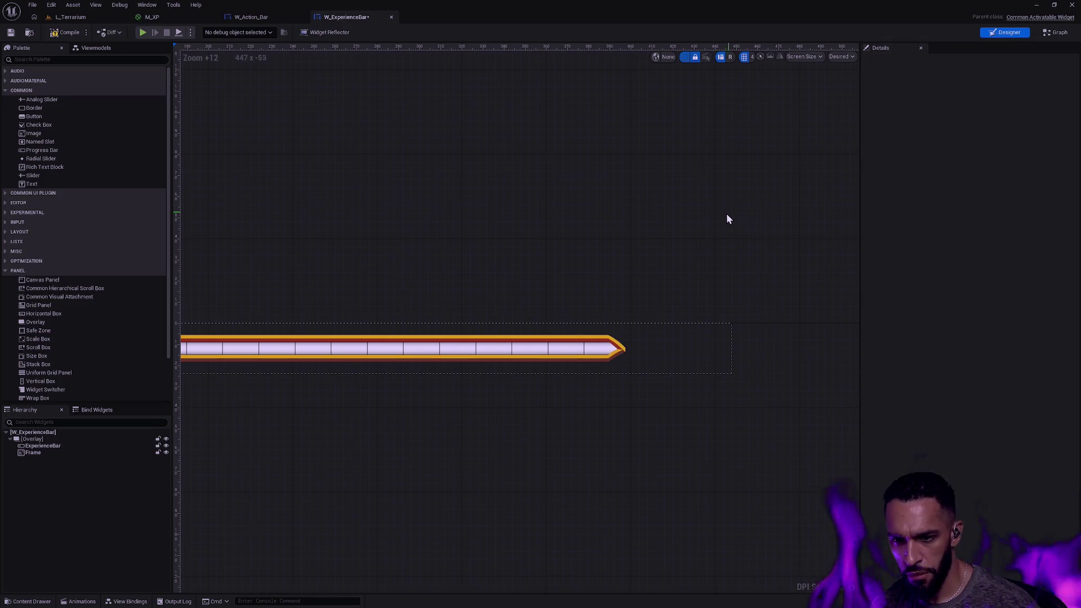
{"action": "left_click_drag", "start_coordinate": [652, 265], "coordinate": [719, 256]}
{"action": "left_click_drag", "start_coordinate": [396, 216], "coordinate": [634, 210]}
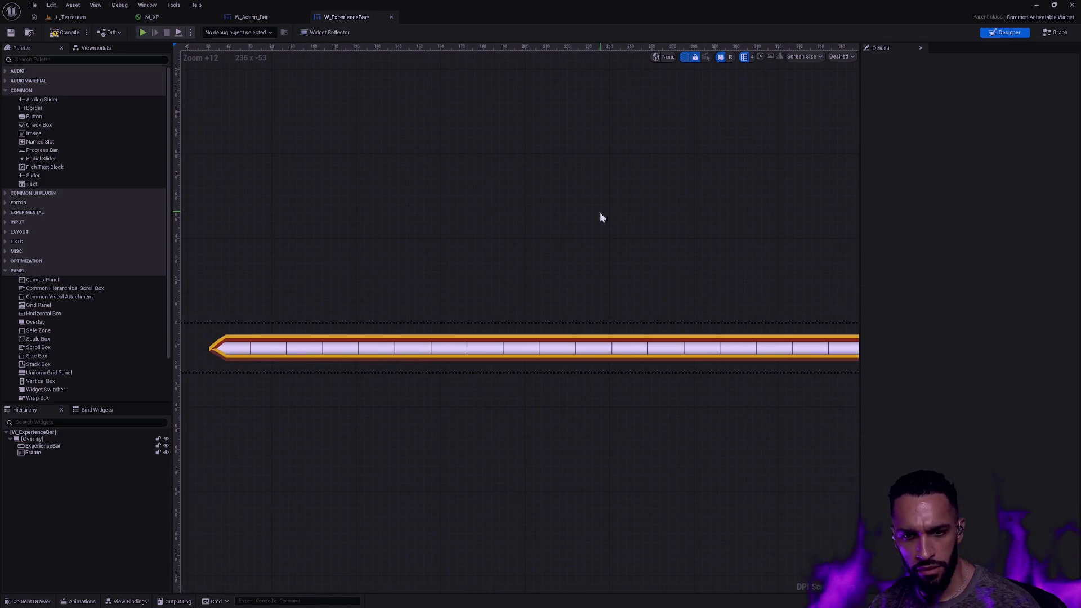
{"action": "left_click", "coordinate": [256, 17]}
{"action": "left_click", "coordinate": [143, 18]}
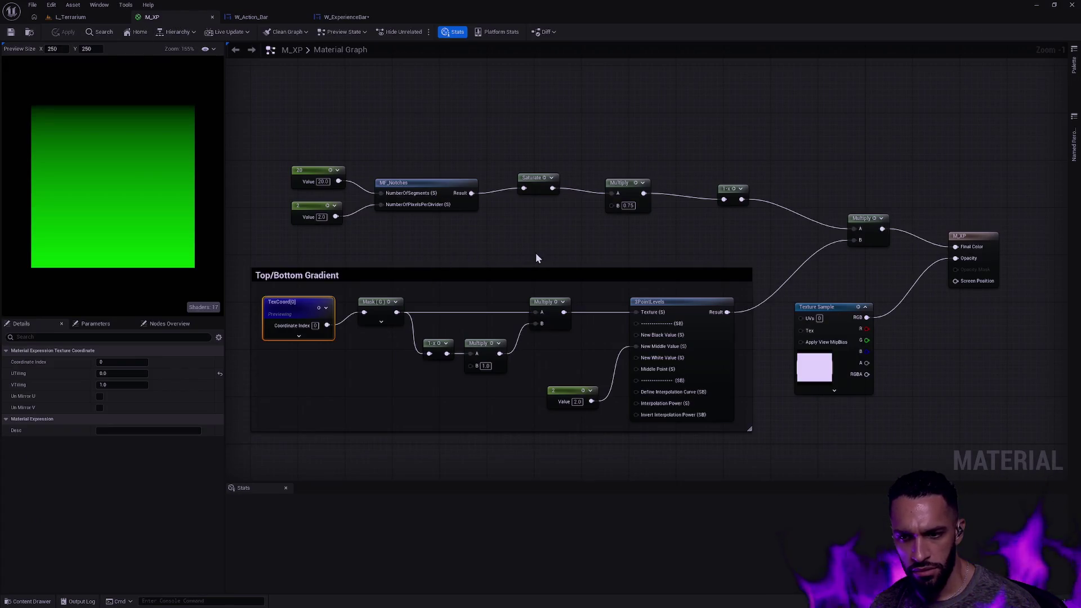
{"action": "left_click", "coordinate": [686, 305]}
{"action": "key", "text": "space"}
{"action": "key", "text": "ctrl+space"}
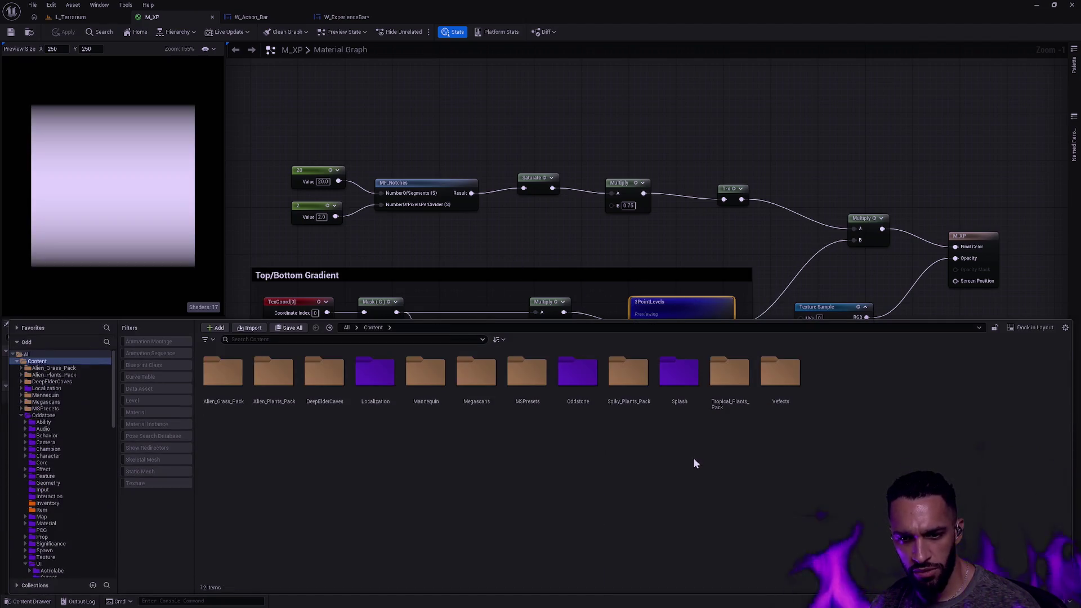
{"action": "left_click", "coordinate": [437, 327]}
{"action": "double_click", "coordinate": [374, 372]}
{"action": "double_click", "coordinate": [475, 371]}
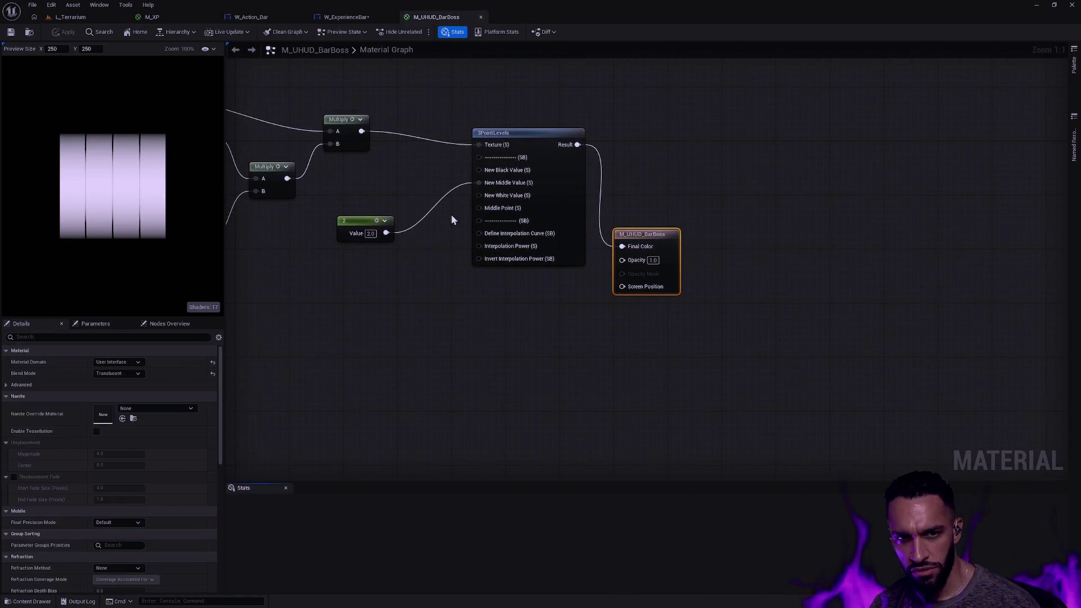
{"action": "mouse_move", "coordinate": [500, 148]}
{"action": "left_mouse_down"}
{"action": "mouse_move", "coordinate": [666, 161]}
{"action": "mouse_move", "coordinate": [772, 136]}
{"action": "left_mouse_up"}
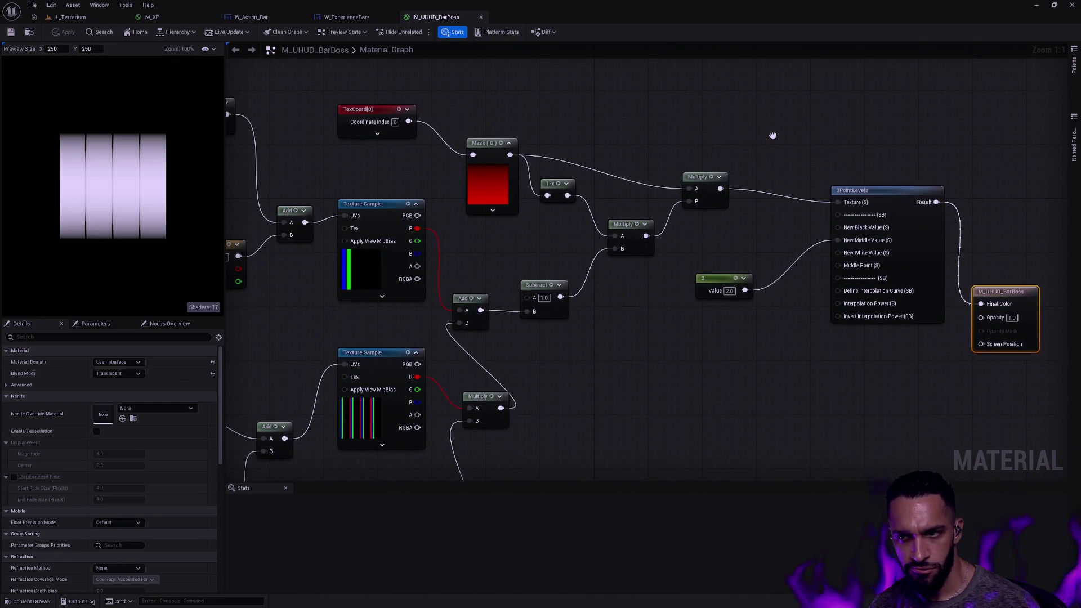
{"action": "left_click", "coordinate": [480, 17]}
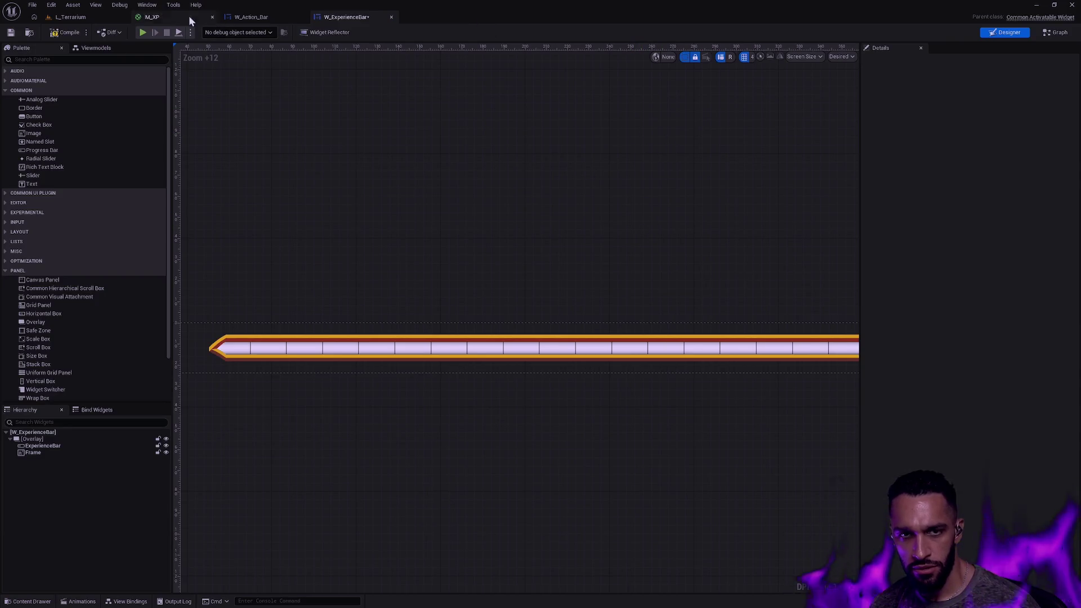
- Save W_ExperienceBar, then play-test the L_Terrarium level with a fullscreen game view
{"action": "left_click", "coordinate": [13, 32]}
{"action": "left_click", "coordinate": [69, 17]}
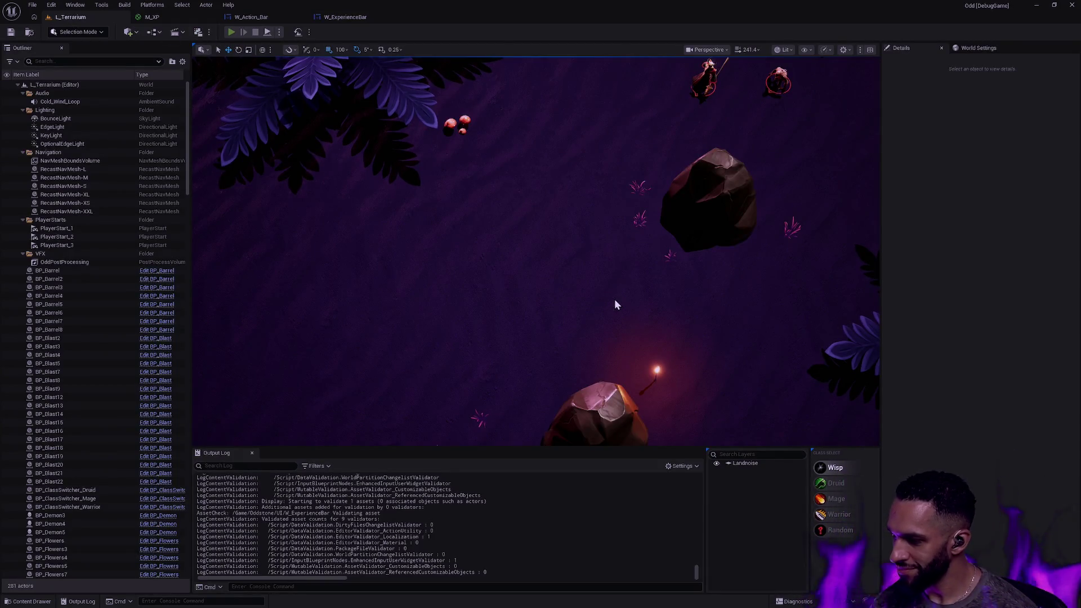
{"action": "key", "text": "alt+p"}
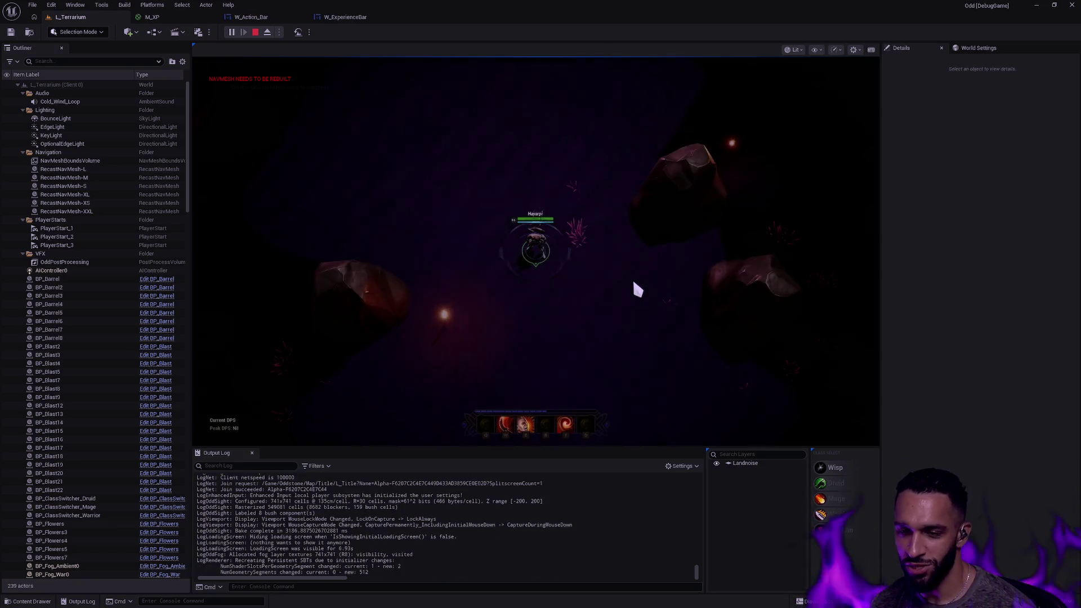
{"action": "key", "text": "F11"}
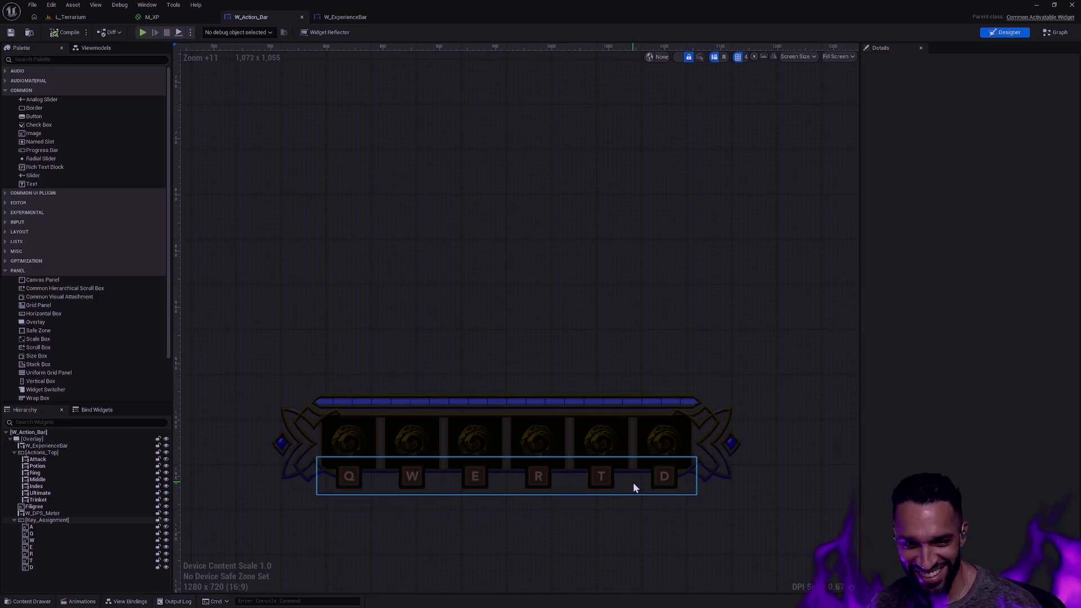
- Zoom in on W_Action_Bar's segmented blue progress bar, then return to W_ExperienceBar
{"action": "scroll", "coordinate": [730, 410], "scroll_direction": "up", "scroll_amount": 9}
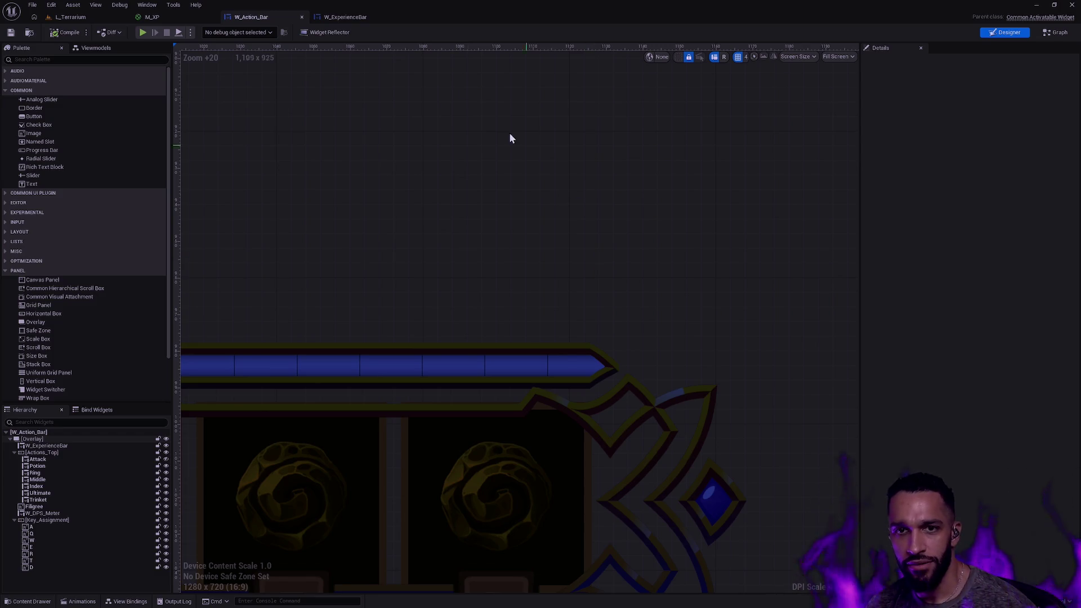
{"action": "left_click", "coordinate": [344, 17]}
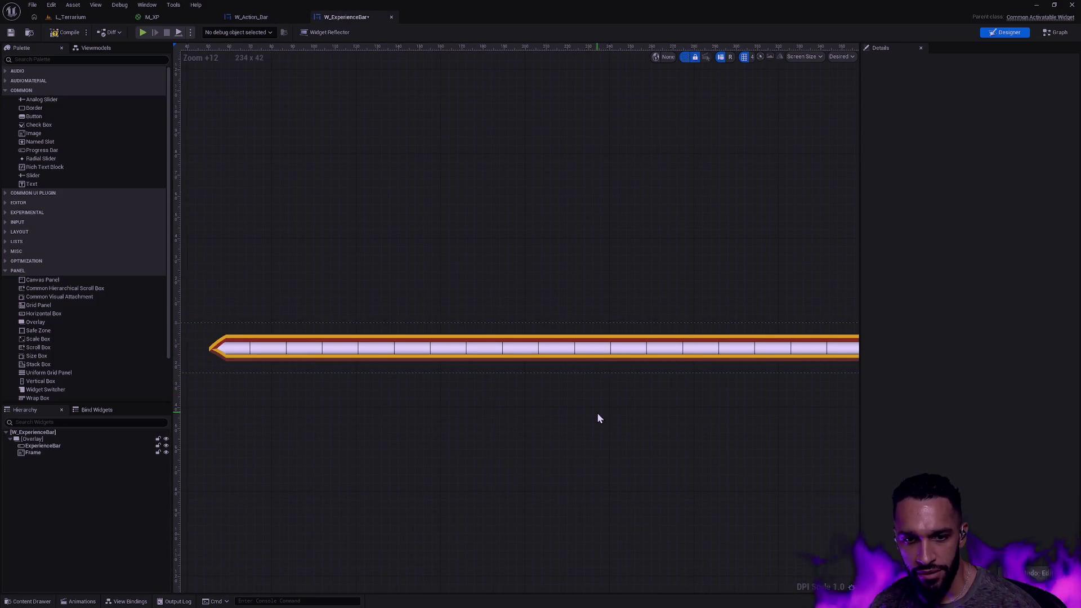
- Save the widget in Unreal and switch to Photoshop's T_ActionBar_Progress.png document
{"action": "left_click", "coordinate": [10, 32]}
{"action": "key", "text": "alt+Tab"}
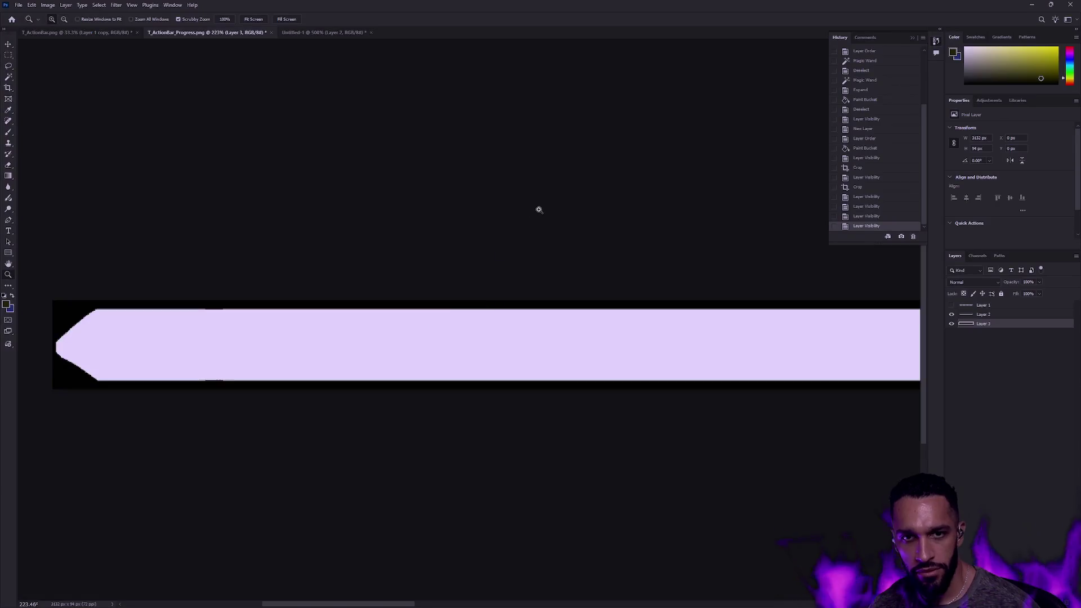
{"action": "left_click", "coordinate": [126, 33]}
{"action": "left_click", "coordinate": [328, 41]}
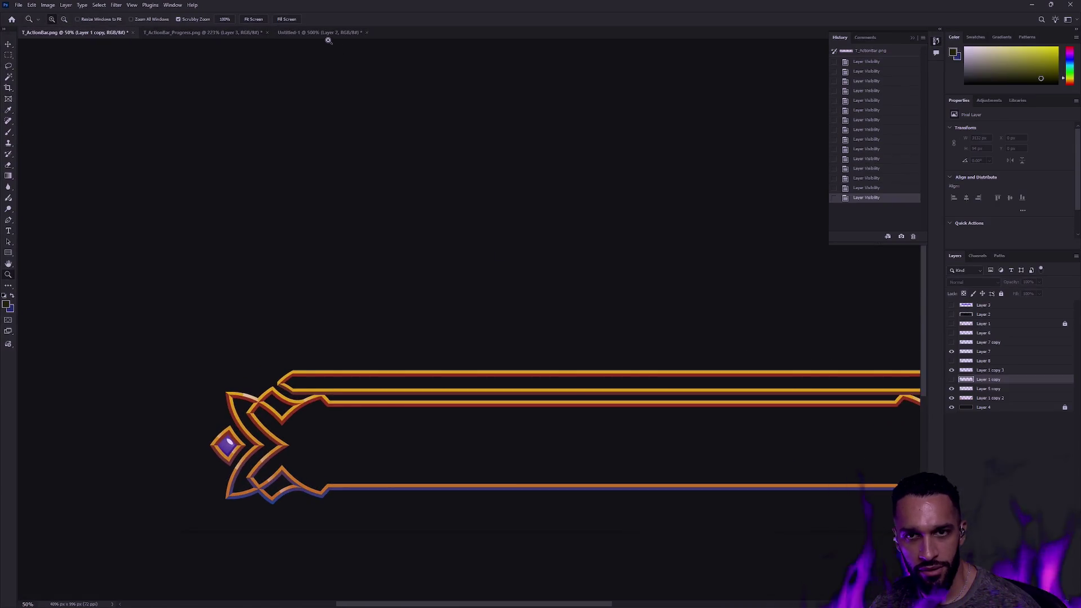
{"action": "left_click", "coordinate": [321, 32]}
{"action": "left_click", "coordinate": [183, 32]}
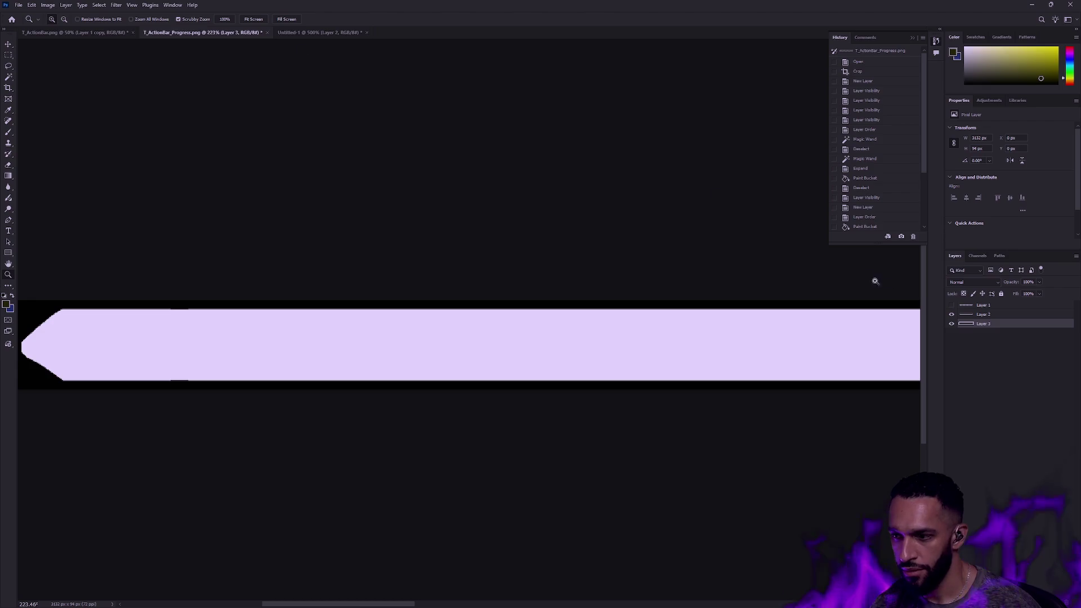
- Open T_ActionBar_Progress.png from disk via File > Open
{"action": "left_click", "coordinate": [32, 4]}
{"action": "mouse_move", "coordinate": [18, 4]}
{"action": "left_click", "coordinate": [38, 25]}
{"action": "left_click", "coordinate": [282, 88]}
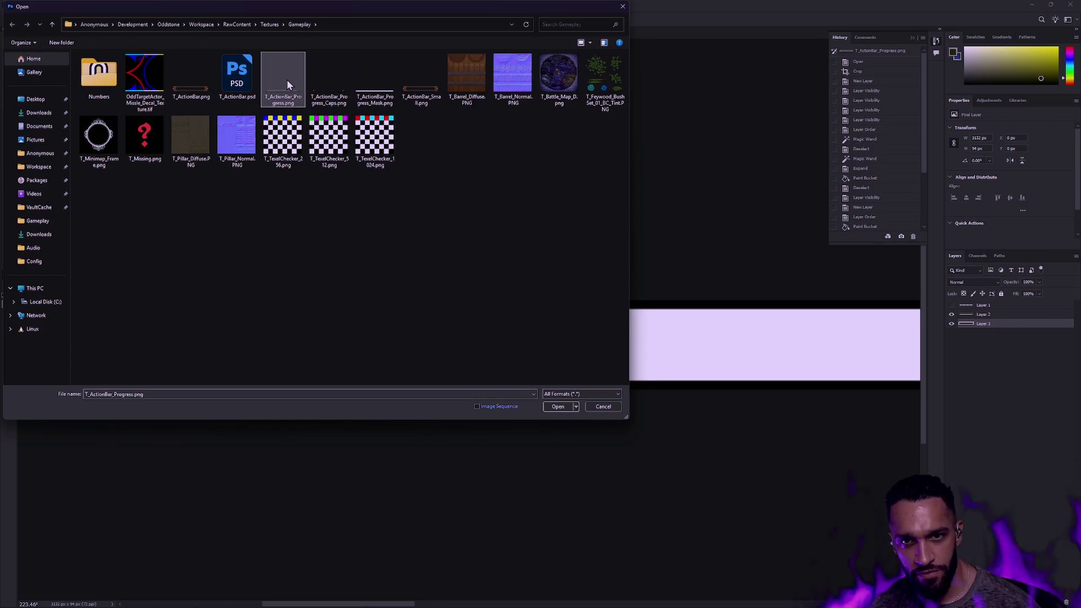
{"action": "double_click", "coordinate": [287, 82]}
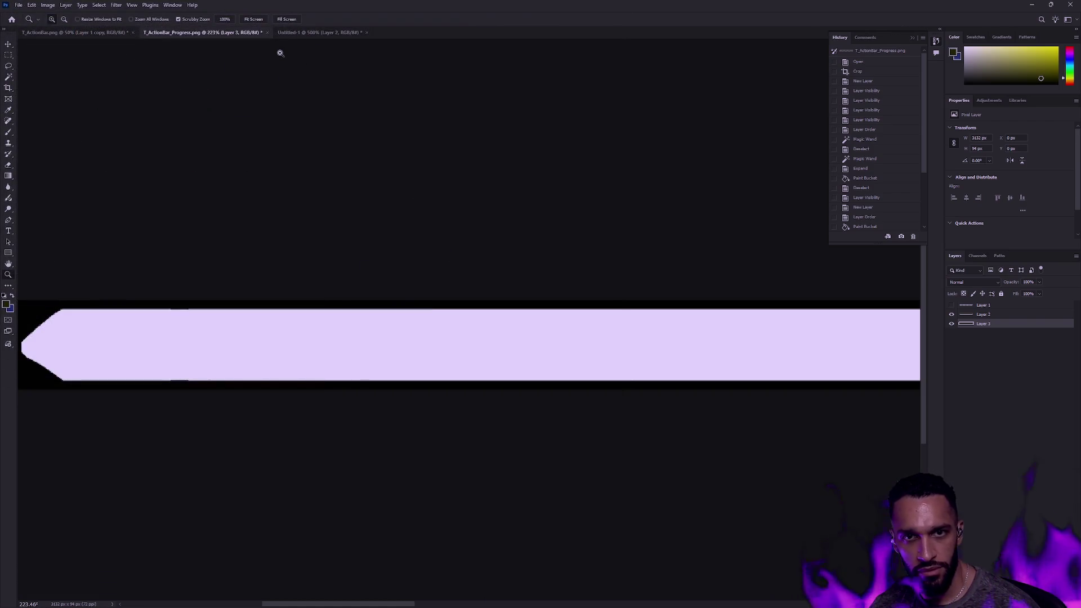
- Close the document without saving and reopen T_ActionBar_Progress.png from recent files
{"action": "key", "text": "ctrl+w"}
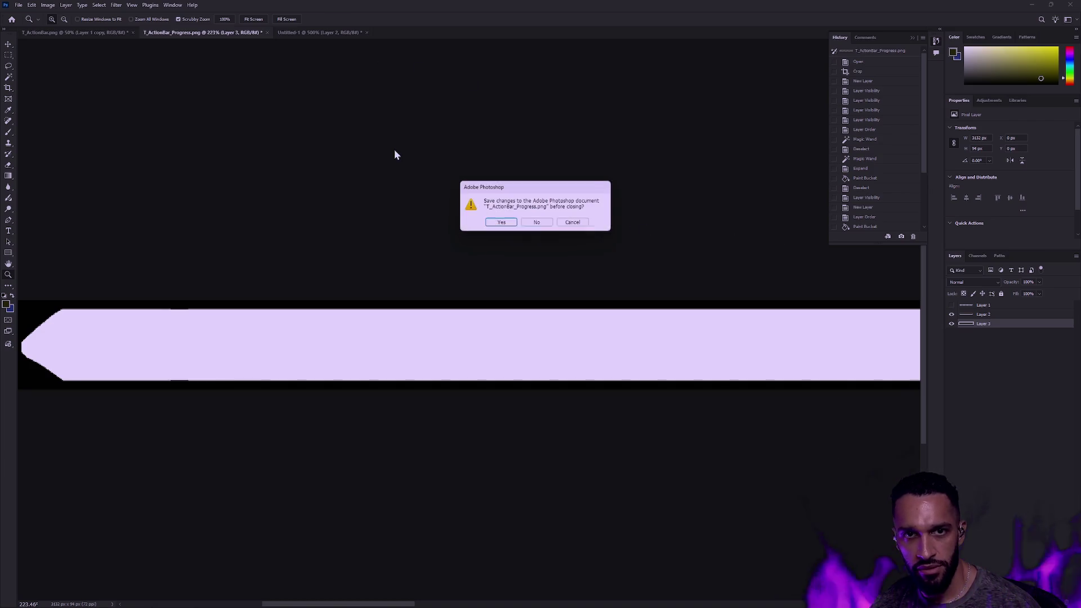
{"action": "left_click", "coordinate": [536, 222]}
{"action": "left_click", "coordinate": [19, 5]}
{"action": "mouse_move", "coordinate": [62, 56]}
{"action": "left_click", "coordinate": [152, 55]}
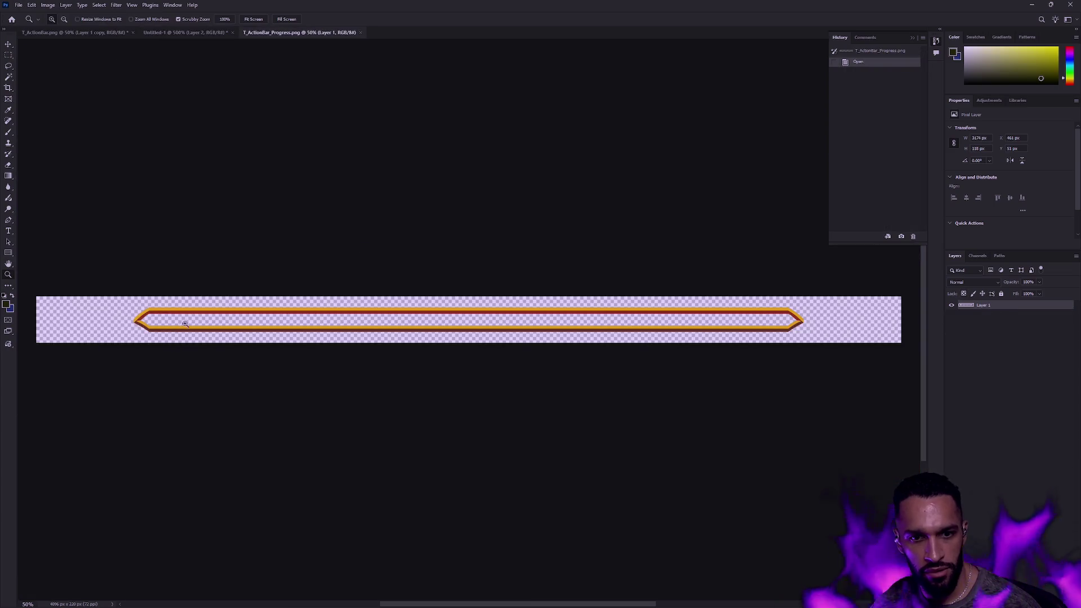
- Add a new Layer 2 beneath the frame layer, Layer 1
{"action": "left_click", "coordinate": [239, 315]}
{"action": "left_click_drag", "start_coordinate": [646, 309], "coordinate": [525, 305]}
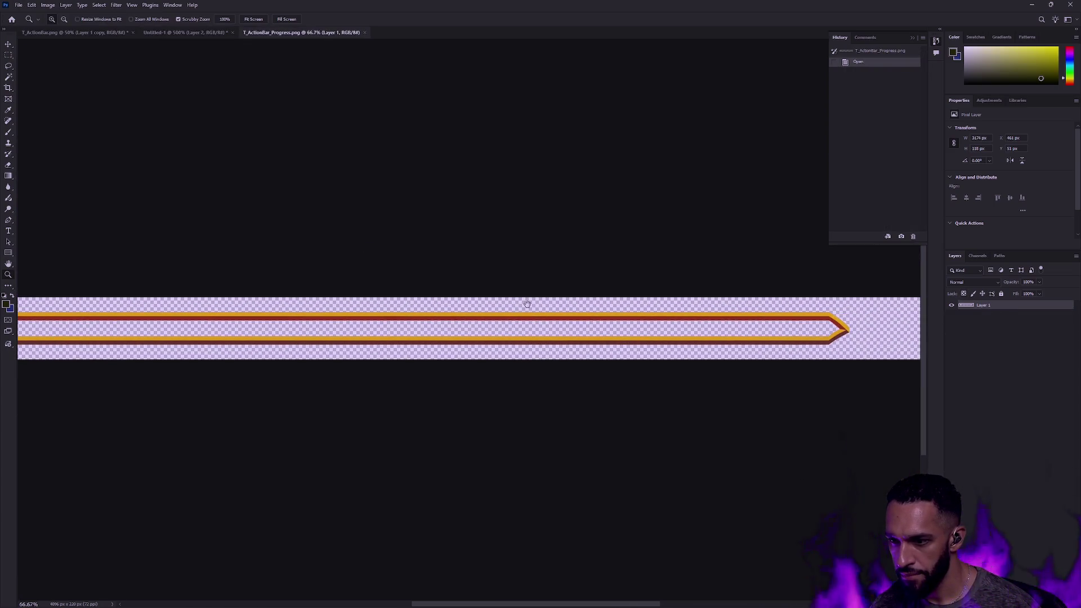
{"action": "key", "text": "ctrl+shift+n"}
{"action": "key", "text": "Return"}
{"action": "left_click_drag", "start_coordinate": [1009, 307], "coordinate": [1009, 329]}
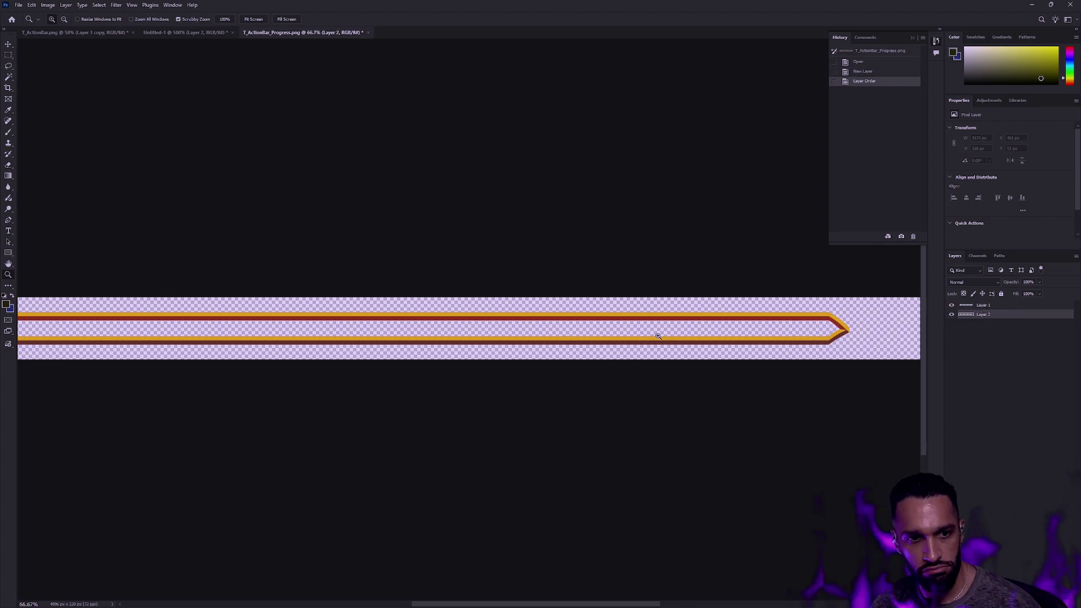
- Fill Layer 2 with dark grey #191919 and invert it to light lavender
{"action": "key", "text": "g"}
{"action": "key", "text": "shift+g"}
{"action": "left_click", "coordinate": [510, 328]}
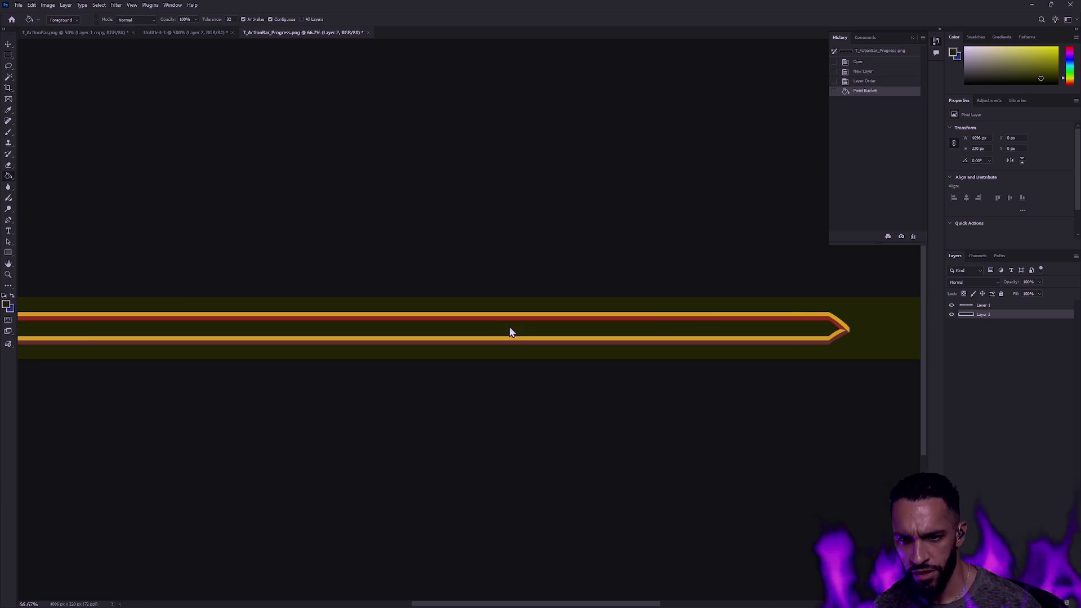
{"action": "left_click", "coordinate": [7, 304]}
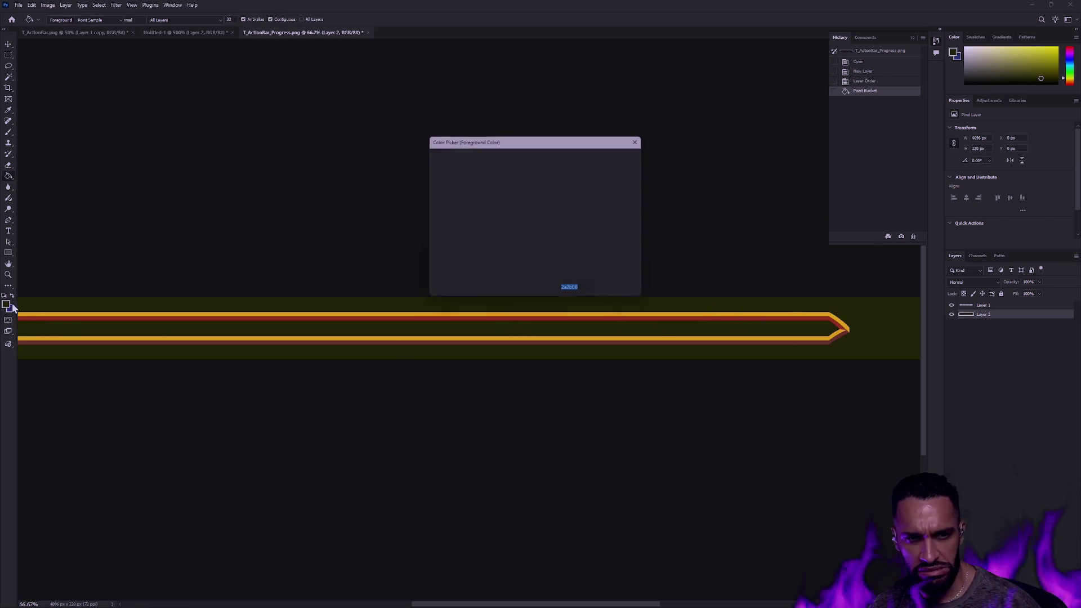
{"action": "left_click", "coordinate": [741, 280]}
{"action": "key", "text": "Return"}
{"action": "left_click", "coordinate": [888, 334]}
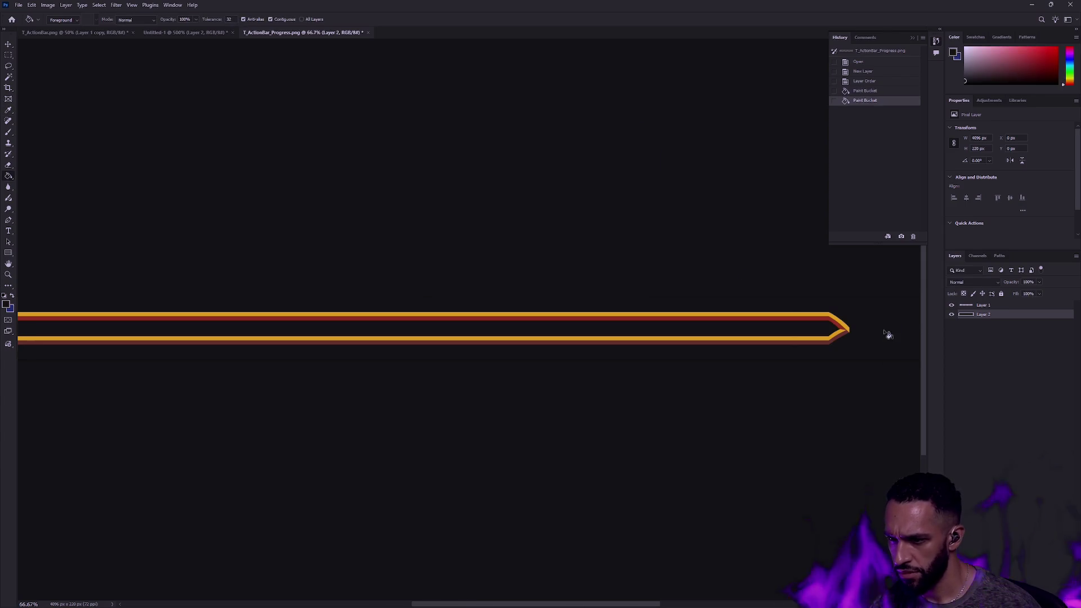
{"action": "scroll", "coordinate": [740, 325], "scroll_direction": "left", "scroll_amount": 3}
{"action": "scroll", "coordinate": [788, 322], "scroll_direction": "right", "scroll_amount": 2}
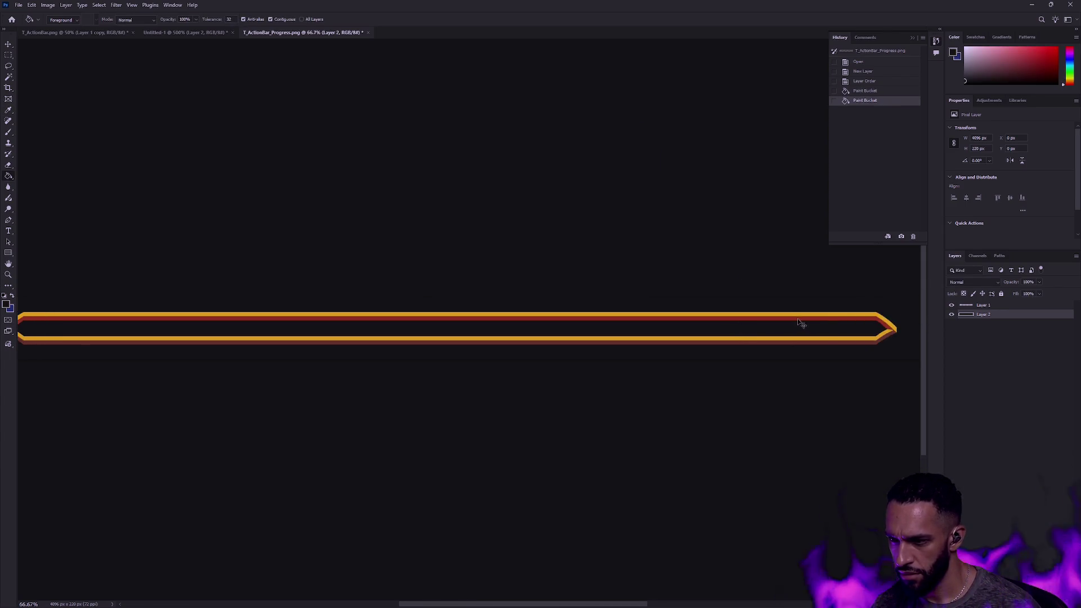
{"action": "key", "text": "ctrl+i"}
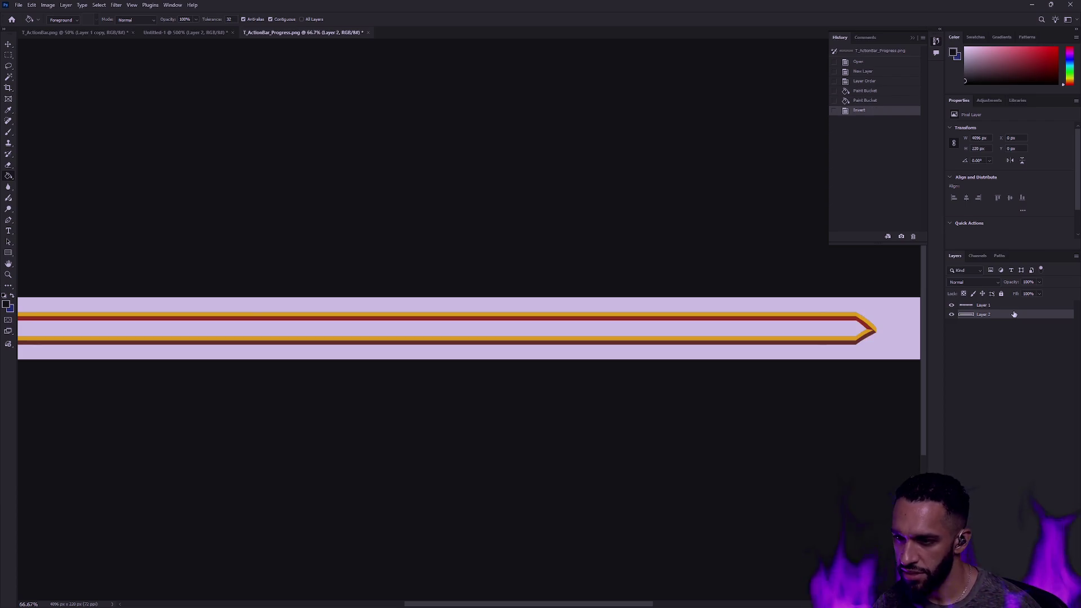
- Duplicate Layer 1 and bring up Hue/Saturation for the copy
{"action": "left_click", "coordinate": [1020, 306]}
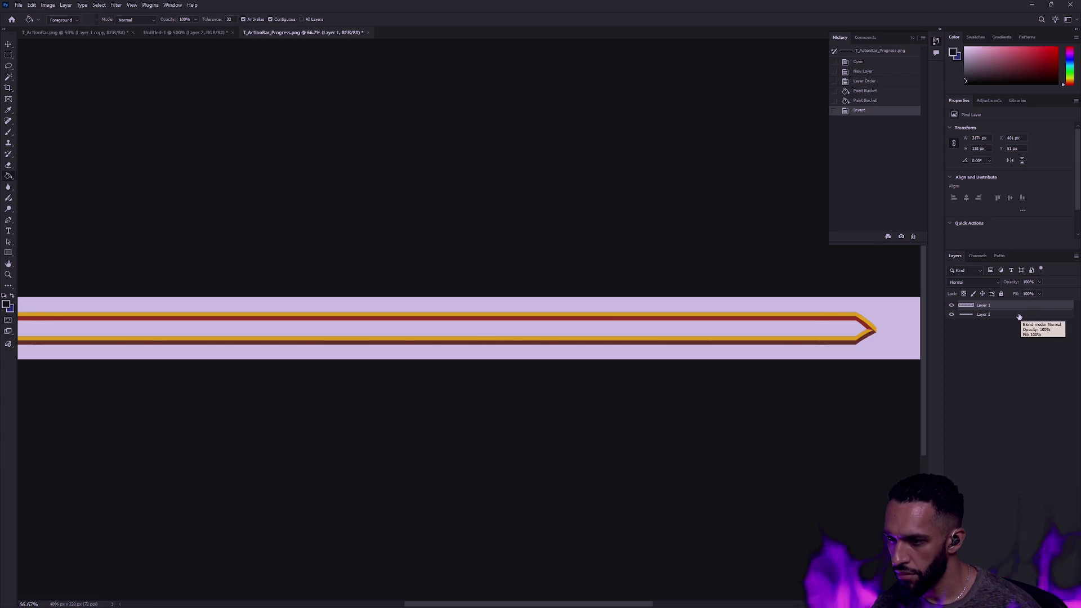
{"action": "key", "text": "ctrl+j"}
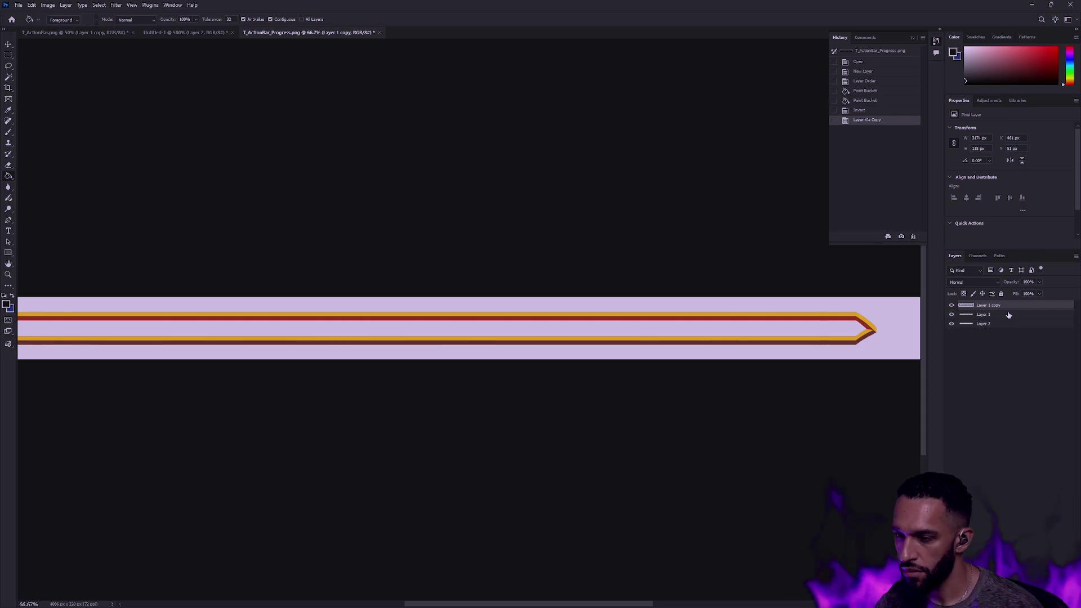
{"action": "key", "text": "ctrl+u"}
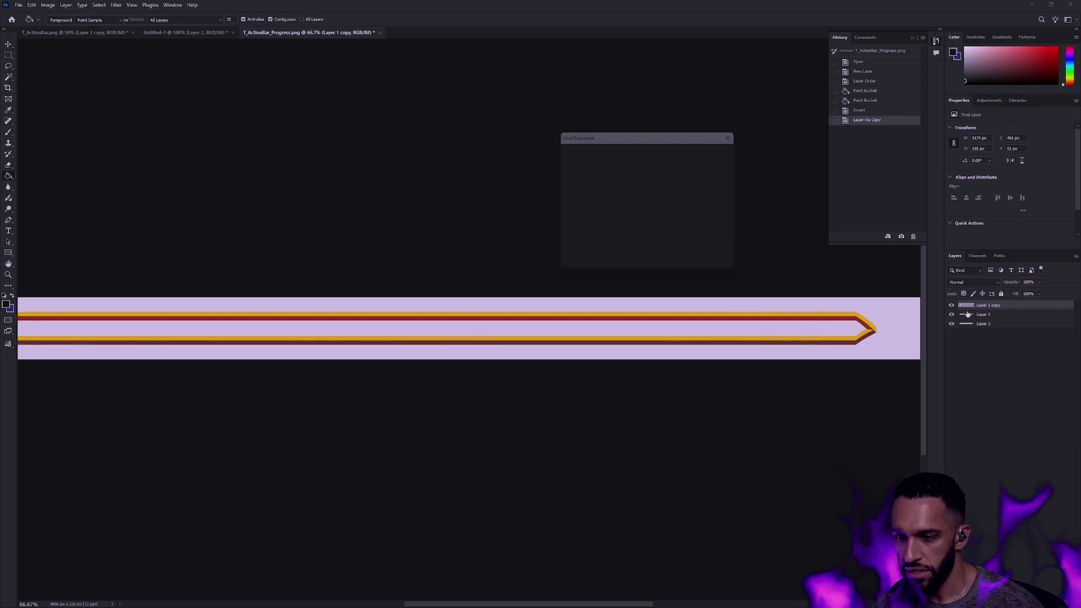
- Darken the frame copy to black and move it below the original frame layer
{"action": "left_click_drag", "start_coordinate": [620, 235], "coordinate": [479, 230]}
{"action": "key", "text": "Return"}
{"action": "left_click", "coordinate": [116, 4]}
{"action": "mouse_move", "coordinate": [155, 122]}
{"action": "left_click", "coordinate": [239, 154]}
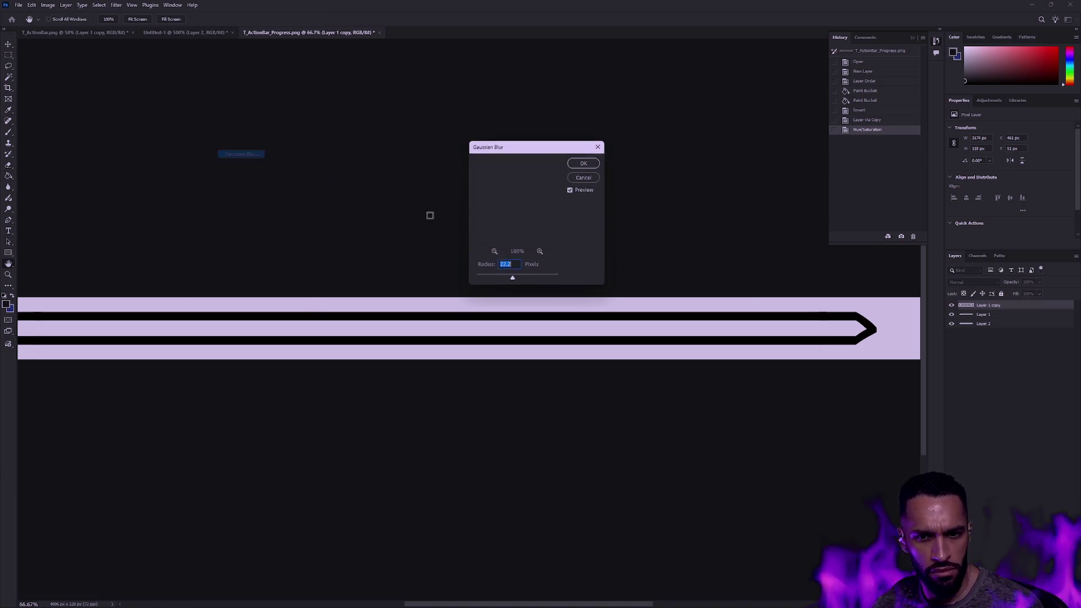
{"action": "left_click_drag", "start_coordinate": [484, 276], "coordinate": [489, 276]}
{"action": "key", "text": "Escape"}
{"action": "left_click_drag", "start_coordinate": [987, 305], "coordinate": [985, 319]}
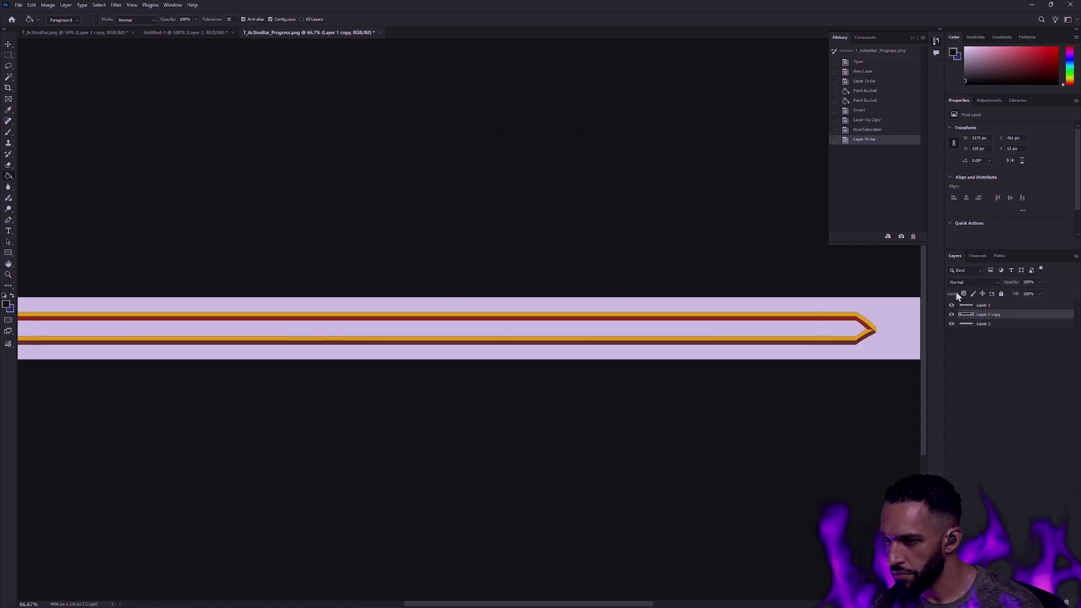
- Apply a 5.2-pixel Gaussian blur to the copied frame layer
{"action": "left_click", "coordinate": [116, 5]}
{"action": "mouse_move", "coordinate": [153, 123]}
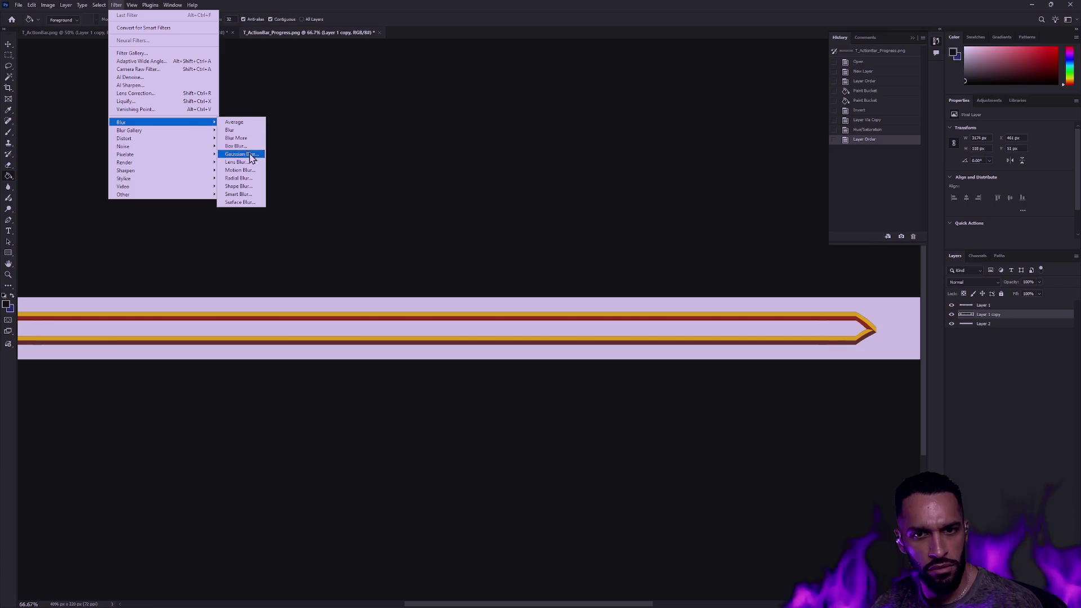
{"action": "left_click", "coordinate": [239, 154]}
{"action": "left_click_drag", "start_coordinate": [484, 275], "coordinate": [488, 276]}
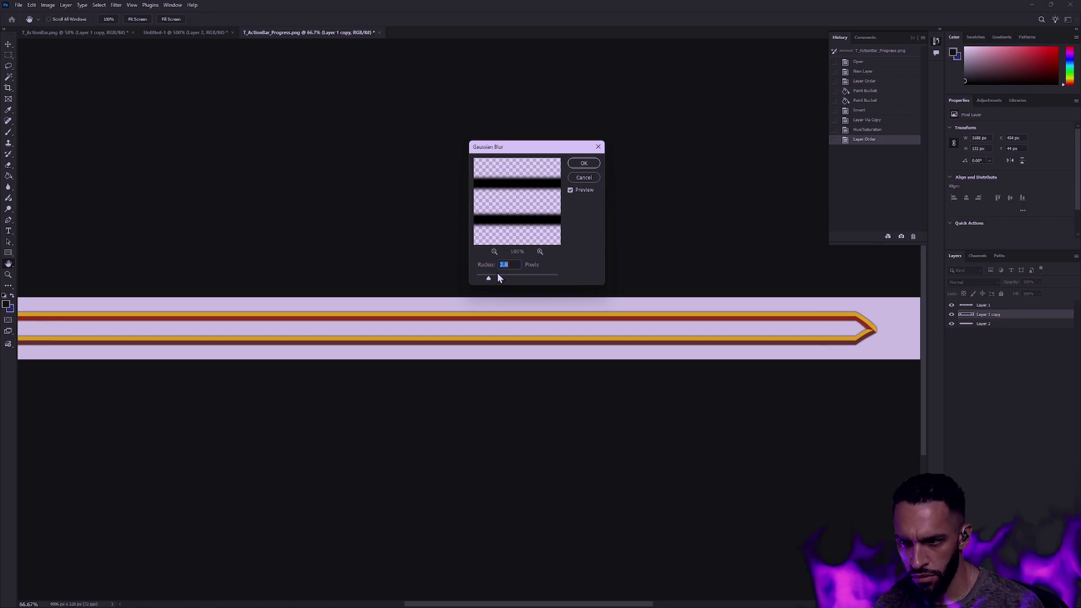
{"action": "left_click_drag", "start_coordinate": [493, 276], "coordinate": [499, 280]}
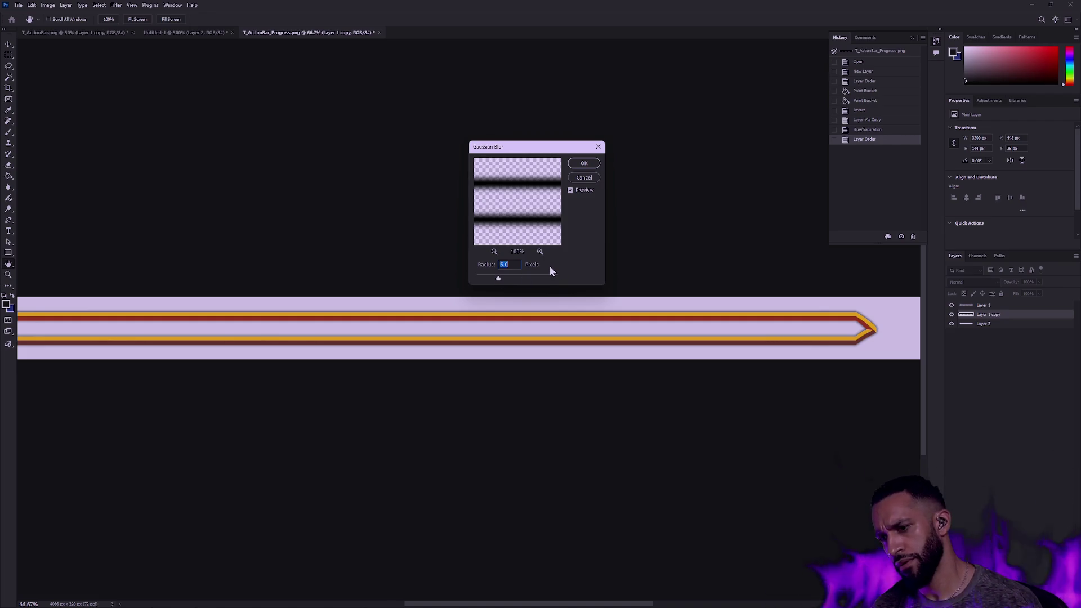
{"action": "key", "text": "Return"}
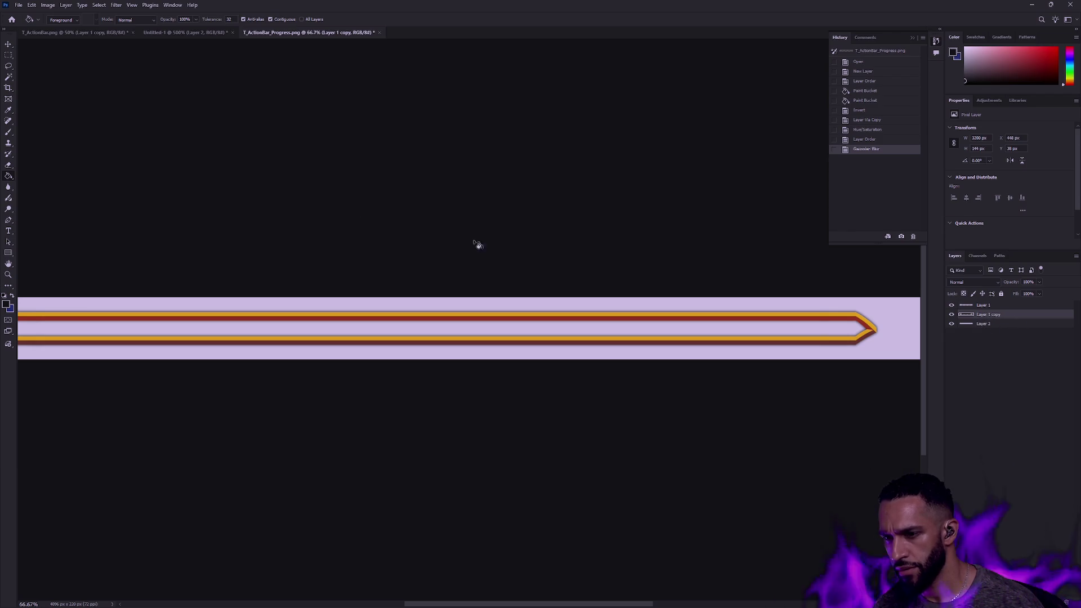
- Magic-wand the frame, expand the selection, and delete shadow pixels outside it
{"action": "left_click", "coordinate": [8, 77]}
{"action": "left_click", "coordinate": [982, 305]}
{"action": "left_click", "coordinate": [841, 326]}
{"action": "left_click", "coordinate": [99, 4]}
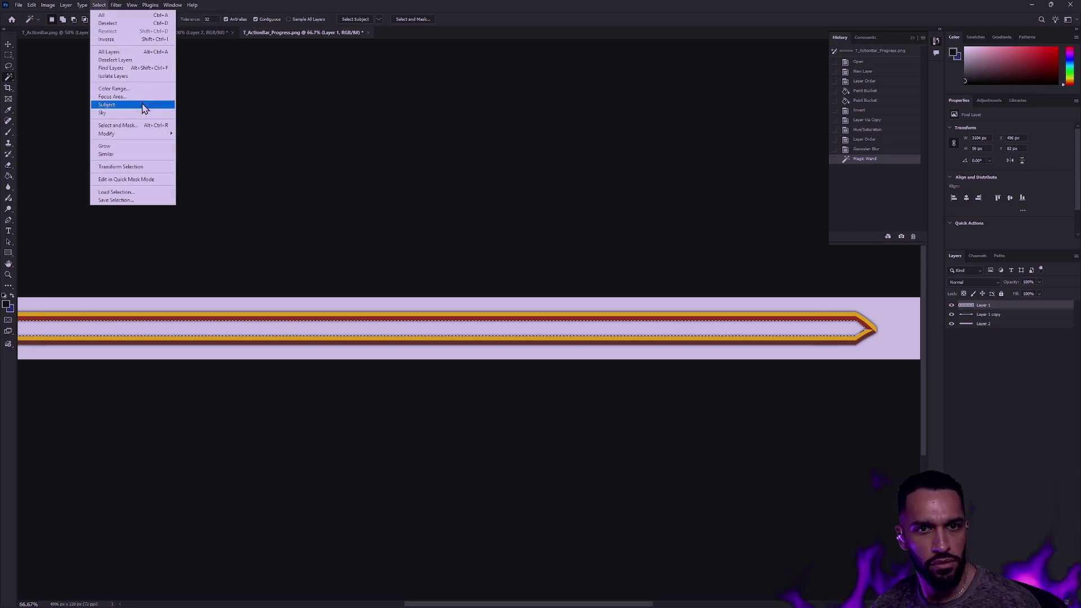
{"action": "mouse_move", "coordinate": [145, 135]}
{"action": "left_click", "coordinate": [212, 149]}
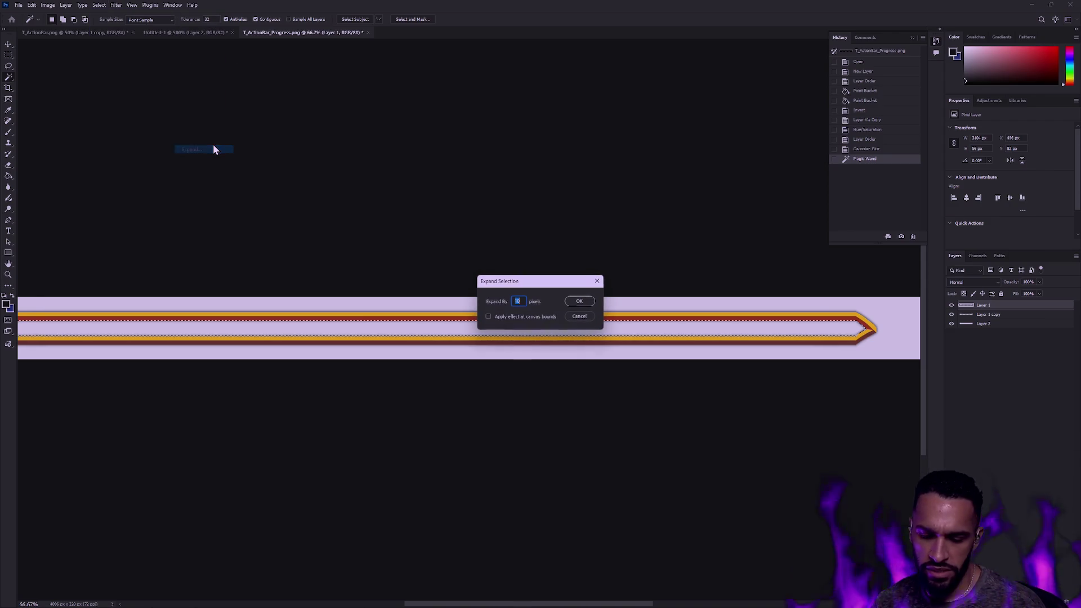
{"action": "key", "text": "Return"}
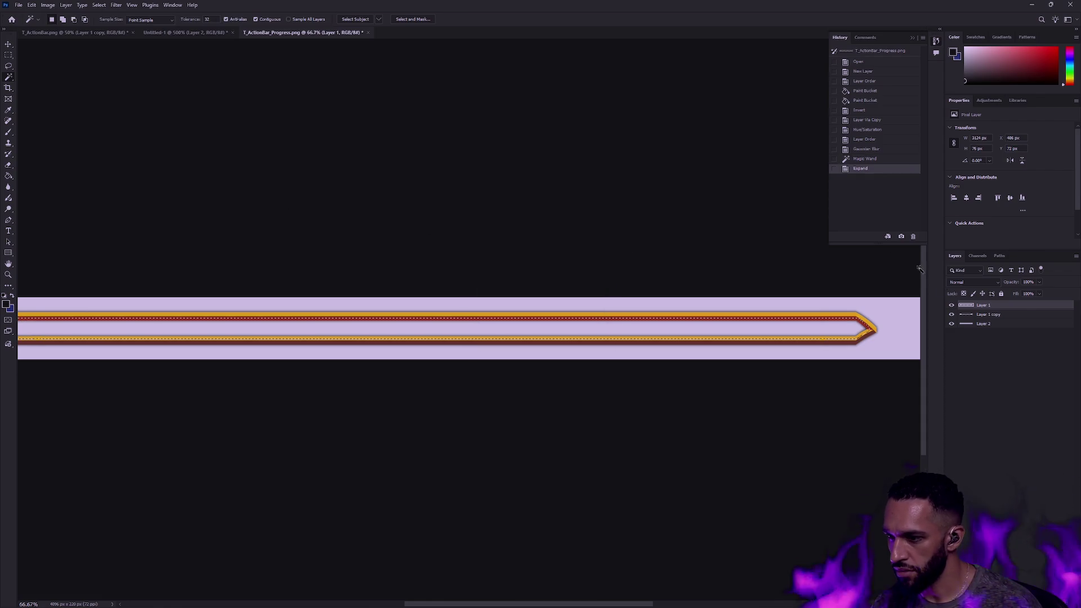
{"action": "left_click", "coordinate": [1009, 316]}
{"action": "key", "text": "ctrl+shift+i"}
{"action": "key", "text": "Delete"}
{"action": "key", "text": "ctrl+d"}
- Hide and delete the lavender Layer 2, then select both frame layers
{"action": "key", "text": "m"}
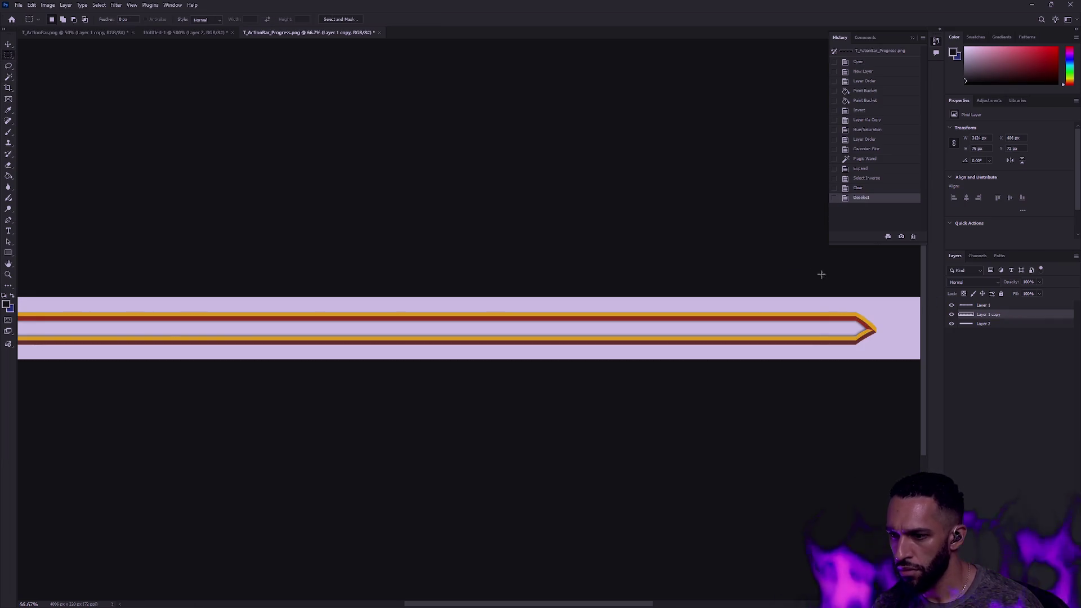
{"action": "left_click", "coordinate": [951, 324]}
{"action": "left_click", "coordinate": [998, 325]}
{"action": "key", "text": "Delete"}
{"action": "left_click", "coordinate": [1005, 307], "text": "shift"}
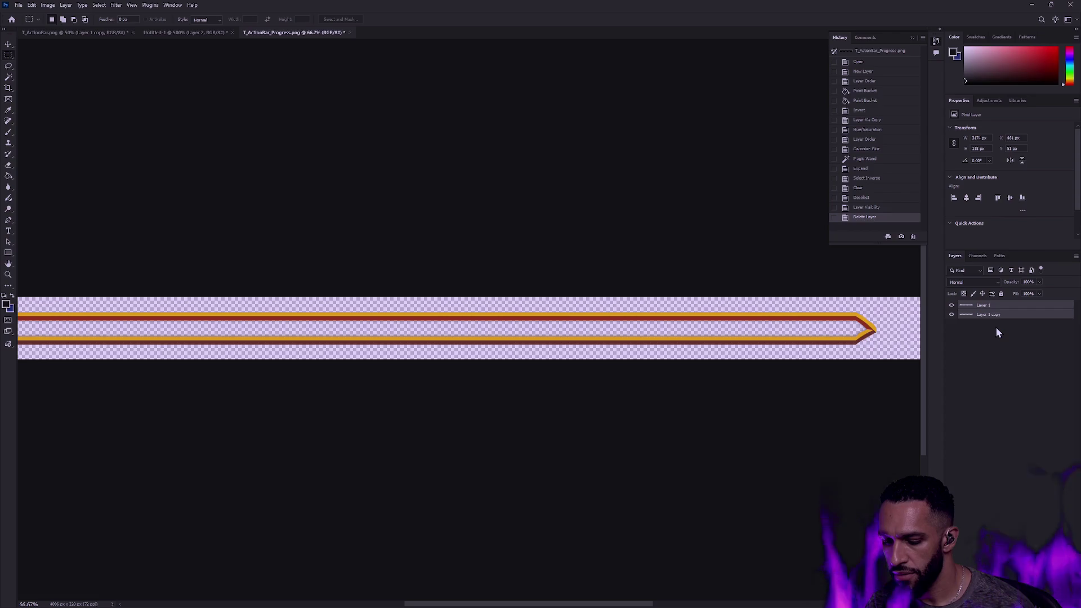
- Rename Layer 1 copy to 'Shadow' and Layer 1 to 'Frame', then bring up Save As
{"action": "left_click", "coordinate": [1022, 316]}
{"action": "double_click", "coordinate": [989, 315]}
{"action": "type", "text": "Shadow"}
{"action": "key", "text": "Return"}
{"action": "double_click", "coordinate": [984, 305]}
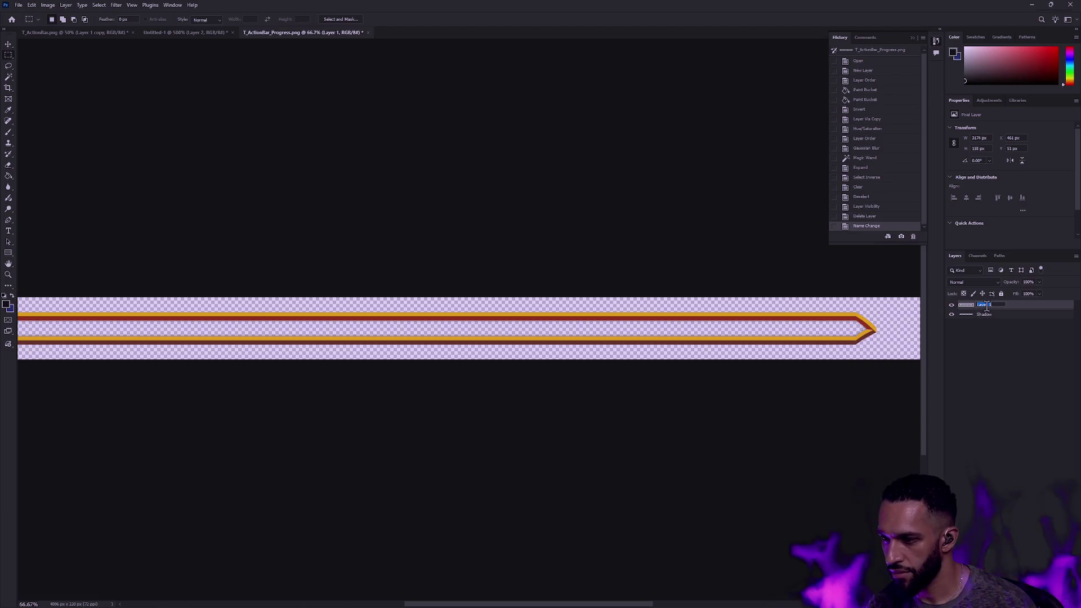
{"action": "type", "text": "Frame"}
{"action": "key", "text": "Return"}
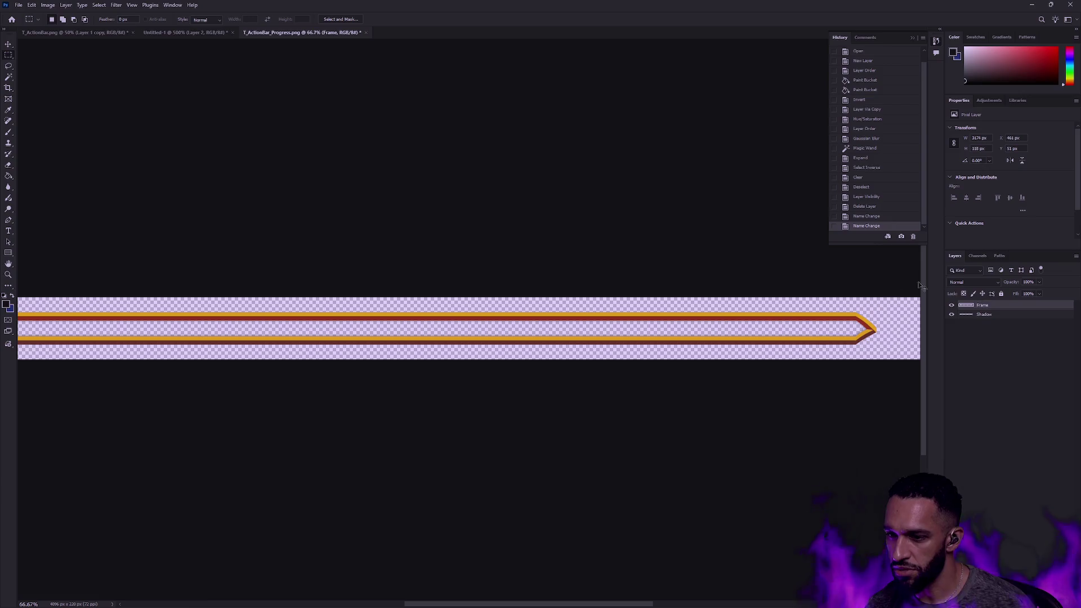
{"action": "key", "text": "ctrl+shift+s"}
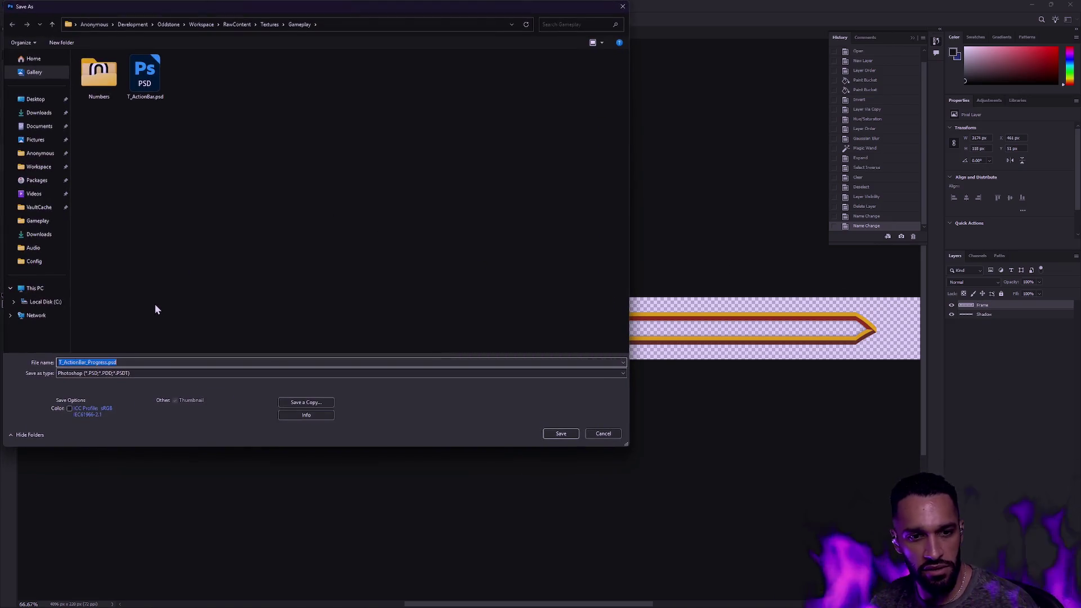
- Save the document as T_ActionBar_Progress.psd, accepting the compatibility options
{"action": "left_click", "coordinate": [156, 305]}
{"action": "key", "text": "Return"}
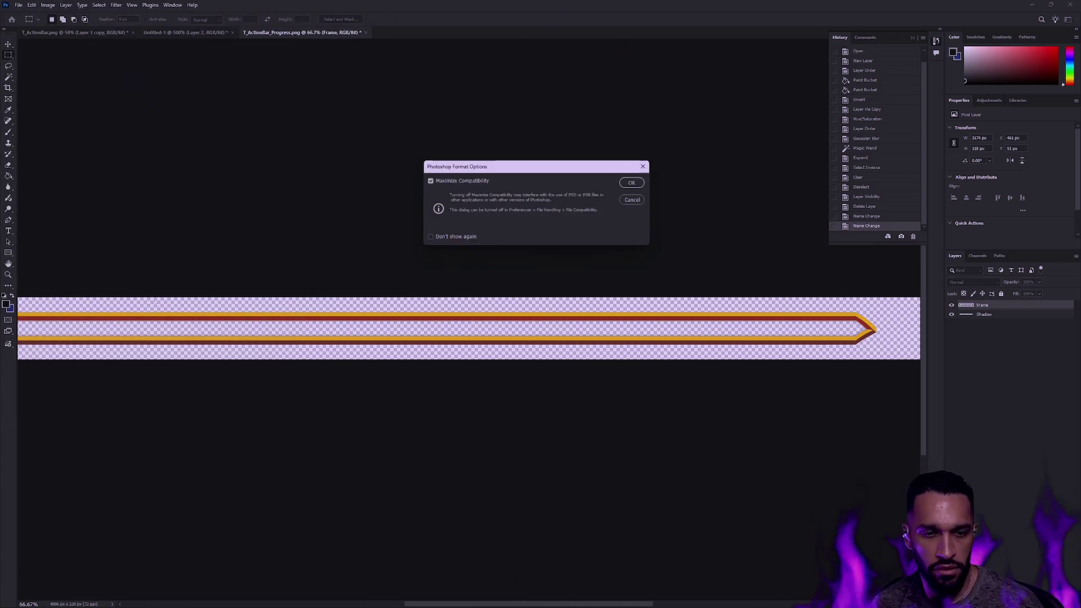
{"action": "left_click", "coordinate": [633, 183]}
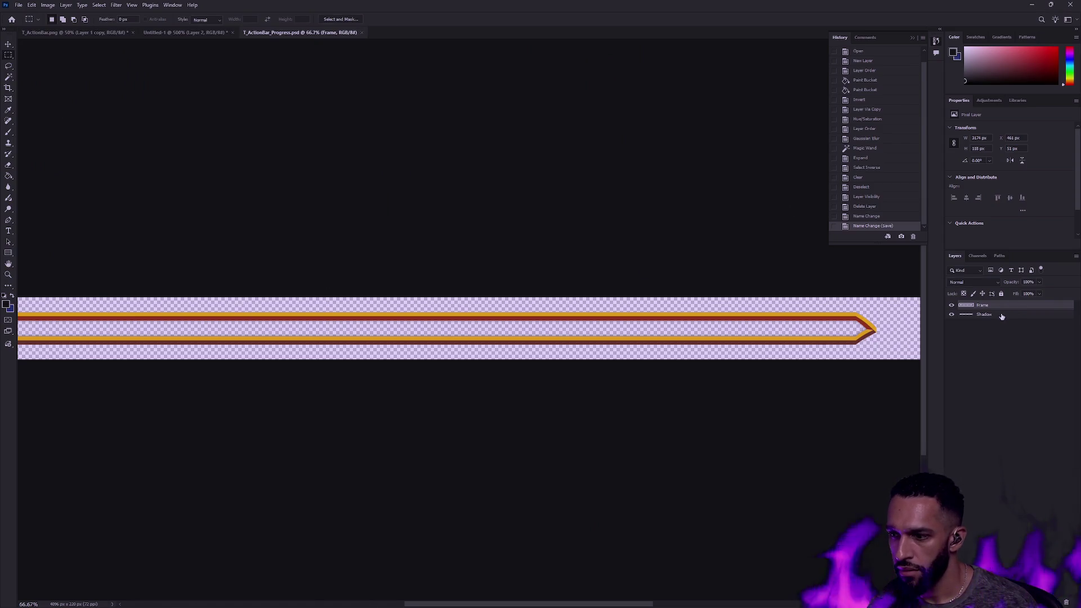
- Export via Save for Web, replacing the existing T_ActionBar_Progress.png
{"action": "key", "text": "ctrl+alt+shift+s"}
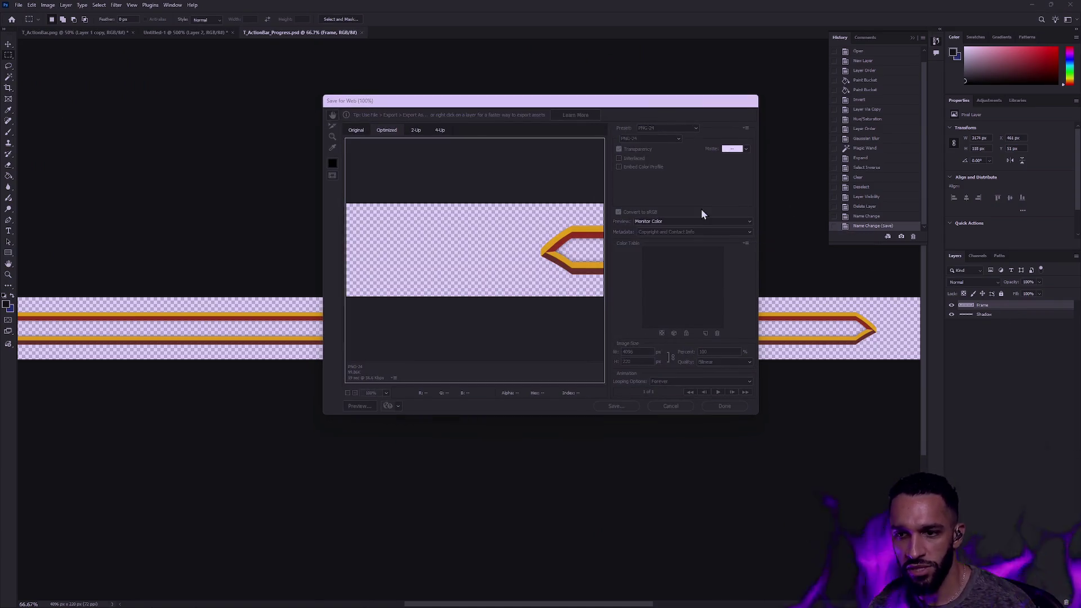
{"action": "key", "text": "Return"}
{"action": "left_click", "coordinate": [480, 178]}
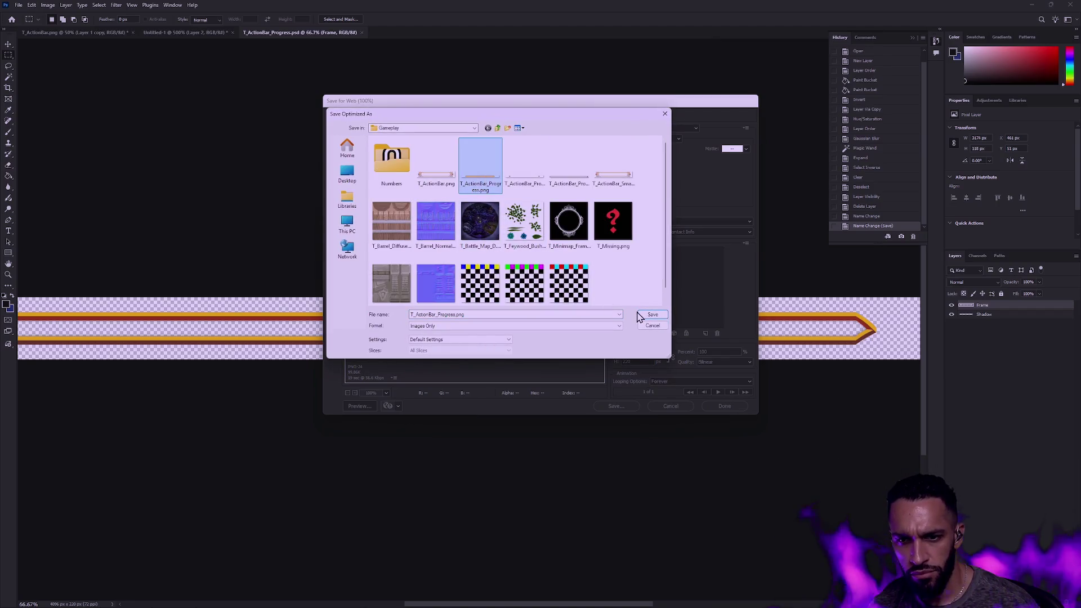
{"action": "key", "text": "Return"}
{"action": "left_click", "coordinate": [595, 271]}
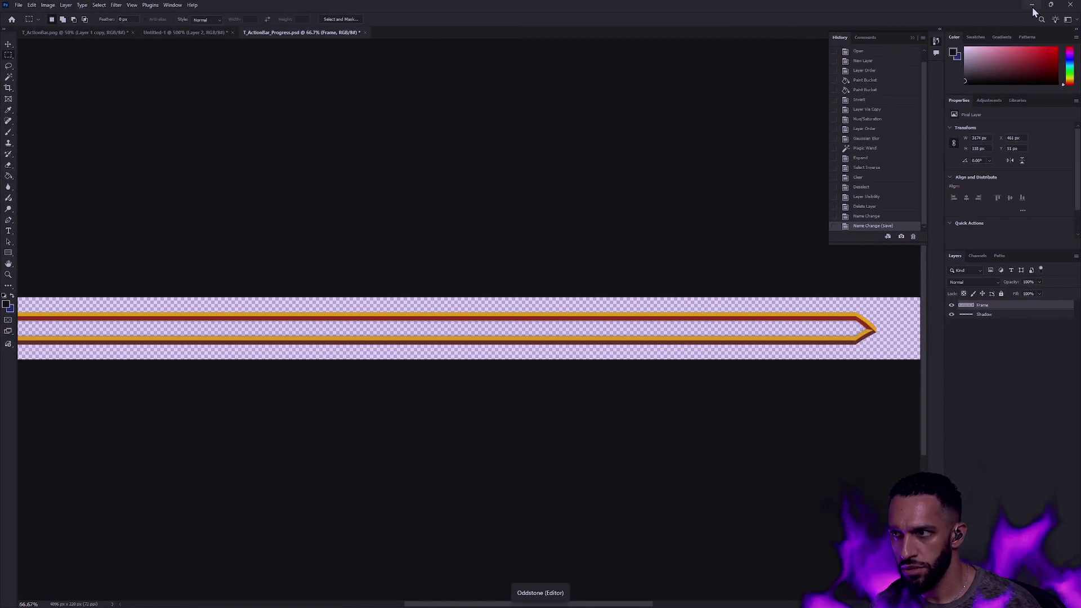
- Back in Unreal, reimport the T_ActionBar_Progress texture from the UI > Texture folder
{"action": "left_click", "coordinate": [1032, 7]}
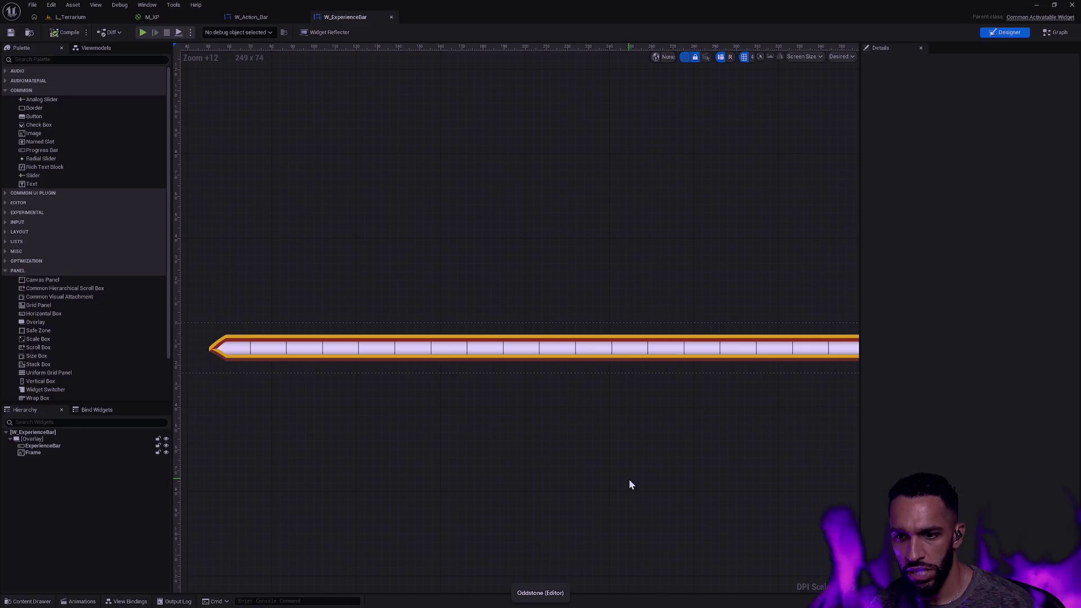
{"action": "key", "text": "ctrl+space"}
{"action": "left_click", "coordinate": [437, 296]}
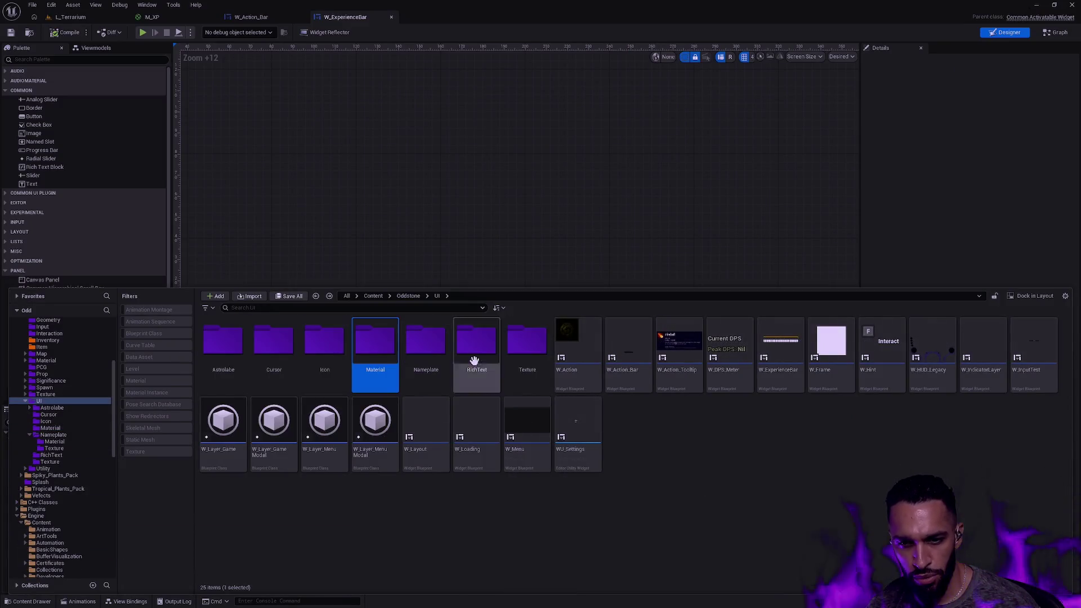
{"action": "double_click", "coordinate": [527, 340]}
{"action": "right_click", "coordinate": [317, 377]}
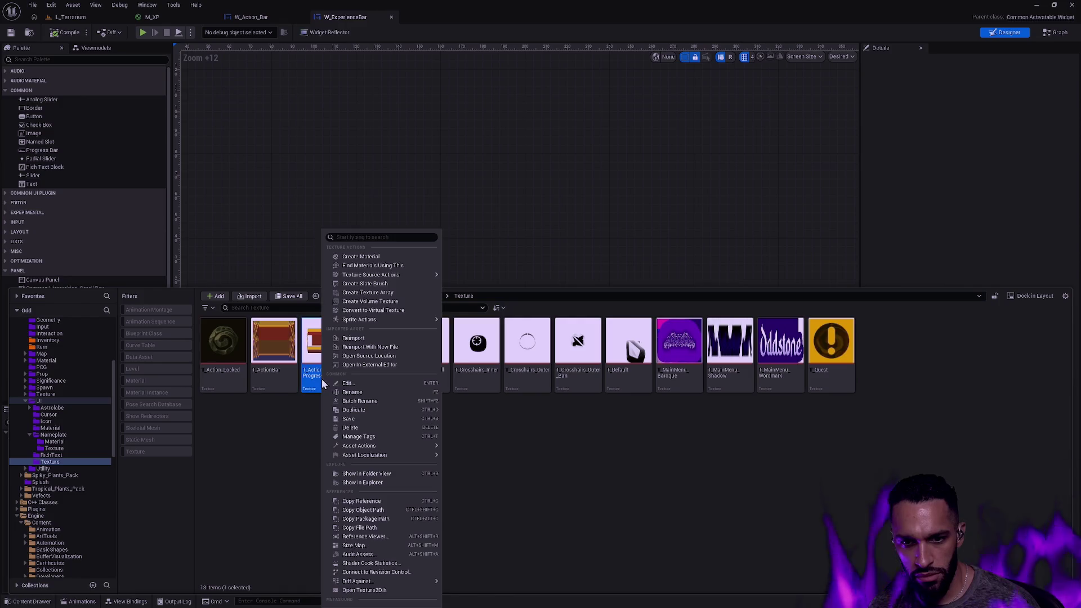
{"action": "left_click", "coordinate": [366, 326]}
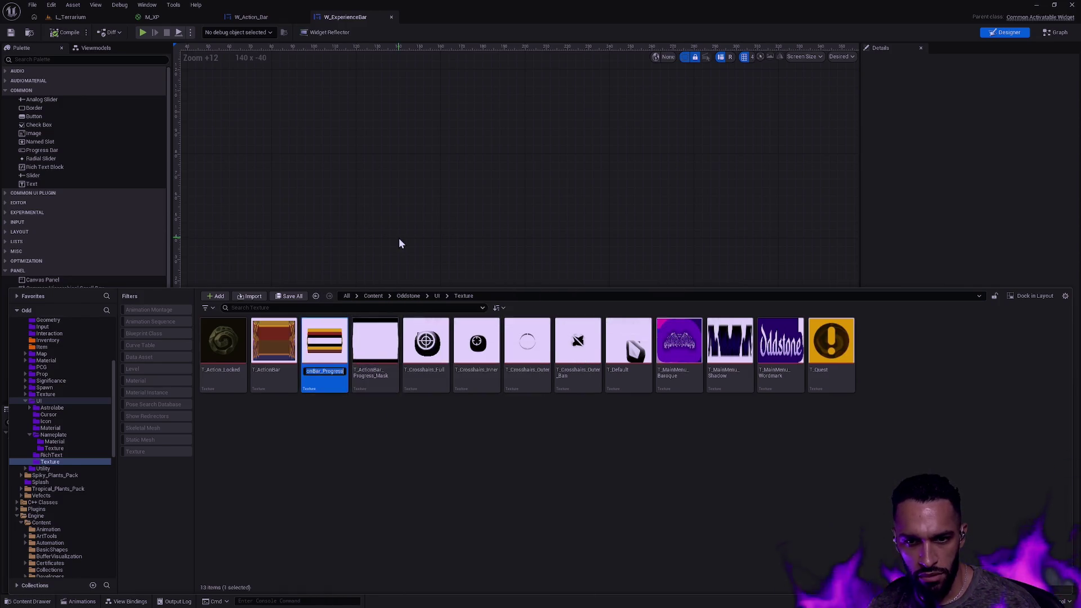
- Check the updated orange frame in the W_ExperienceBar designer, then switch to the L_Terrarium level
{"action": "left_click", "coordinate": [400, 240]}
{"action": "scroll", "coordinate": [484, 360], "scroll_direction": "up", "scroll_amount": 4}
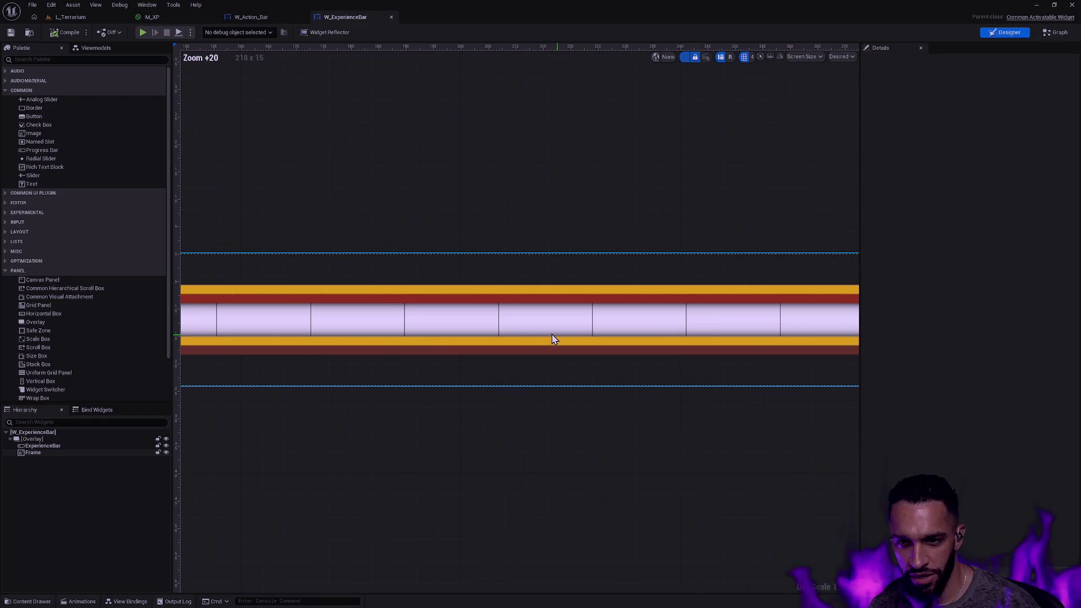
{"action": "scroll", "coordinate": [513, 331], "scroll_direction": "down", "scroll_amount": 3}
{"action": "scroll", "coordinate": [369, 241], "scroll_direction": "up", "scroll_amount": 3}
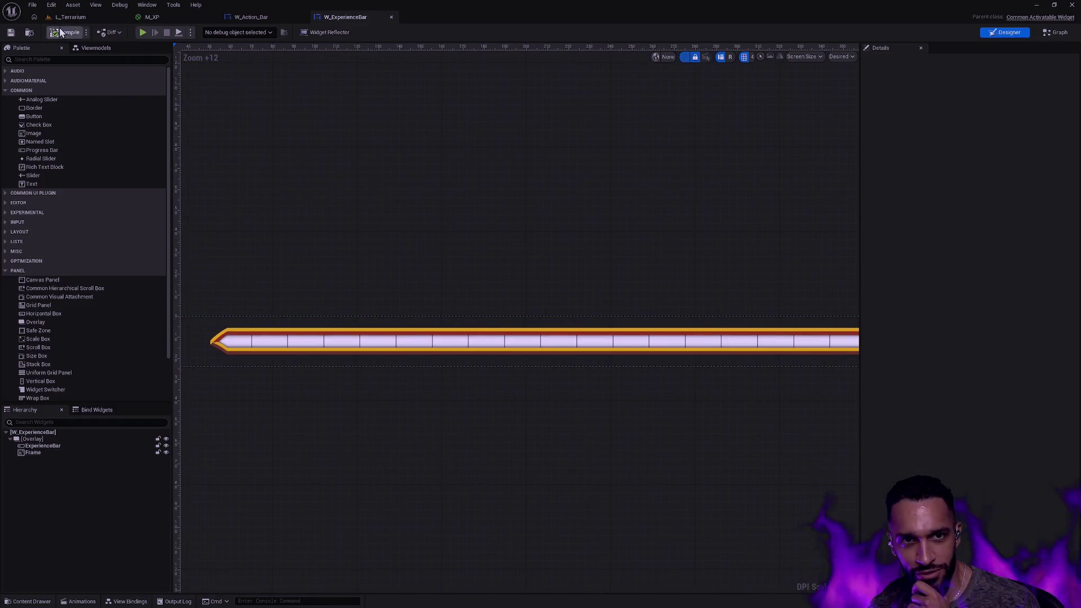
{"action": "left_click", "coordinate": [70, 17]}
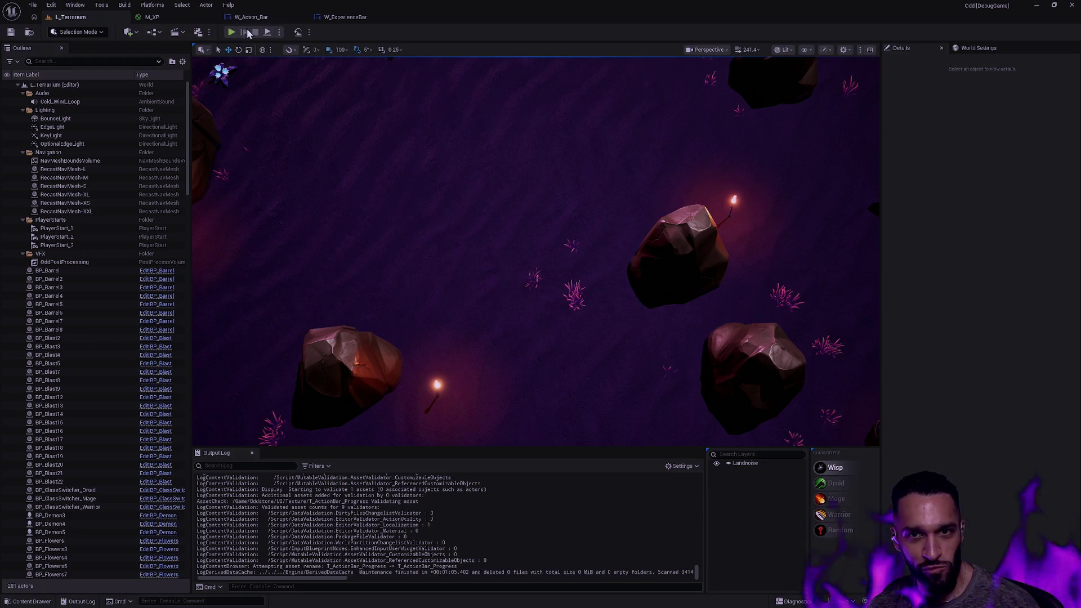
{"action": "left_click", "coordinate": [349, 17]}
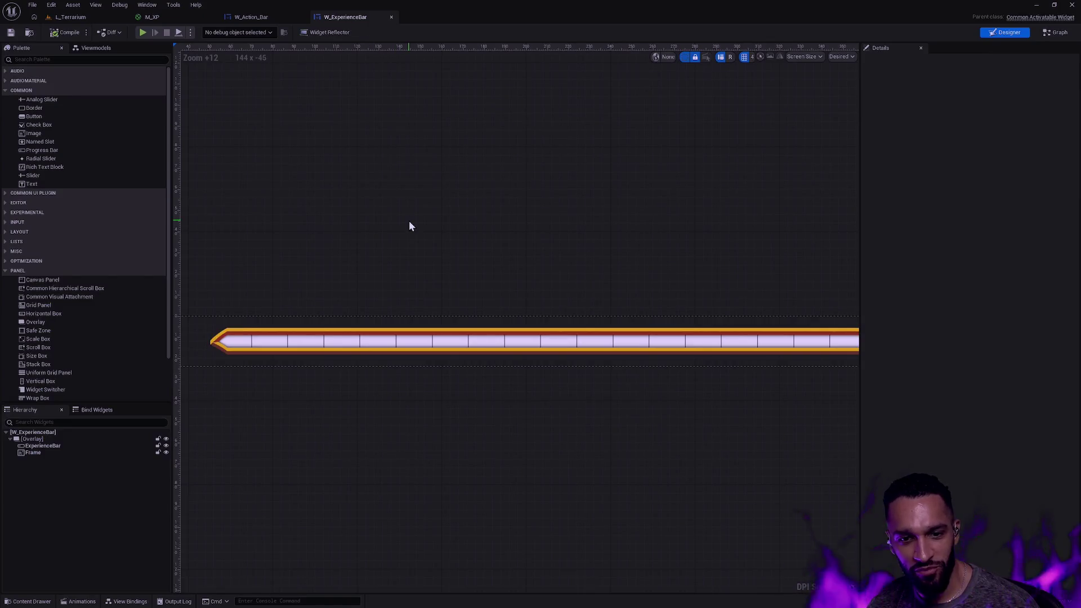
{"action": "scroll", "coordinate": [569, 286], "scroll_direction": "down", "scroll_amount": 5}
{"action": "scroll", "coordinate": [637, 335], "scroll_direction": "up", "scroll_amount": 5}
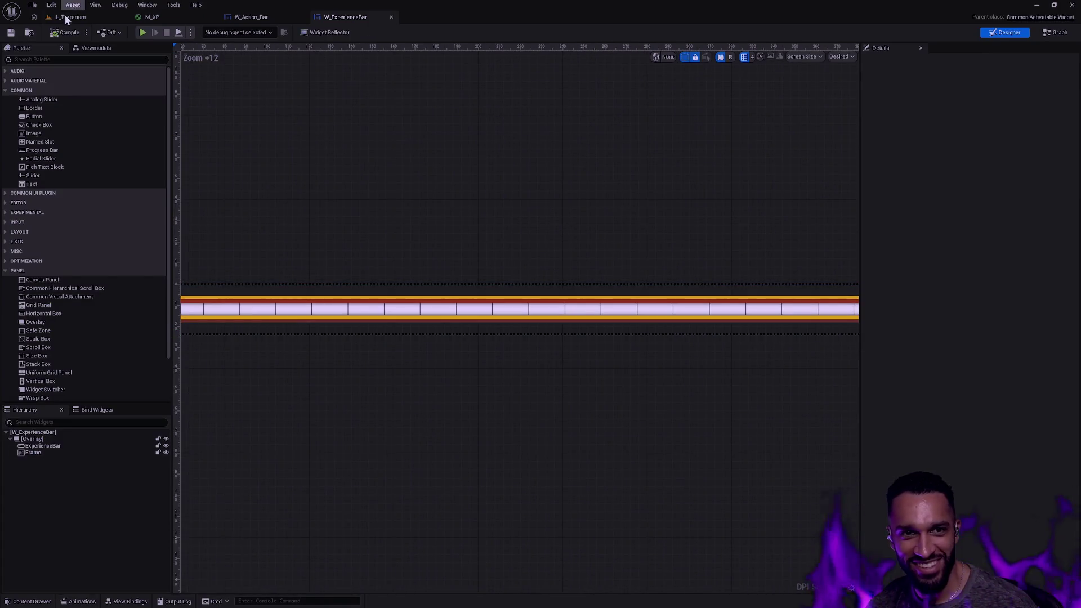
{"action": "left_click", "coordinate": [66, 17]}
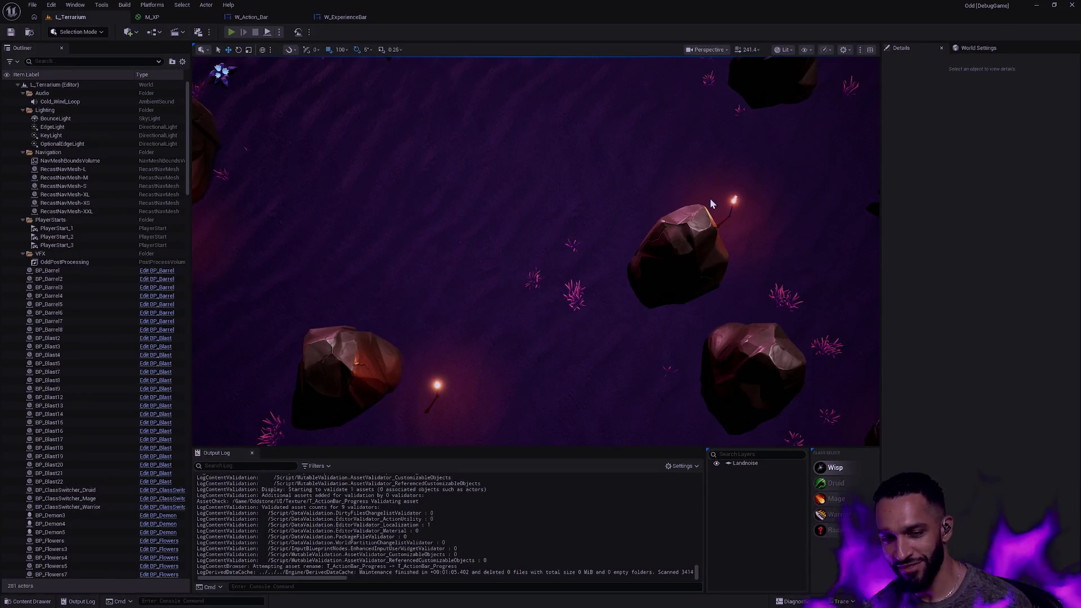
- Start a fullscreen play-in-editor test and run the character toward the enemy group
{"action": "key", "text": "alt+p"}
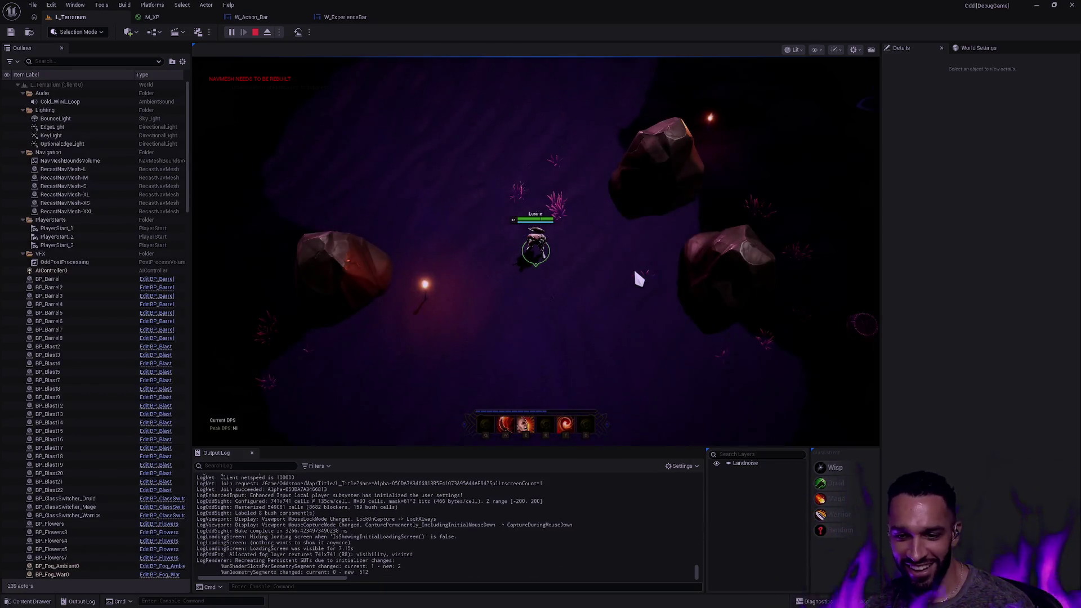
{"action": "key", "text": "F11"}
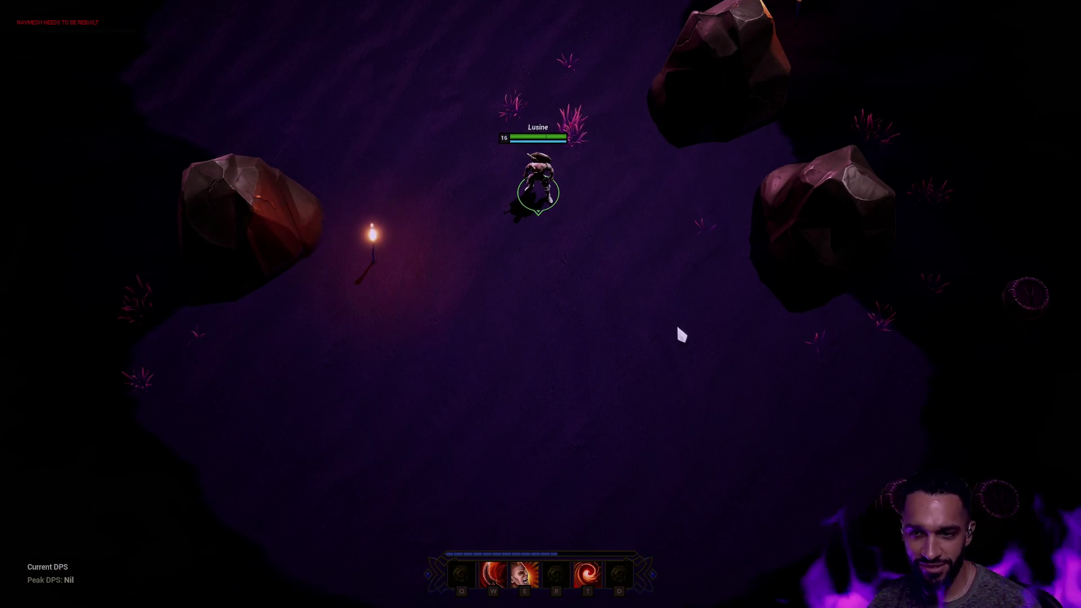
{"action": "left_click", "coordinate": [576, 210]}
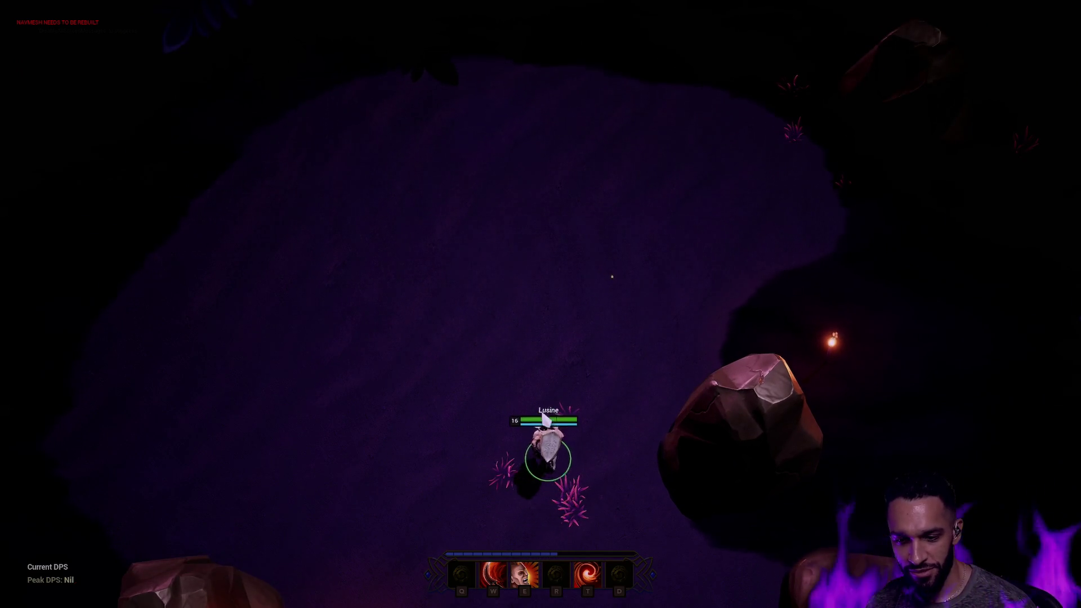
{"action": "left_click", "coordinate": [500, 338]}
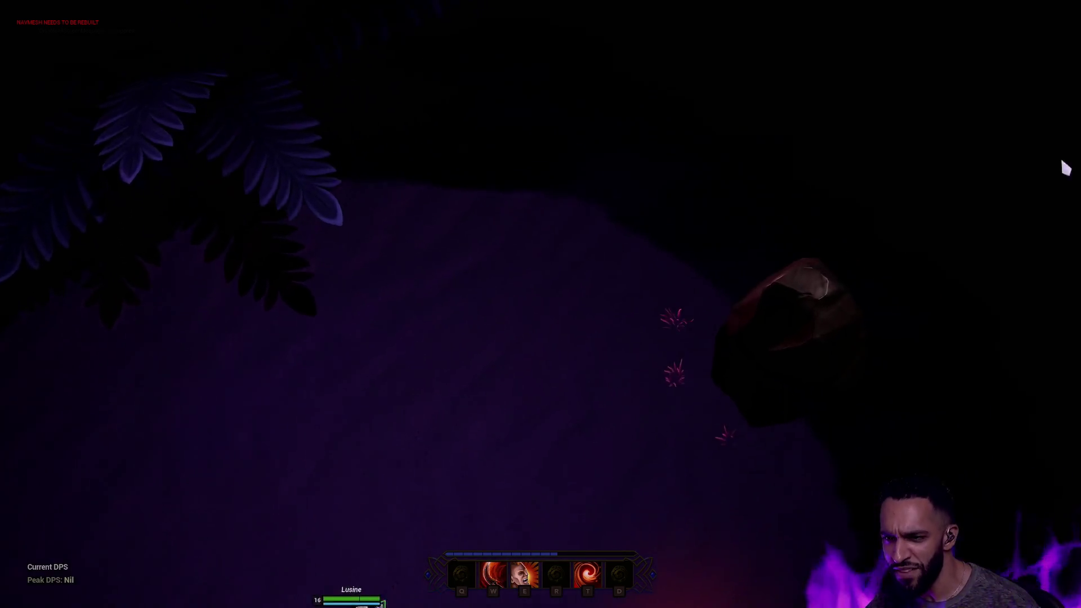
{"action": "left_click", "coordinate": [645, 237]}
{"action": "left_click", "coordinate": [656, 166]}
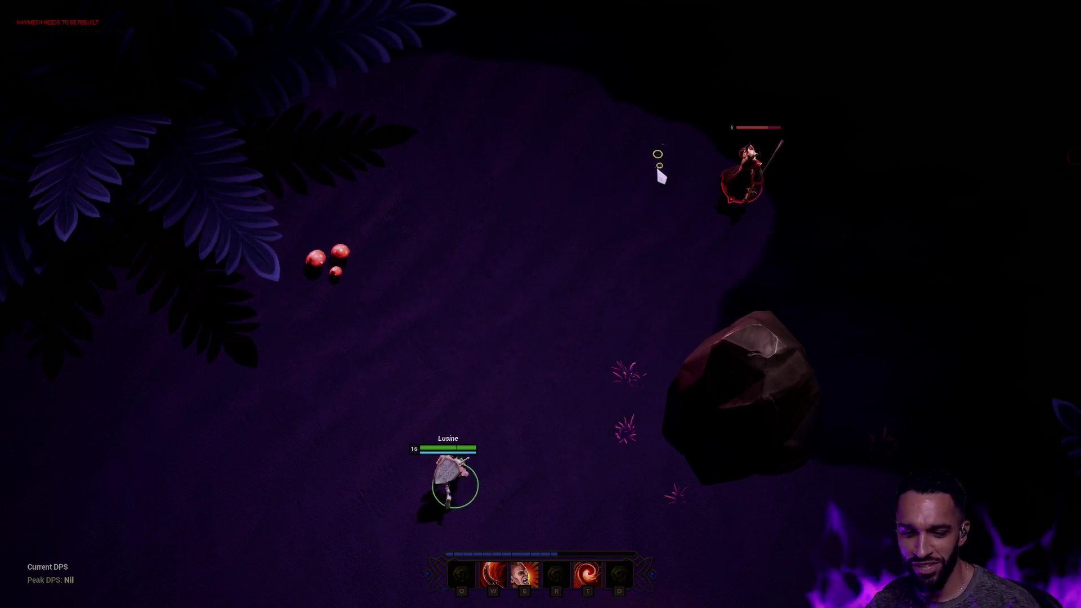
{"action": "left_click", "coordinate": [600, 124]}
{"action": "left_click", "coordinate": [502, 314]}
{"action": "left_click", "coordinate": [567, 234]}
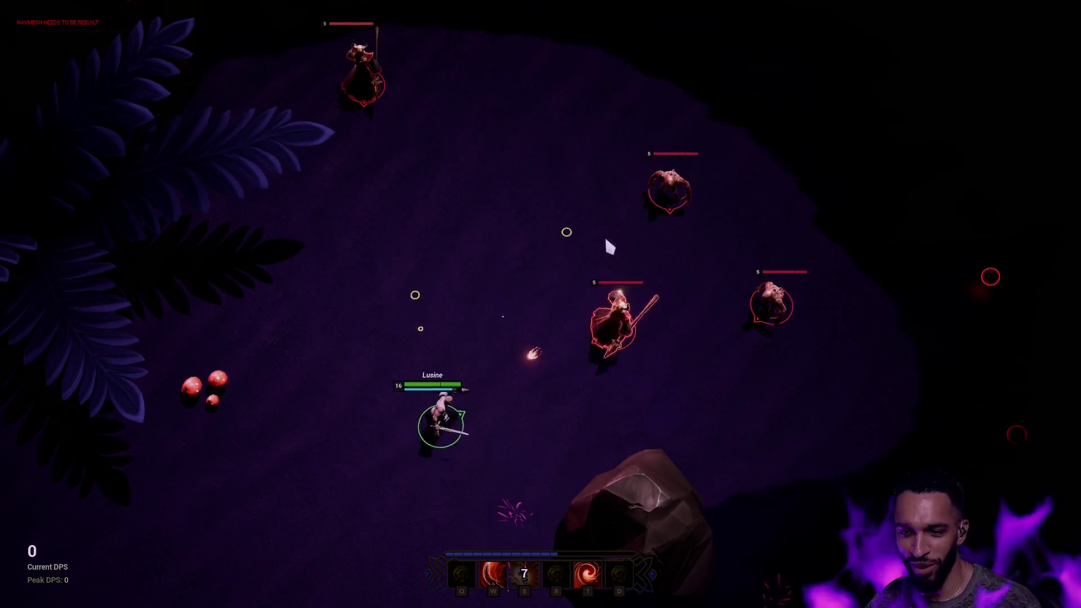
- Fight the first enemy group, repositioning and casting the E, T and W abilities
{"action": "key", "text": "e"}
{"action": "key", "text": "t"}
{"action": "left_click", "coordinate": [697, 387]}
{"action": "key", "text": "w"}
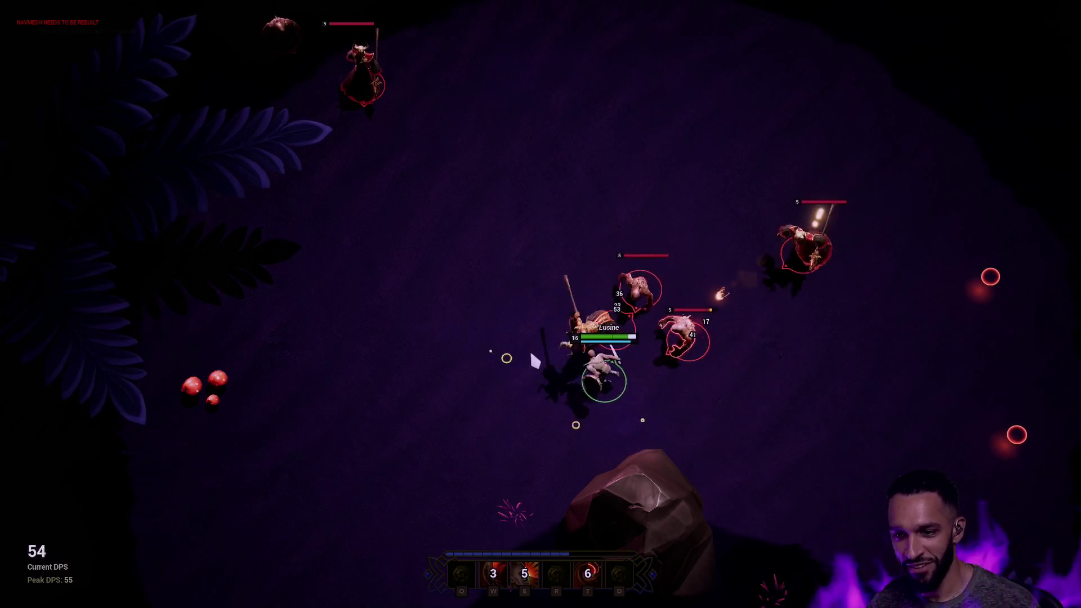
{"action": "left_click", "coordinate": [473, 319]}
{"action": "left_click", "coordinate": [423, 356]}
{"action": "left_click", "coordinate": [516, 342]}
{"action": "key", "text": "w"}
{"action": "left_click", "coordinate": [393, 345]}
{"action": "key", "text": "e"}
{"action": "left_click", "coordinate": [617, 271]}
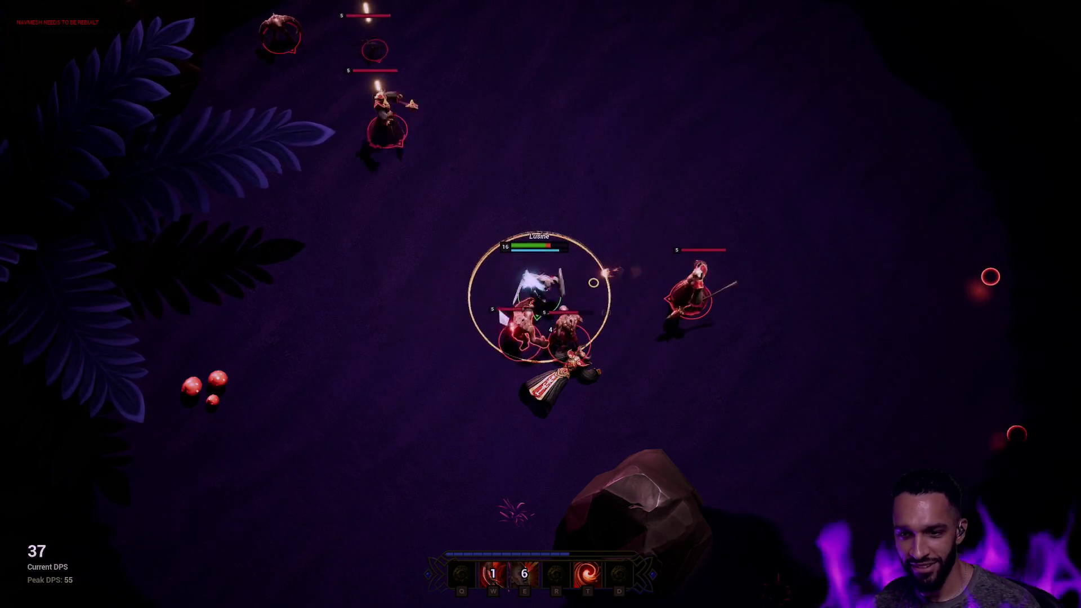
{"action": "key", "text": "w"}
- Run right toward more enemies while casting T and W on them
{"action": "left_click", "coordinate": [723, 371]}
{"action": "key", "text": "t"}
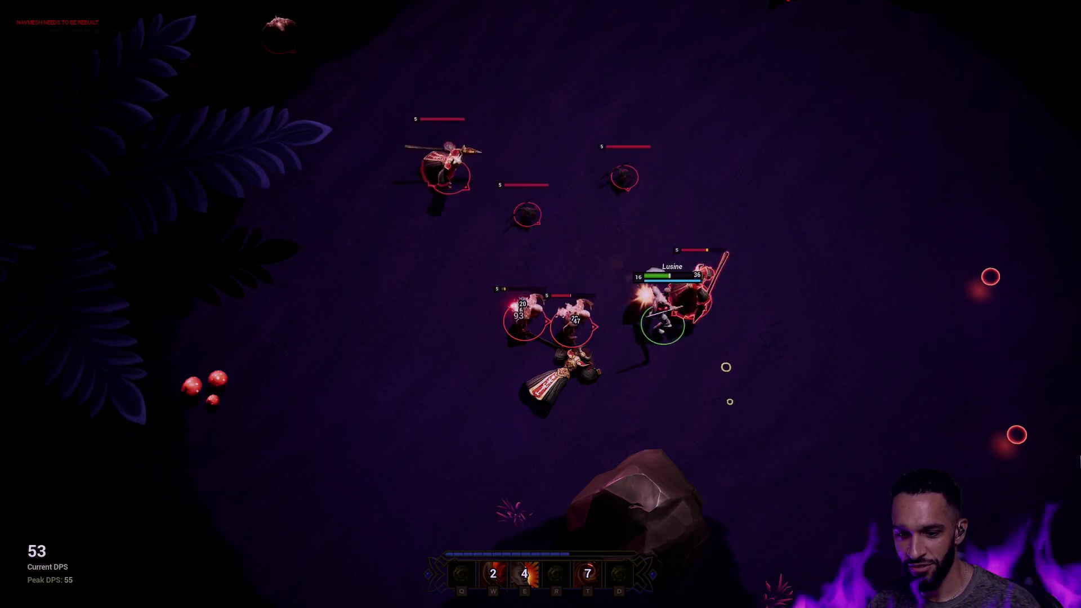
{"action": "left_click", "coordinate": [906, 411]}
{"action": "left_click", "coordinate": [721, 345]}
{"action": "key", "text": "w"}
{"action": "left_click", "coordinate": [561, 434]}
{"action": "left_click", "coordinate": [594, 427]}
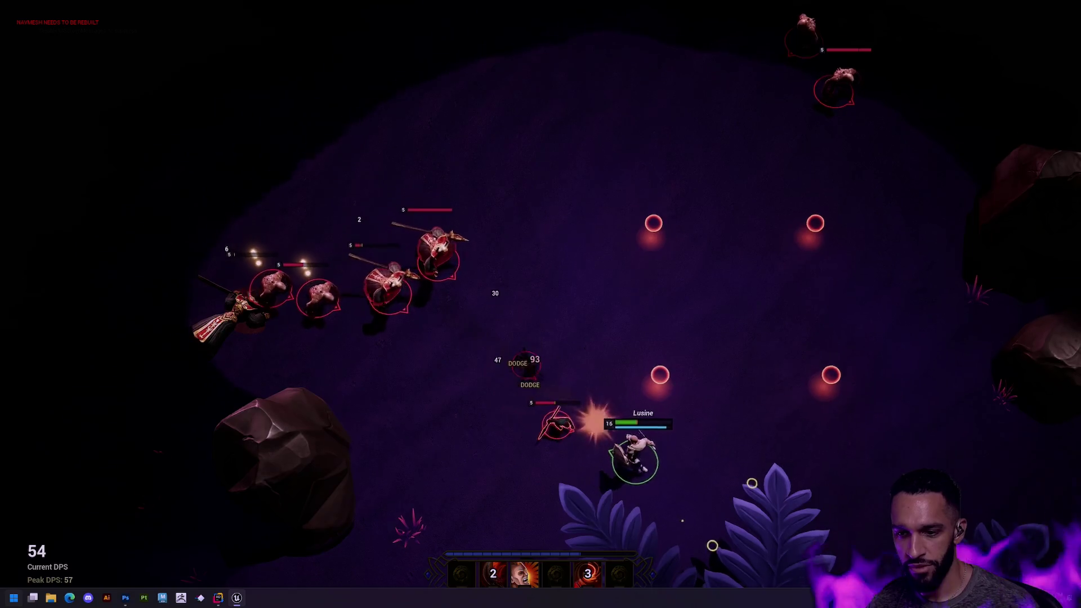
{"action": "left_click", "coordinate": [823, 411]}
{"action": "left_click", "coordinate": [962, 349]}
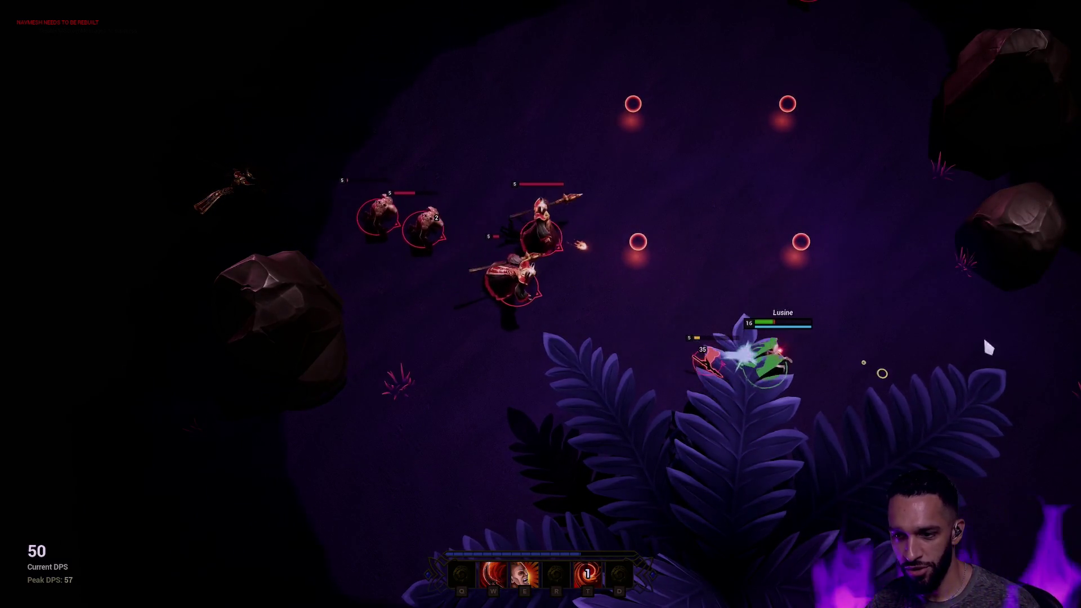
{"action": "key", "text": "w"}
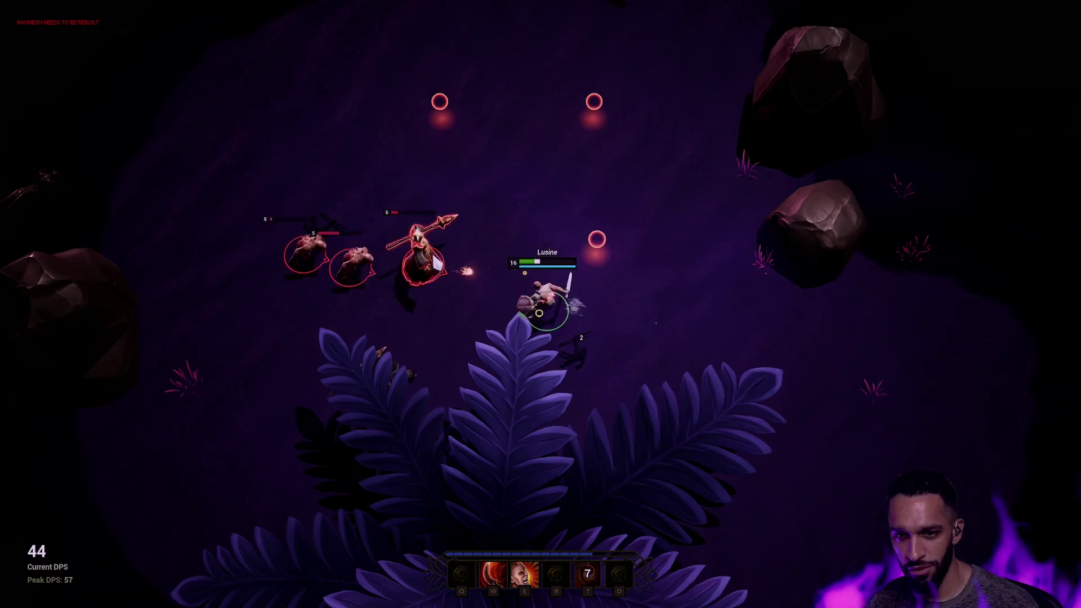
- Move up-right, then down-right through the cave, unleashing the charged T area ability
{"action": "left_click", "coordinate": [305, 291]}
{"action": "key", "text": "t"}
{"action": "left_click", "coordinate": [368, 332]}
{"action": "left_click", "coordinate": [491, 169]}
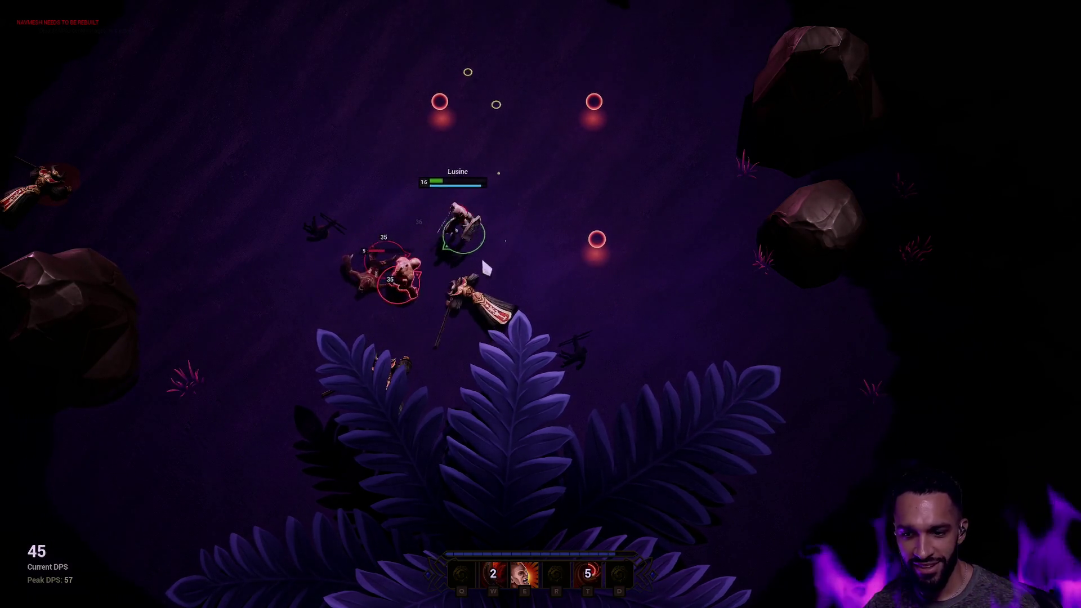
{"action": "left_click", "coordinate": [529, 224]}
{"action": "left_click", "coordinate": [560, 167]}
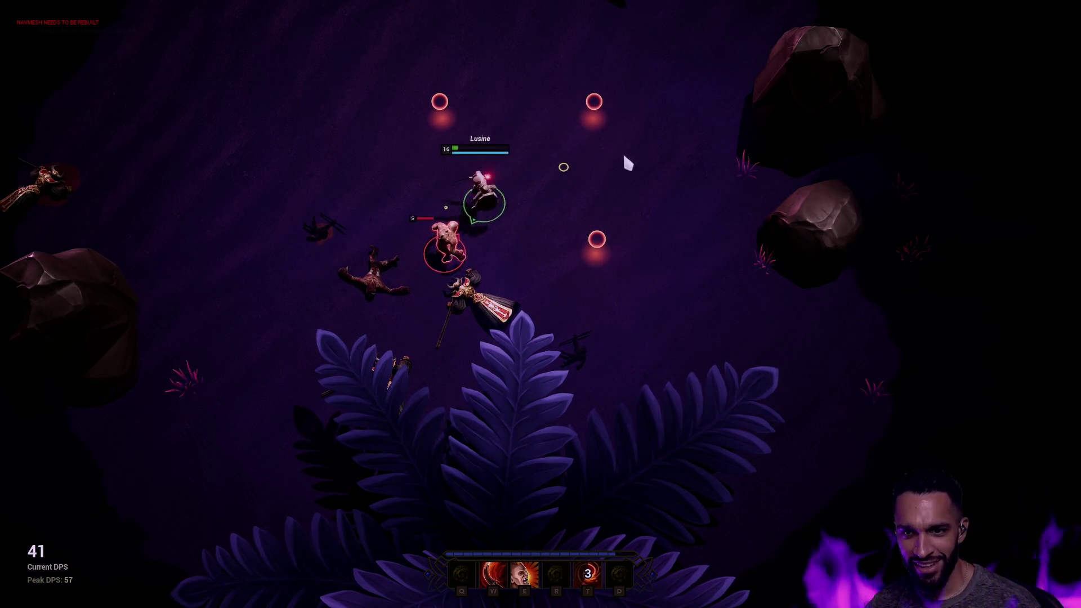
{"action": "left_click", "coordinate": [669, 179]}
{"action": "left_click", "coordinate": [698, 167]}
{"action": "left_click", "coordinate": [710, 197]}
{"action": "left_click", "coordinate": [724, 406]}
{"action": "left_click", "coordinate": [700, 403]}
{"action": "left_click", "coordinate": [615, 408]}
{"action": "left_click", "coordinate": [695, 416]}
{"action": "key", "text": "t"}
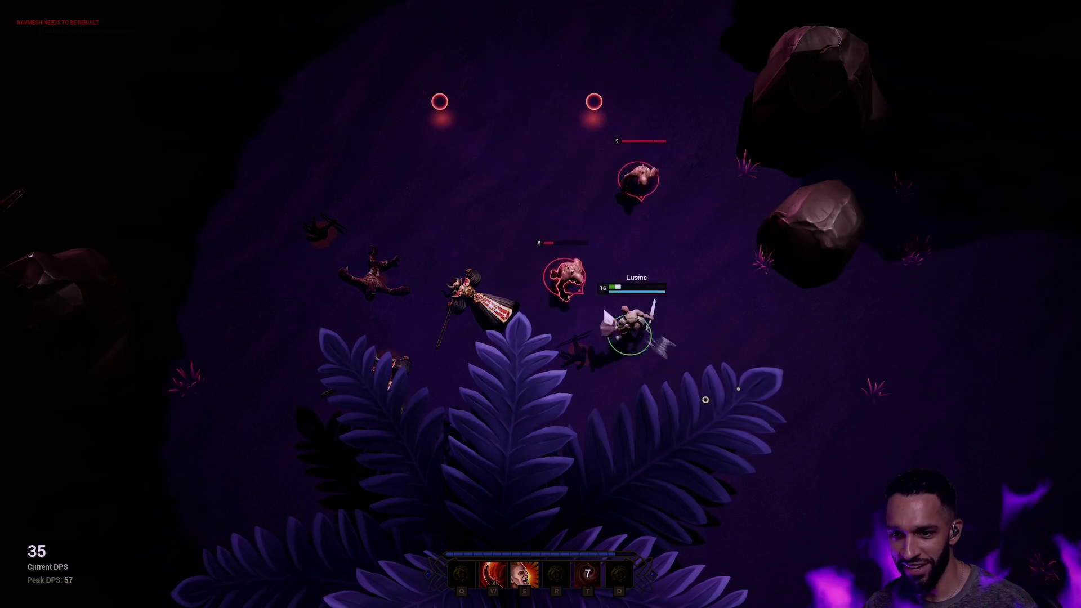
- Close in on two monsters and cast the W shield and E ring abilities
{"action": "left_click", "coordinate": [702, 378]}
{"action": "left_click", "coordinate": [722, 403]}
{"action": "left_click", "coordinate": [690, 454]}
{"action": "left_click", "coordinate": [613, 470]}
{"action": "key", "text": "w"}
{"action": "key", "text": "e"}
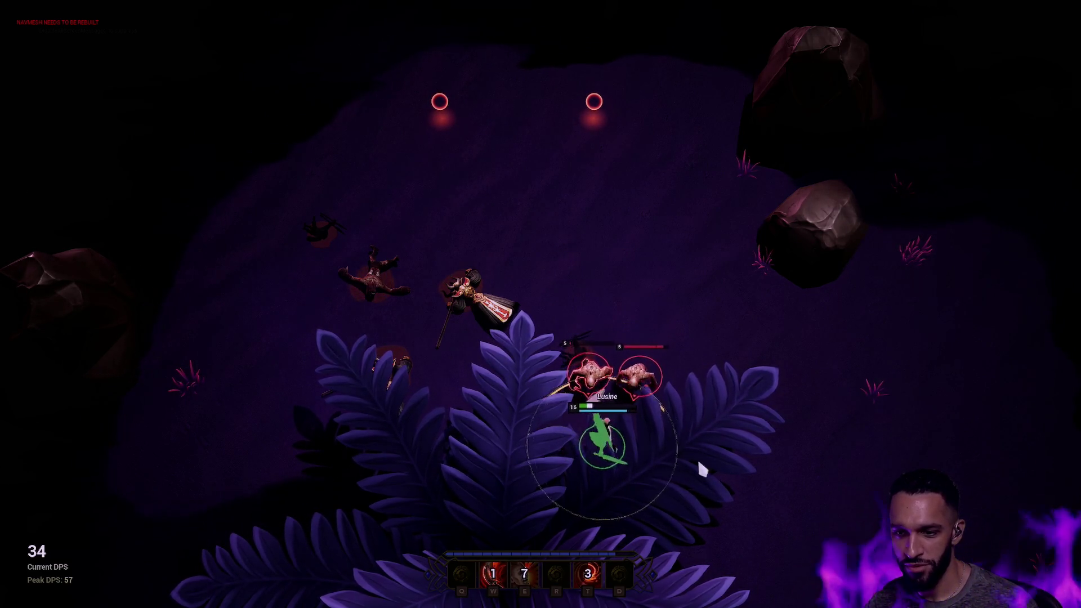
- Finish off the remaining enemies with T and W, recentre the camera, and stop the play session
{"action": "left_click", "coordinate": [810, 482]}
{"action": "left_click", "coordinate": [788, 332]}
{"action": "left_click", "coordinate": [635, 235]}
{"action": "left_click", "coordinate": [468, 259]}
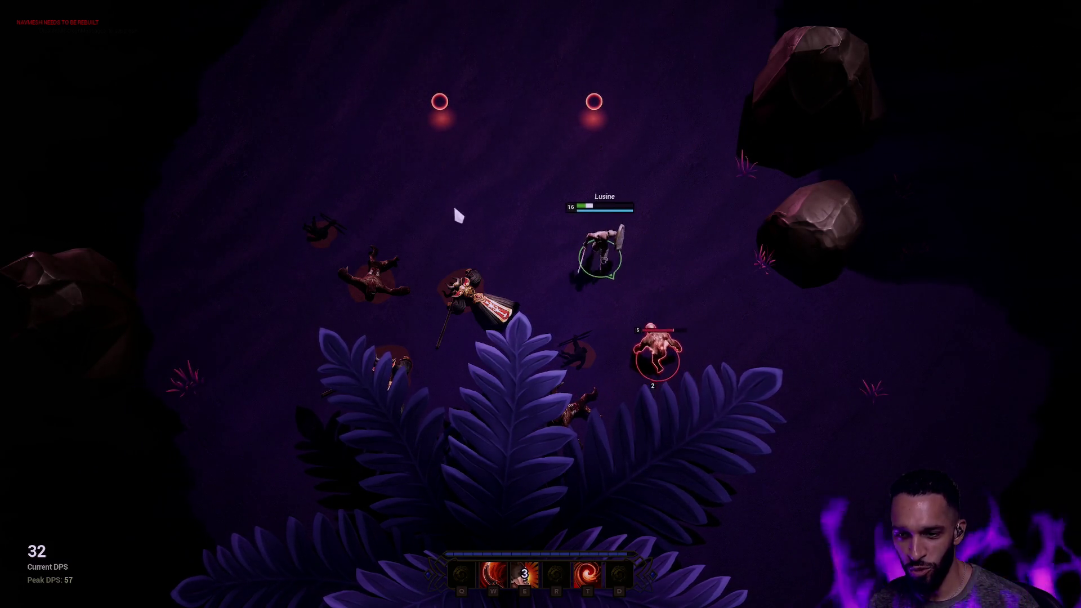
{"action": "key", "text": "t"}
{"action": "key", "text": "w"}
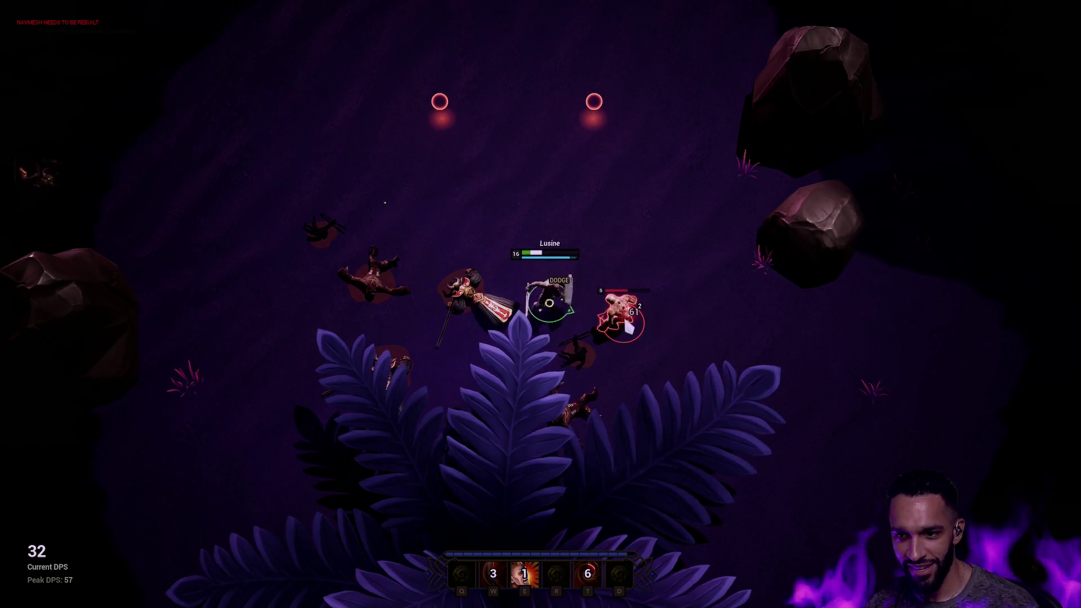
{"action": "left_click", "coordinate": [452, 151]}
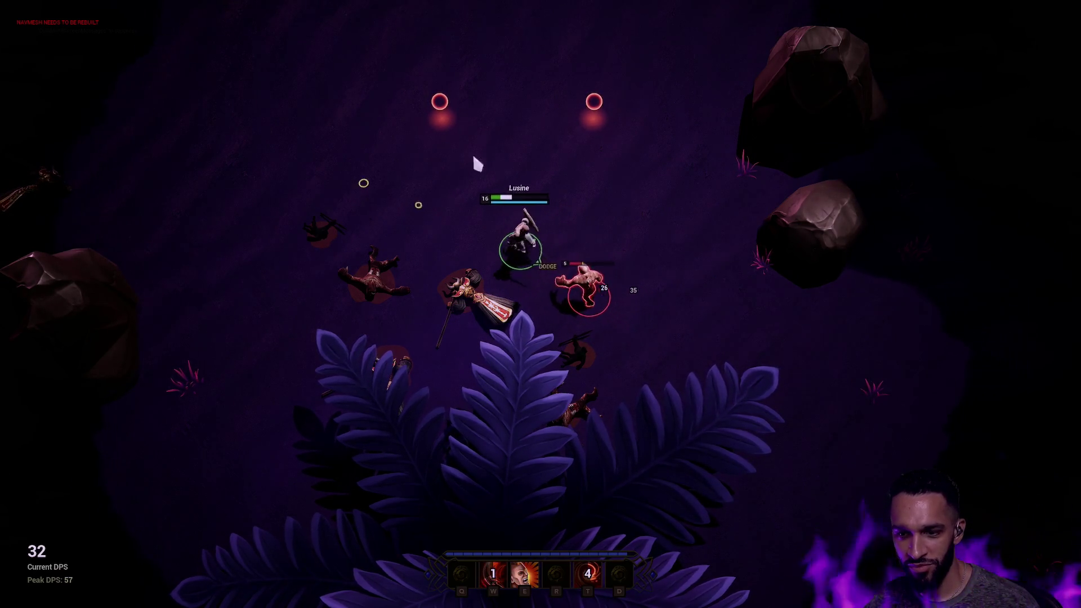
{"action": "left_click", "coordinate": [254, 194]}
{"action": "key", "text": "w"}
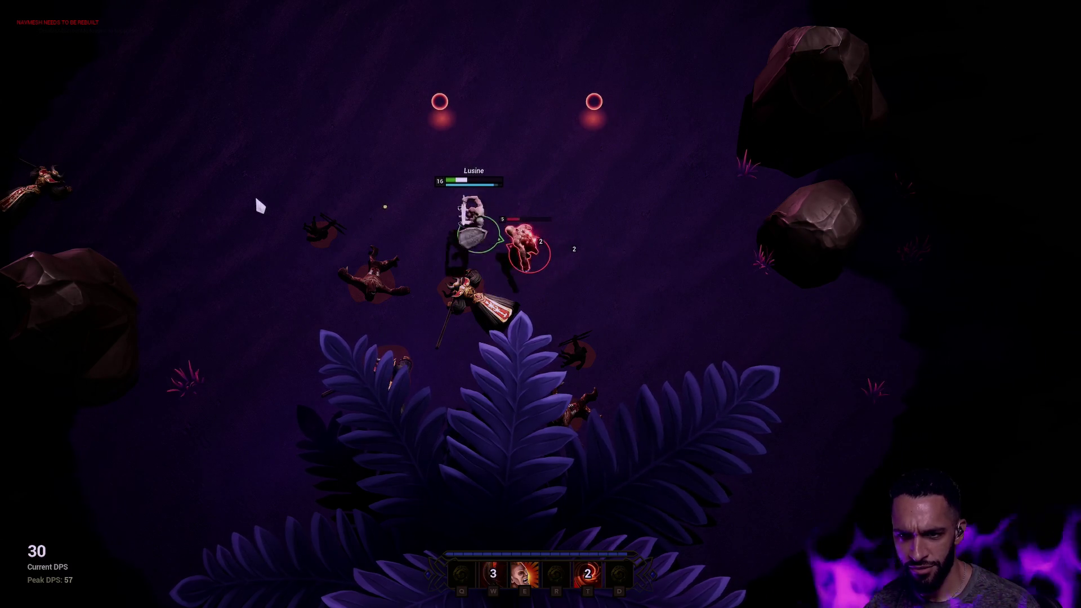
{"action": "left_click", "coordinate": [290, 191]}
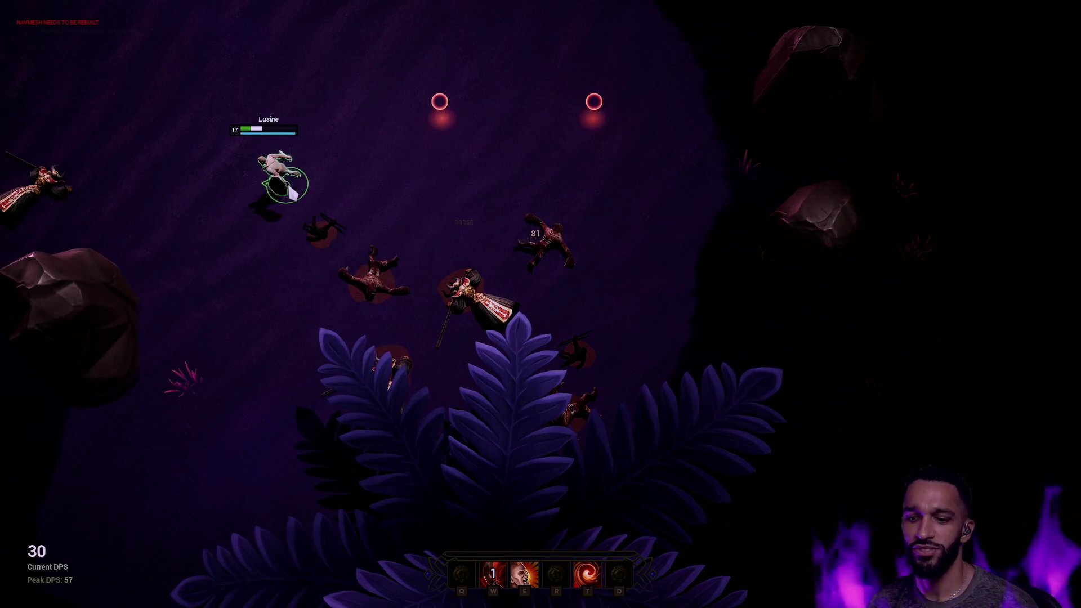
{"action": "key", "text": "space"}
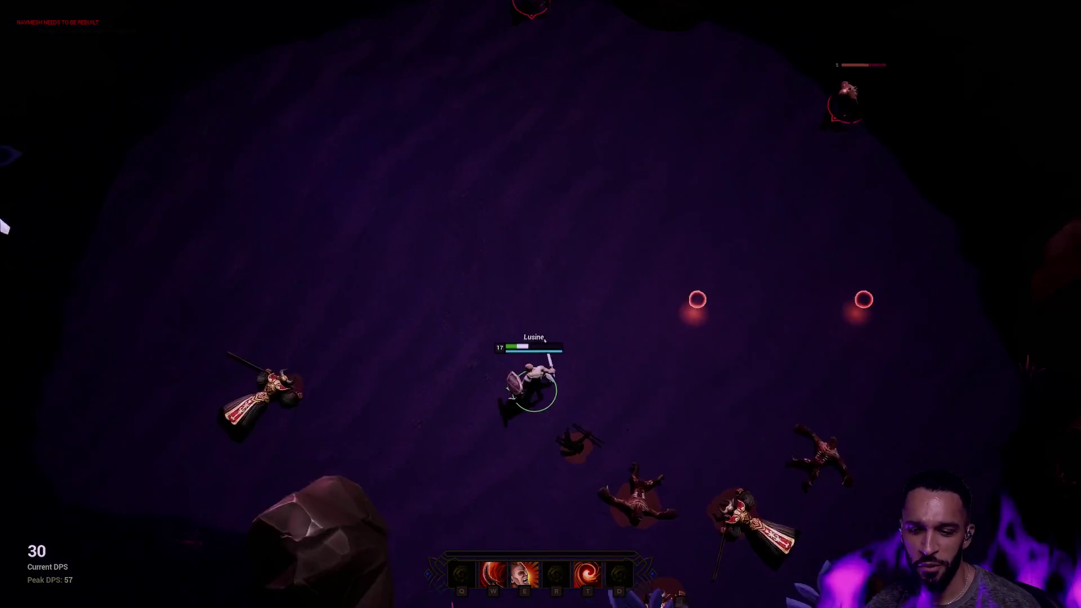
{"action": "left_click", "coordinate": [600, 333]}
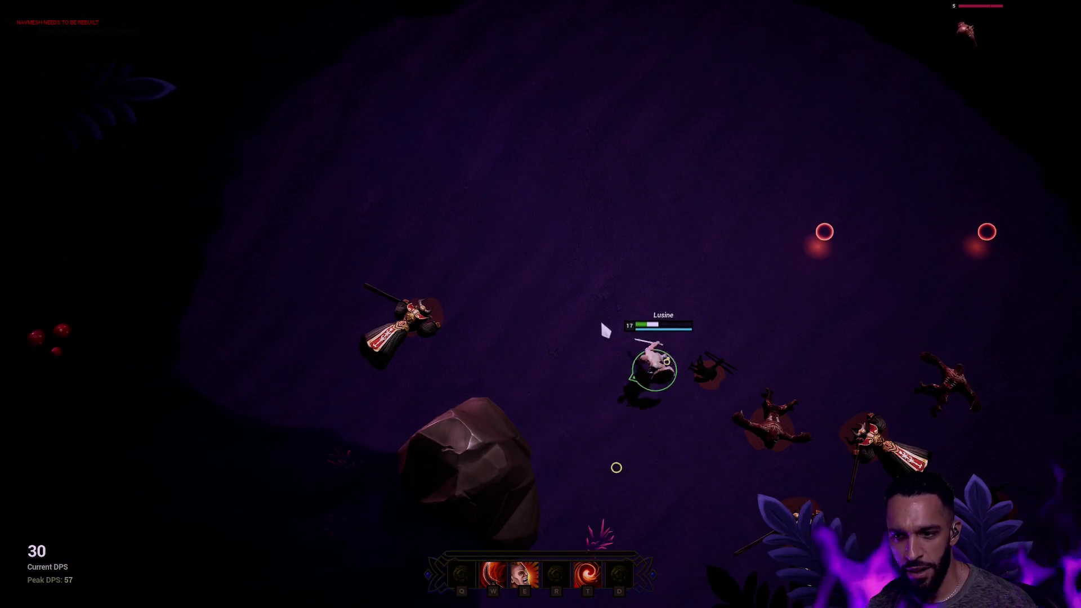
{"action": "key", "text": "Escape"}
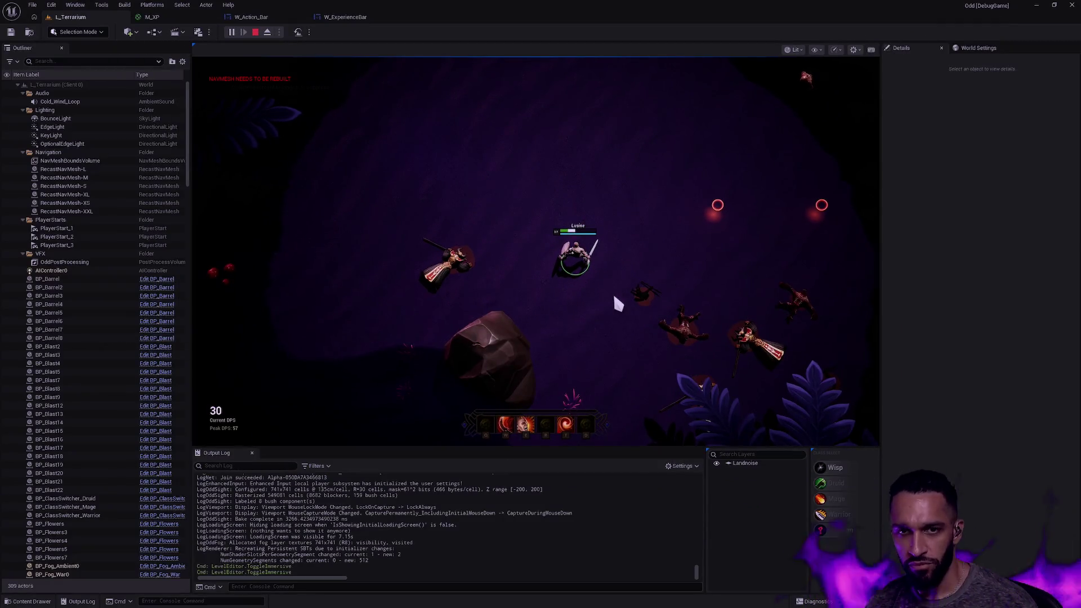
- In Rider, hide the Debug tool window and shrink the code font to 15pt
{"action": "key", "text": "alt+Tab"}
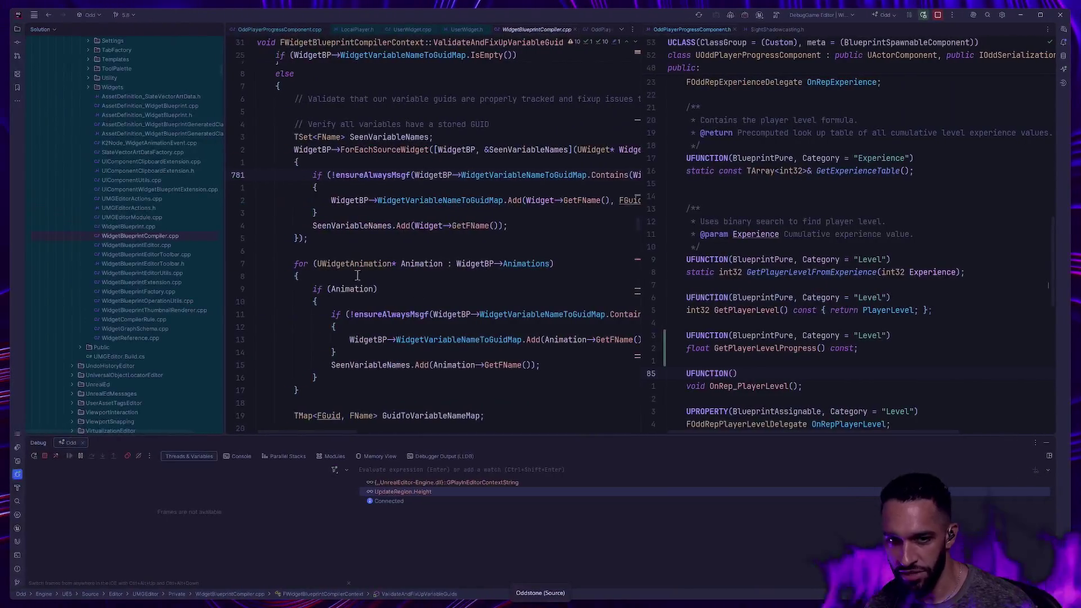
{"action": "left_click", "coordinate": [1047, 443]}
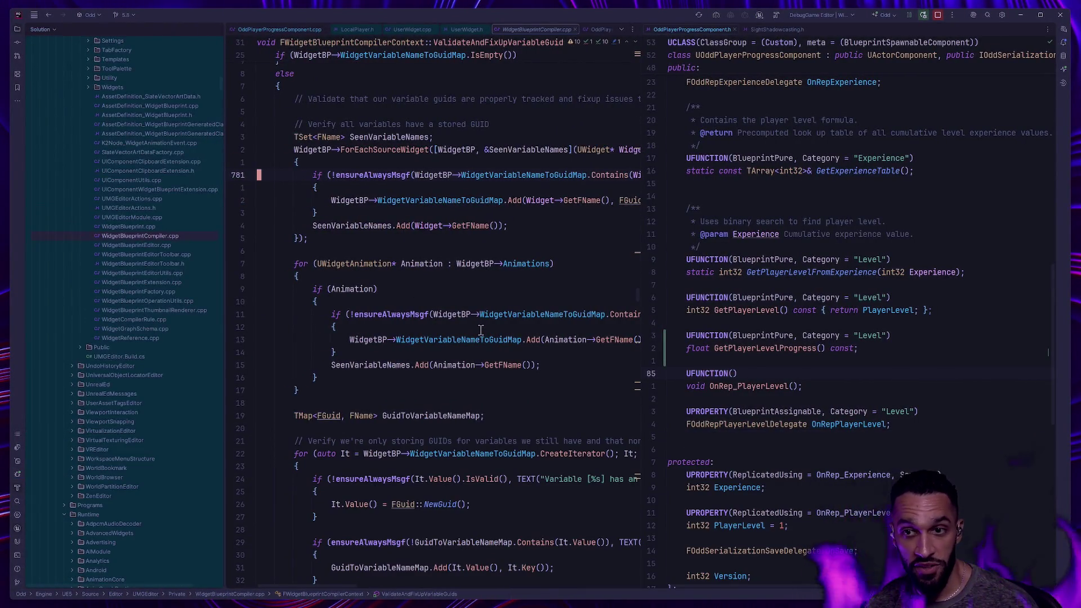
{"action": "scroll", "coordinate": [283, 282], "scroll_direction": "down", "scroll_amount": 2, "text": "ctrl"}
{"action": "scroll", "coordinate": [283, 281], "scroll_direction": "down", "scroll_amount": 12}
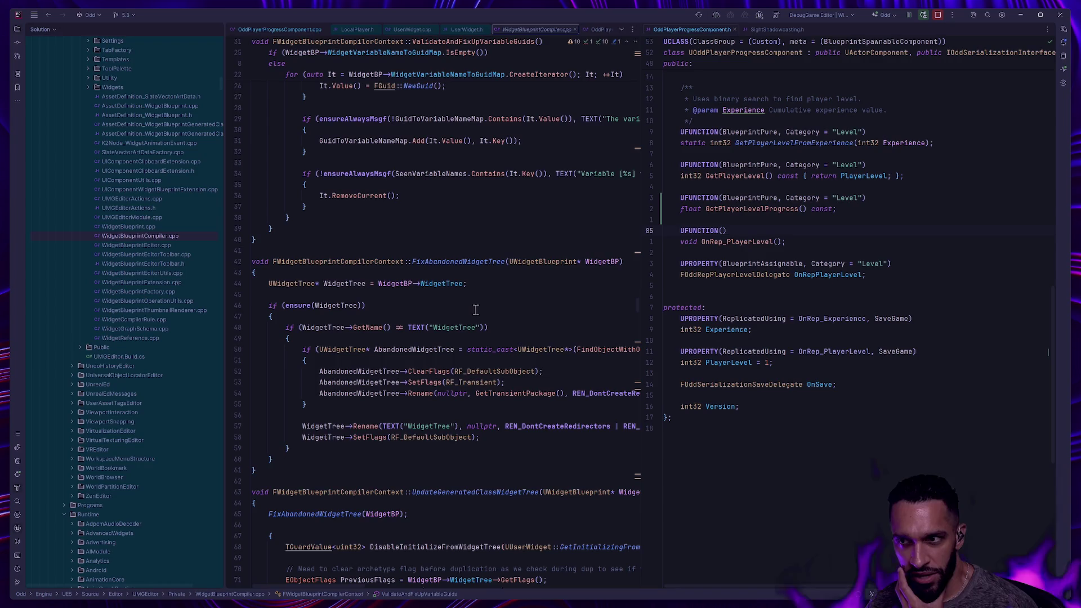
{"action": "scroll", "coordinate": [540, 274], "scroll_direction": "down", "scroll_amount": 1, "text": "ctrl"}
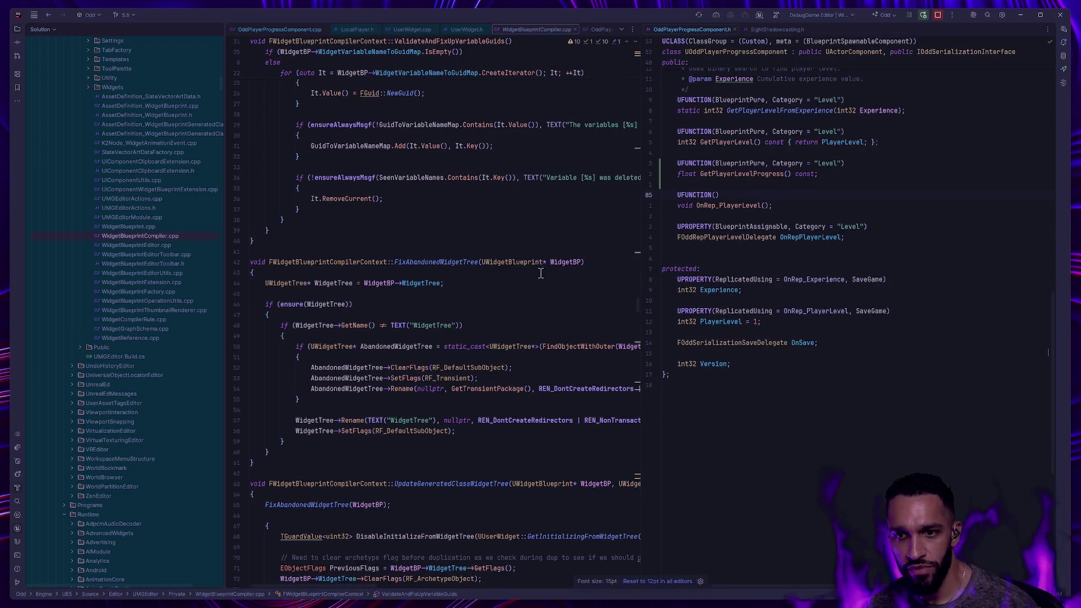
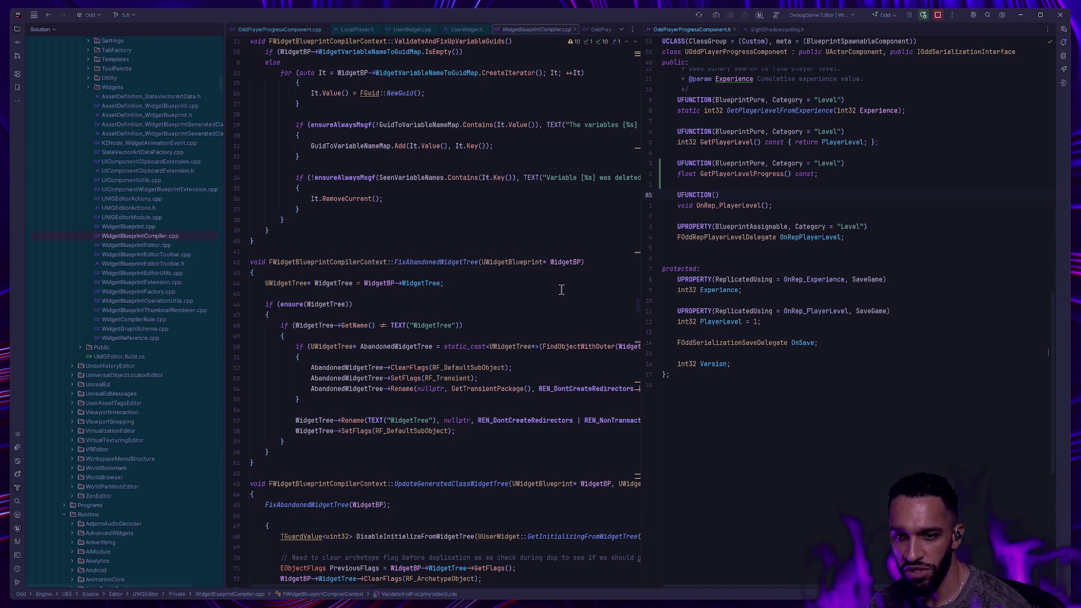
- Open the 2026 board from tldraw's saved board list
{"action": "scroll", "coordinate": [561, 290], "scroll_direction": "up", "scroll_amount": 5}
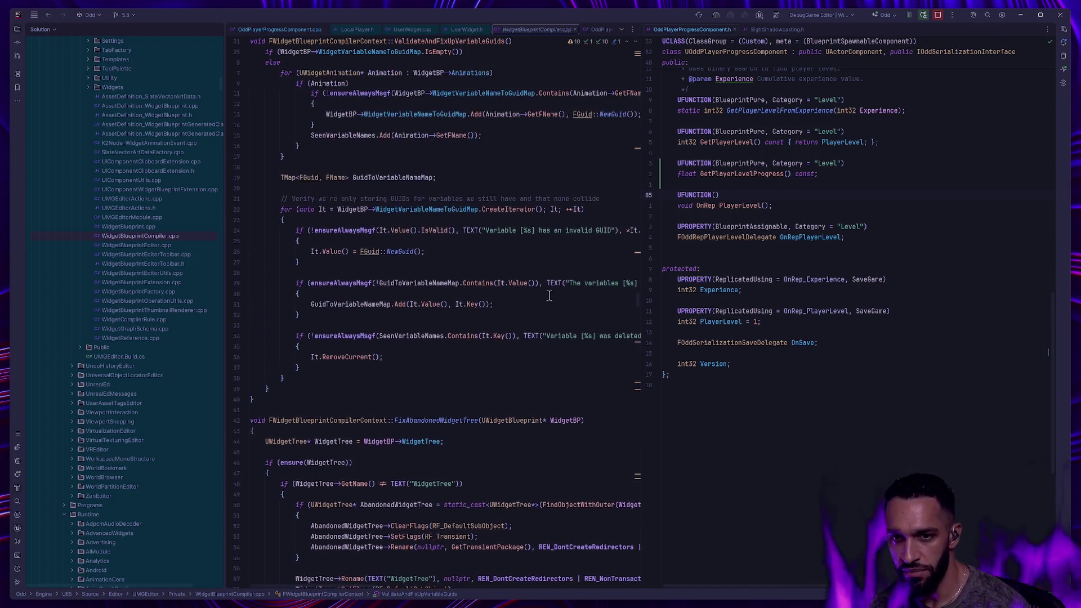
{"action": "scroll", "coordinate": [524, 296], "scroll_direction": "up", "scroll_amount": 5}
{"action": "scroll", "coordinate": [524, 297], "scroll_direction": "down", "scroll_amount": 5}
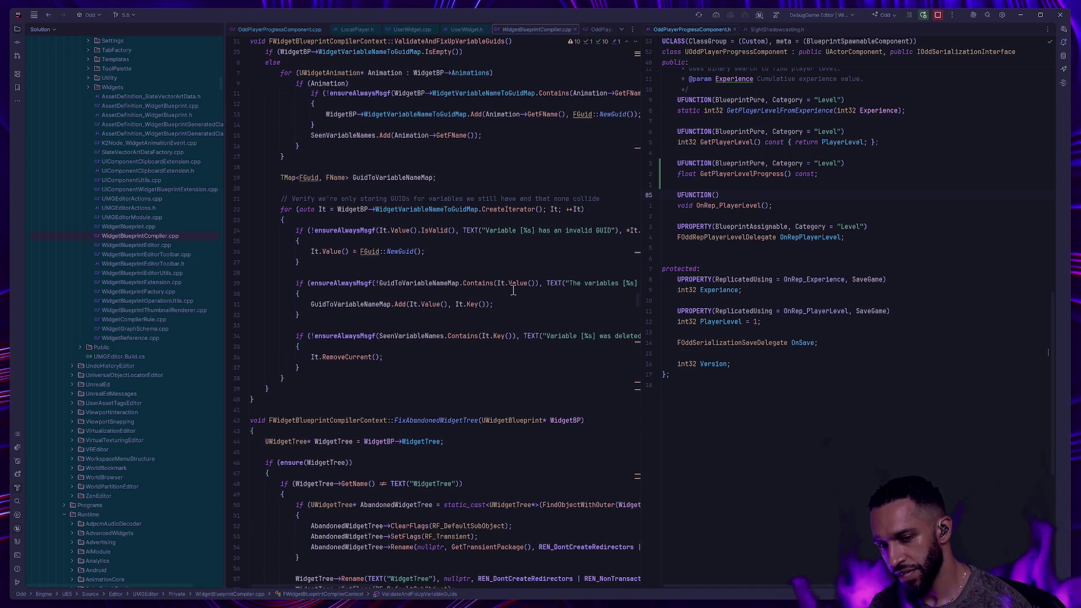
{"action": "scroll", "coordinate": [512, 290], "scroll_direction": "down", "scroll_amount": 5}
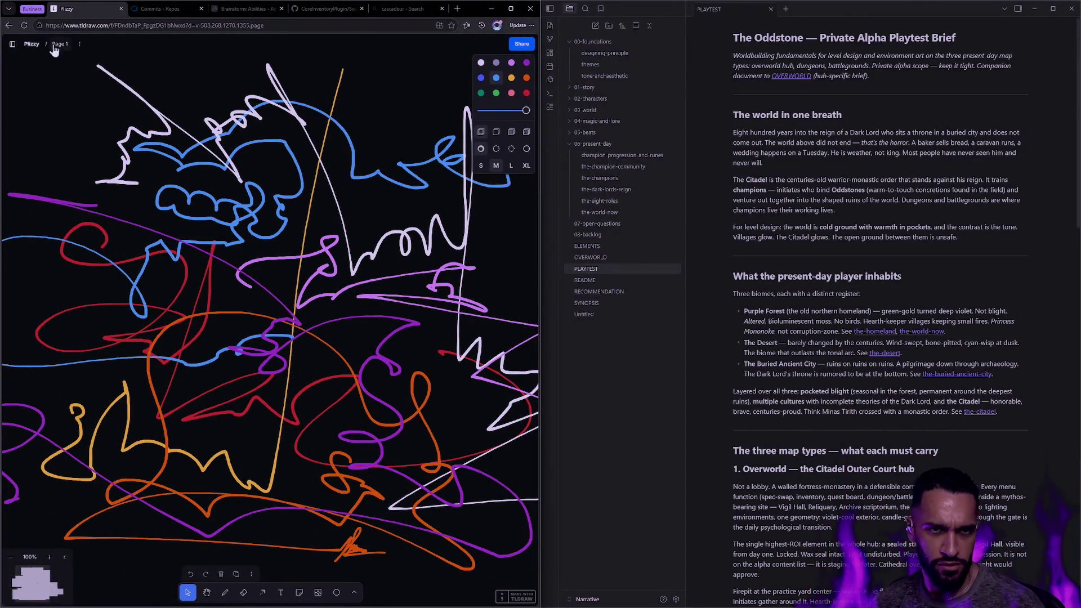
{"action": "left_click", "coordinate": [13, 45]}
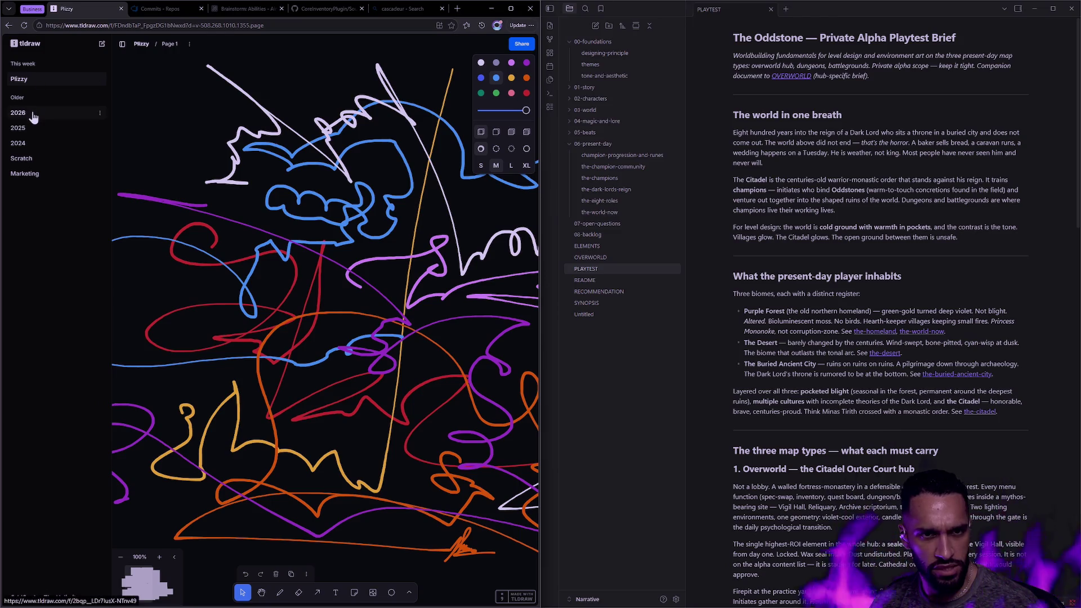
{"action": "left_click", "coordinate": [31, 112]}
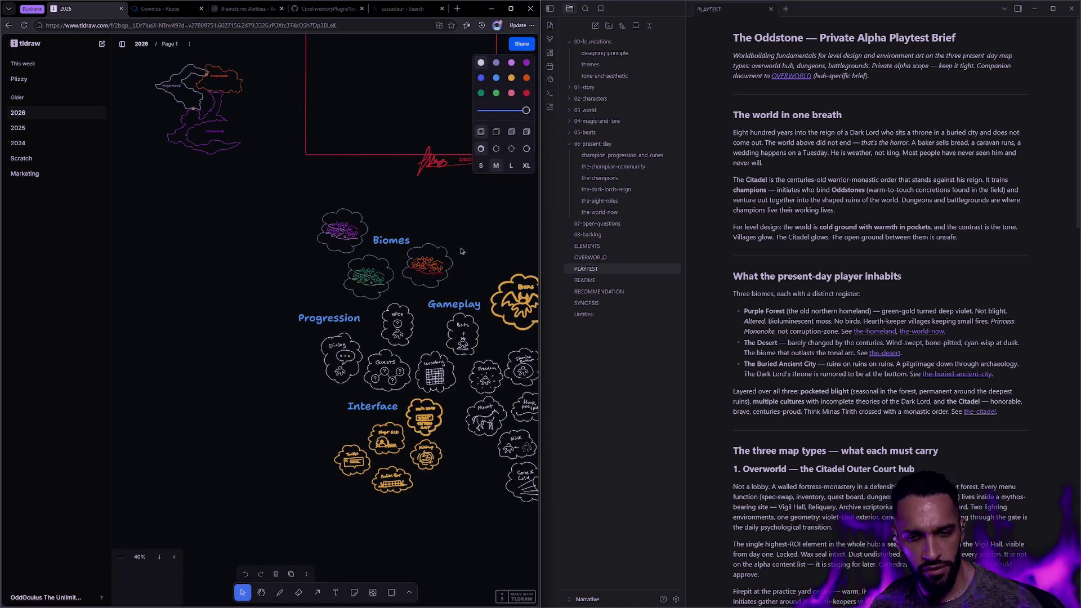
- Hide the board list, zoom into the Hero Mastery Rings art, then switch to the Unreal Editor desktop
{"action": "scroll", "coordinate": [462, 251], "scroll_direction": "down", "scroll_amount": 5}
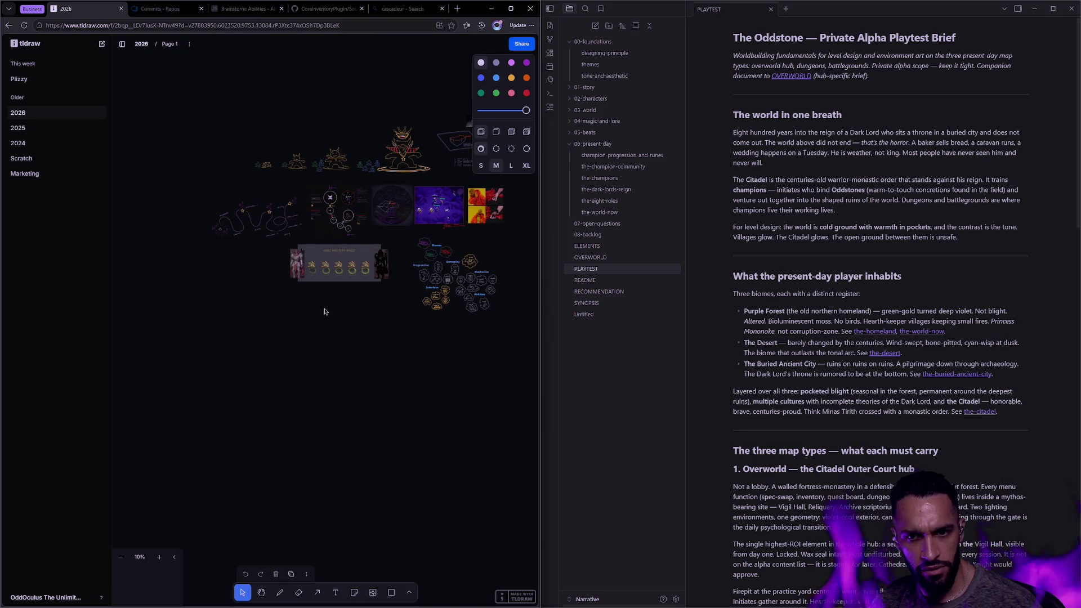
{"action": "scroll", "coordinate": [377, 265], "scroll_direction": "up", "scroll_amount": 5}
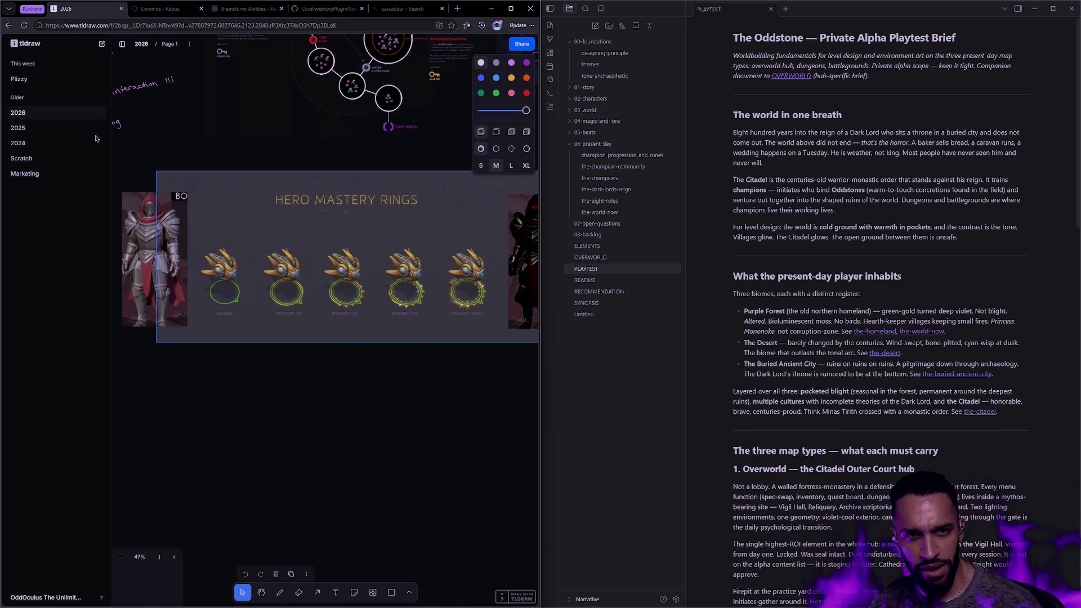
{"action": "left_click", "coordinate": [122, 44]}
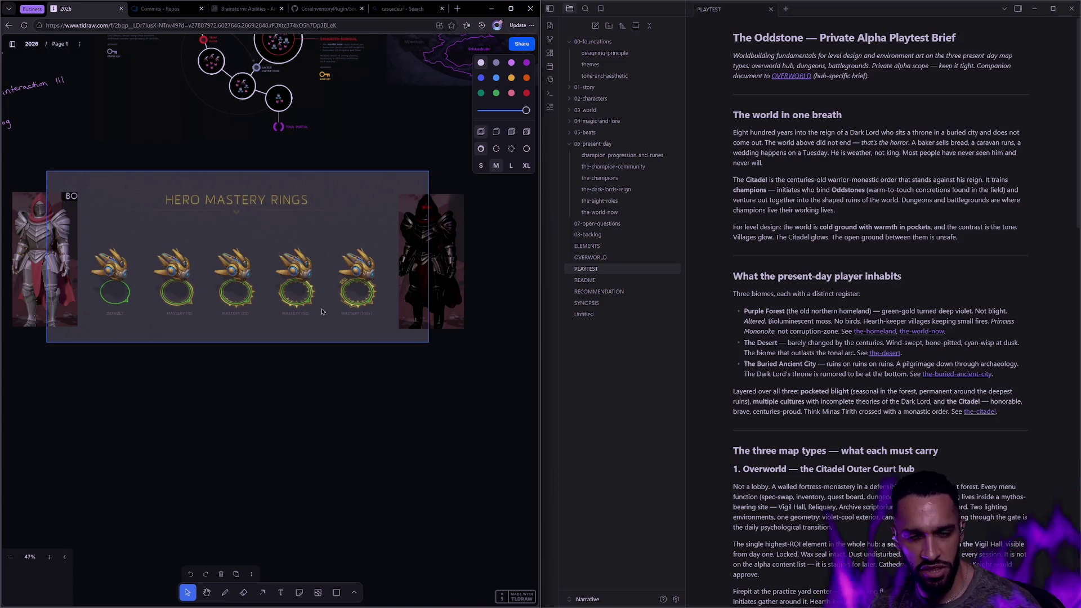
{"action": "scroll", "coordinate": [227, 295], "scroll_direction": "up", "scroll_amount": 2}
{"action": "scroll", "coordinate": [270, 363], "scroll_direction": "left", "scroll_amount": 3}
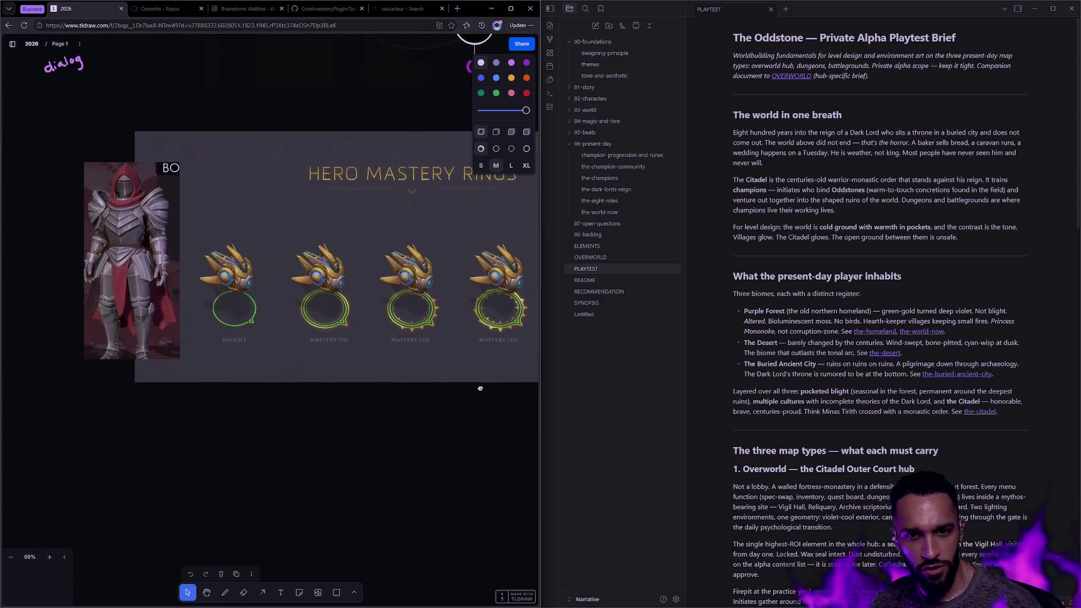
{"action": "scroll", "coordinate": [225, 315], "scroll_direction": "right", "scroll_amount": 5}
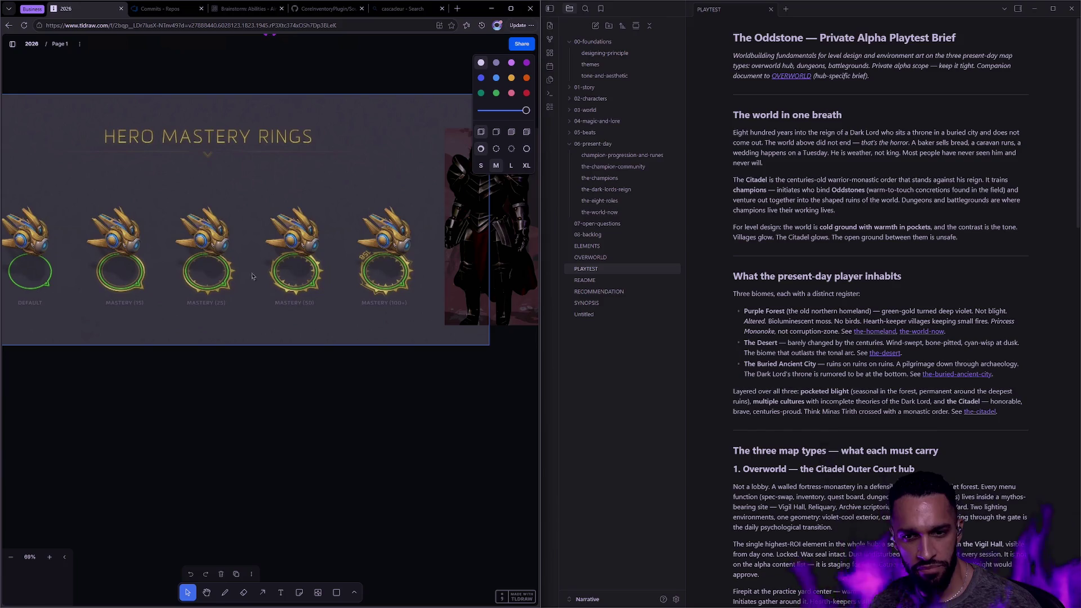
{"action": "scroll", "coordinate": [253, 270], "scroll_direction": "up", "scroll_amount": 6}
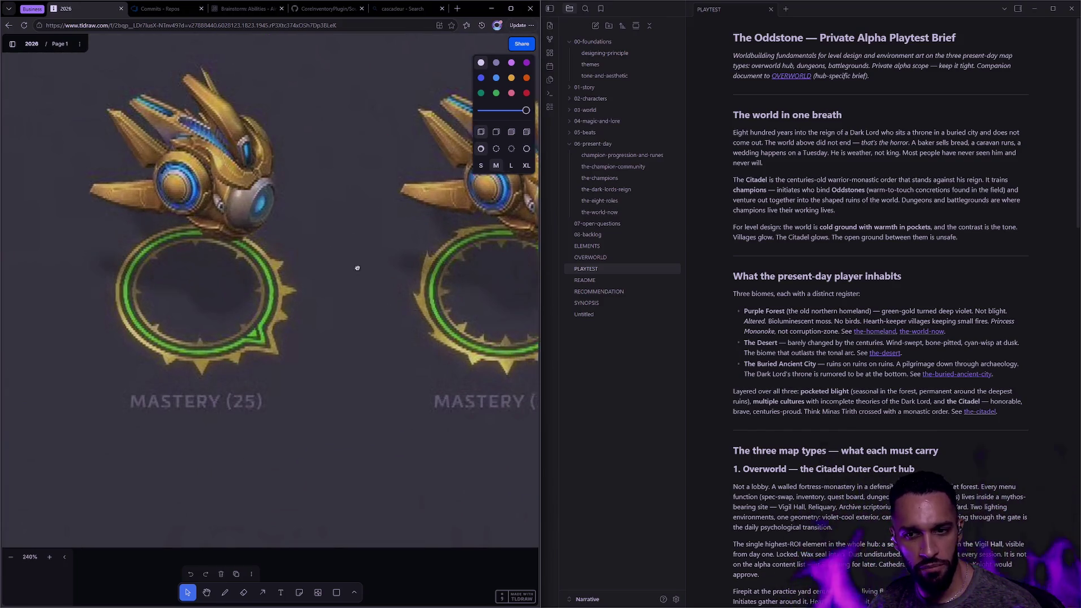
{"action": "scroll", "coordinate": [422, 276], "scroll_direction": "left", "scroll_amount": 2}
{"action": "scroll", "coordinate": [450, 287], "scroll_direction": "up", "scroll_amount": 4}
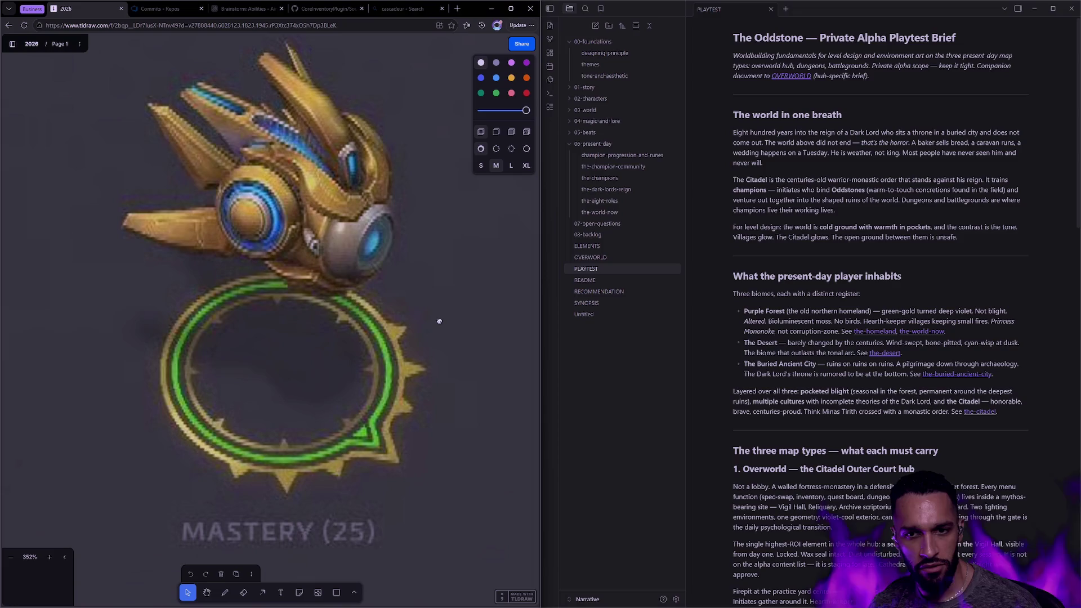
{"action": "scroll", "coordinate": [441, 315], "scroll_direction": "down", "scroll_amount": 1}
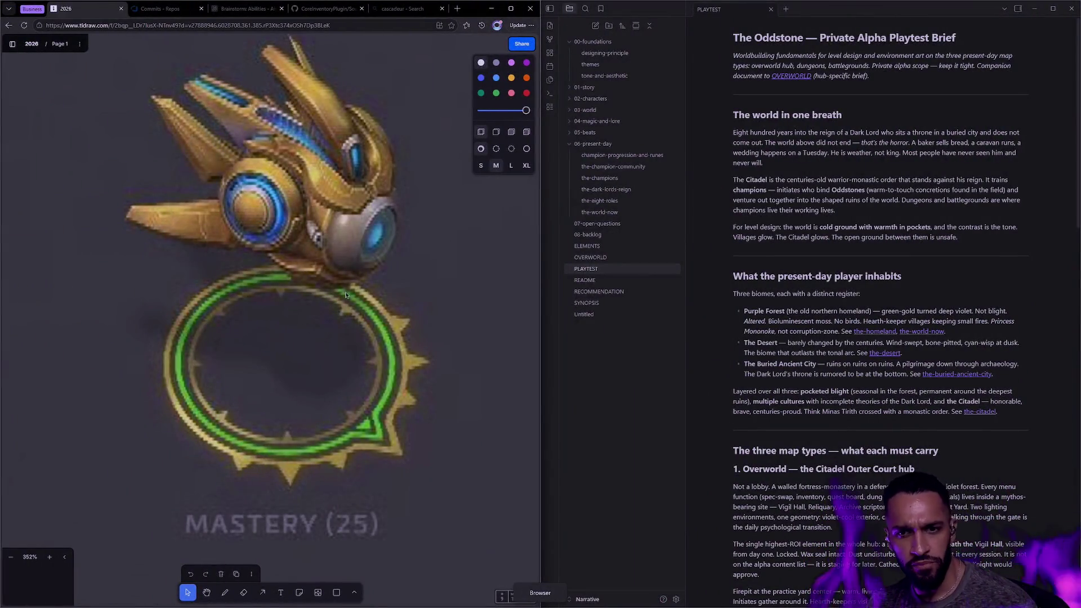
{"action": "scroll", "coordinate": [345, 296], "scroll_direction": "down", "scroll_amount": 10}
{"action": "scroll", "coordinate": [394, 298], "scroll_direction": "up", "scroll_amount": 2}
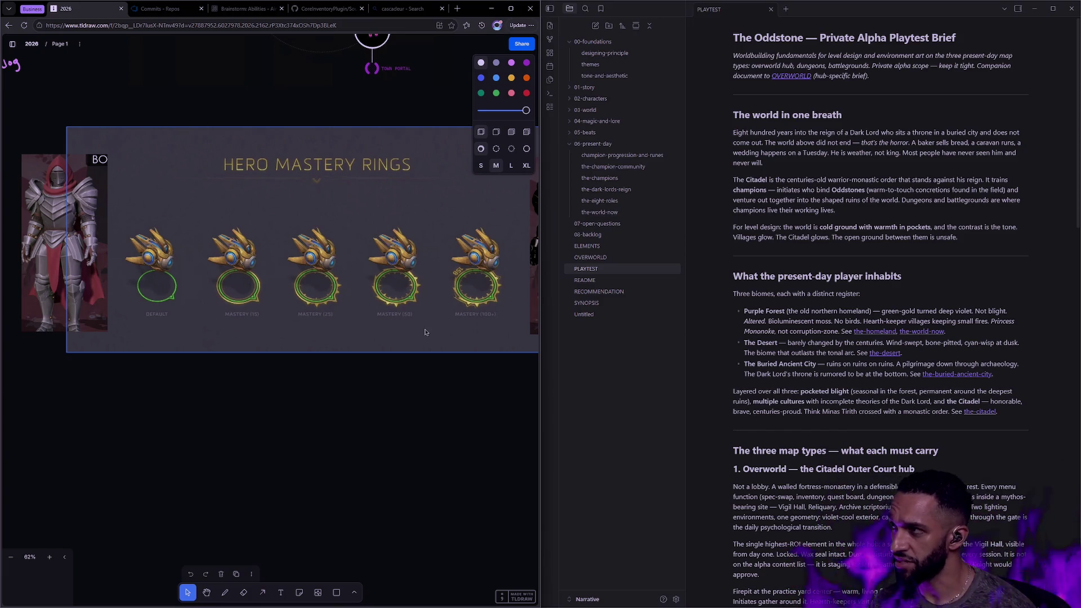
{"action": "left_click_drag", "start_coordinate": [432, 354], "coordinate": [405, 366]}
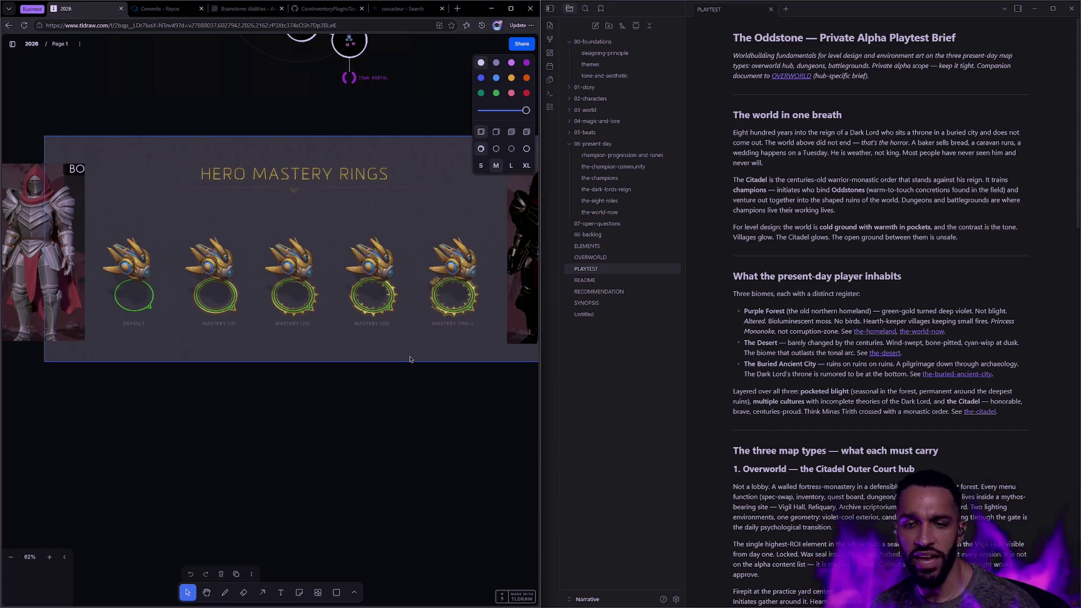
{"action": "key", "text": "ctrl+super+Right"}
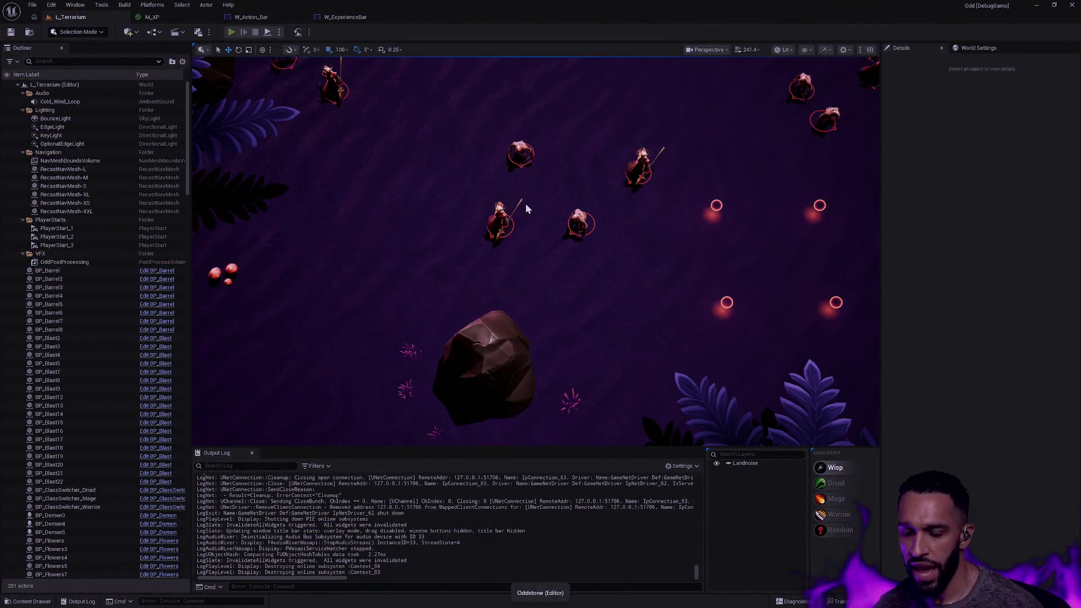
- Start playtesting the Terrarium level and run EnableCheats in the console
{"action": "key", "text": "alt+p"}
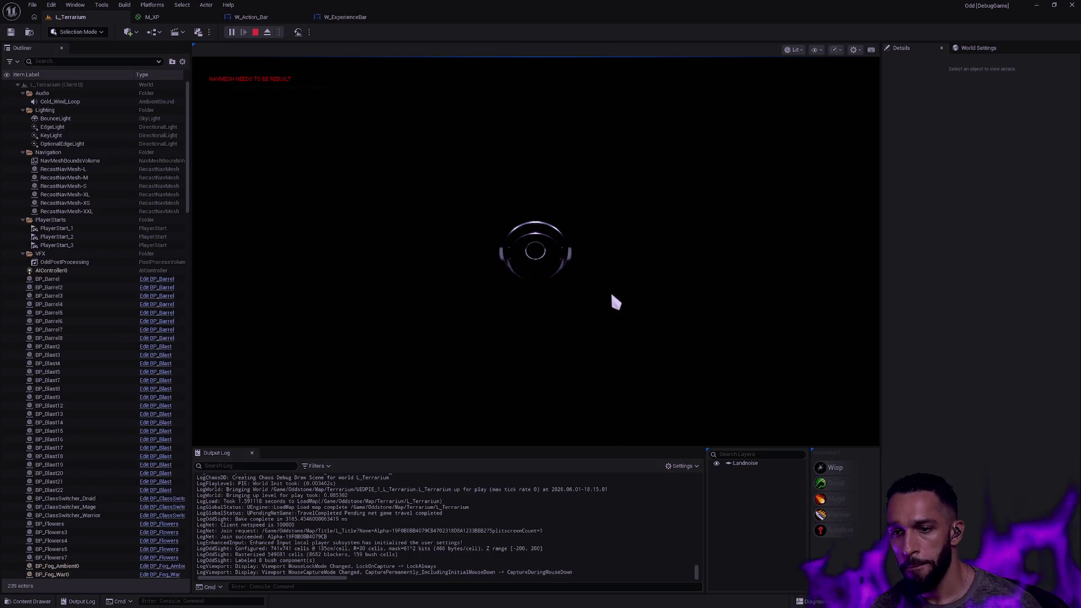
{"action": "key", "text": "grave"}
{"action": "key", "text": "Up"}
{"action": "key", "text": "Up"}
{"action": "key", "text": "Up"}
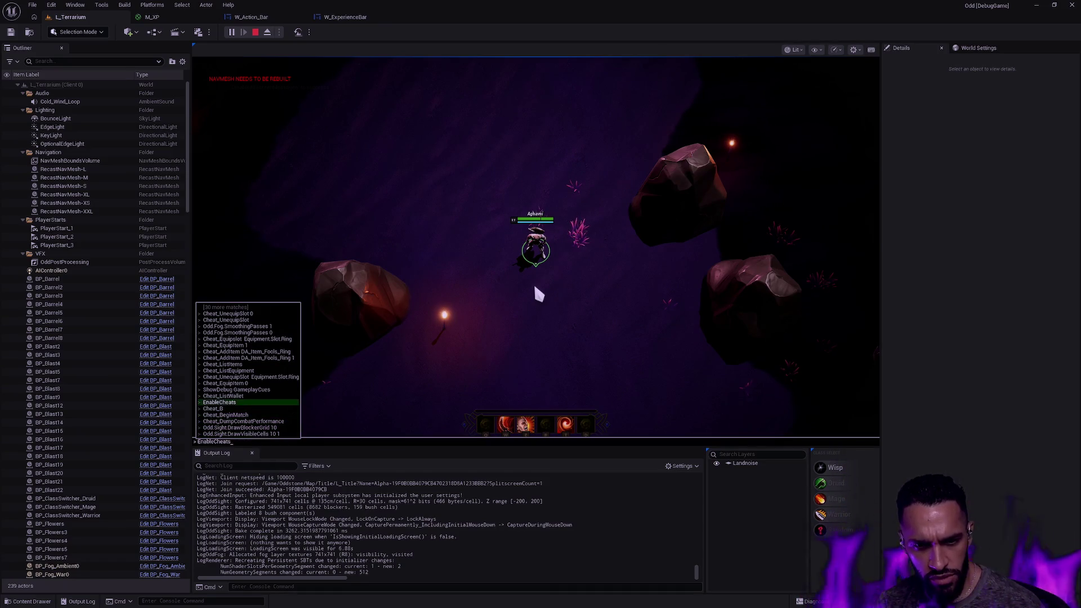
{"action": "key", "text": "Return"}
- Give the player one Fools Ring with Cheat_AddItem DA_Item_Fools_Ring 1
{"action": "key", "text": "grave"}
{"action": "key", "text": "Up"}
{"action": "key", "text": "Up"}
{"action": "key", "text": "Up"}
{"action": "key", "text": "Up"}
{"action": "key", "text": "Up"}
{"action": "key", "text": "Up"}
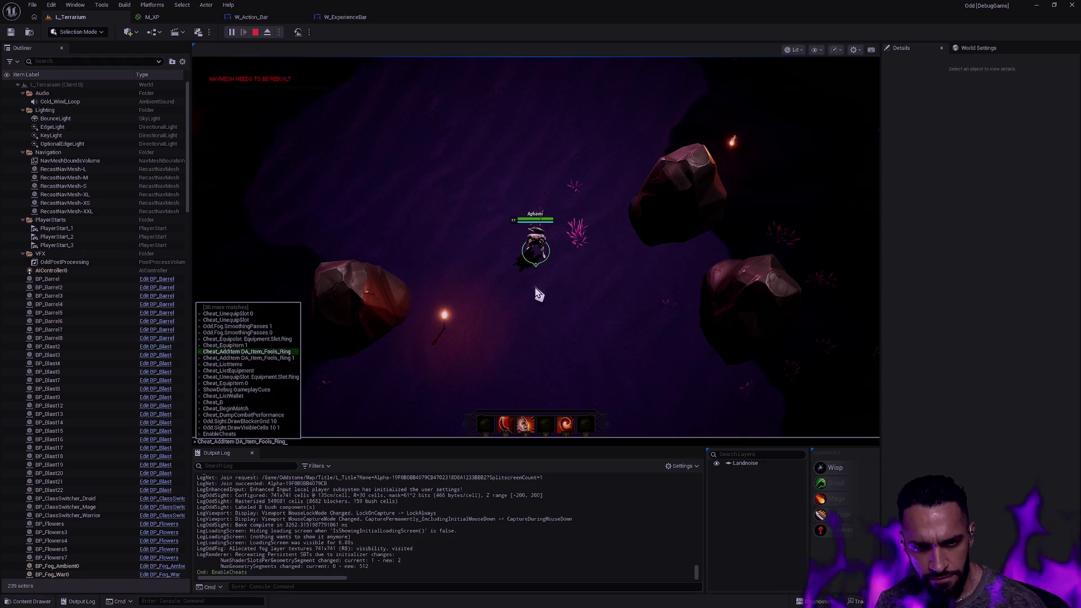
{"action": "key", "text": "Down"}
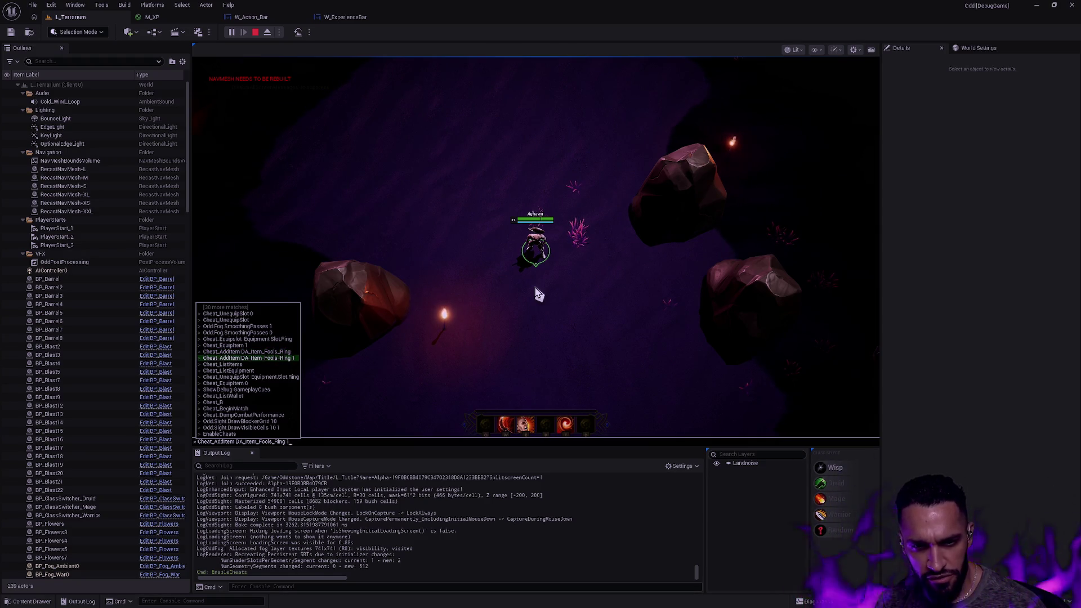
{"action": "key", "text": "Return"}
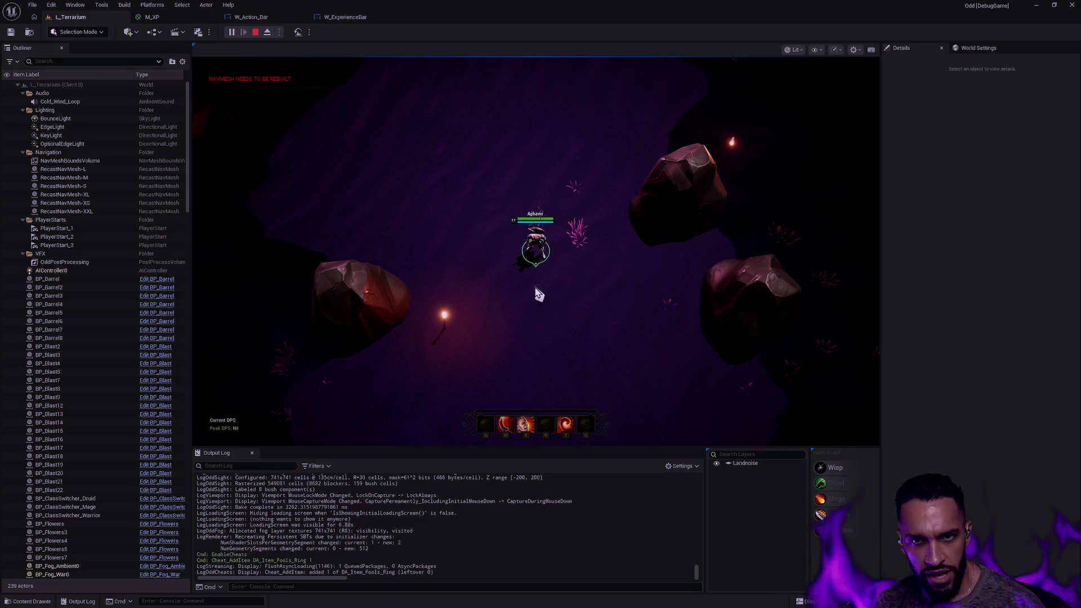
- Run Cheat_Equipslot Equipment.Slot.Ring, then recall it in the console again
{"action": "key", "text": "grave"}
{"action": "key", "text": "Up"}
{"action": "key", "text": "Up"}
{"action": "key", "text": "Up"}
{"action": "key", "text": "Up"}
{"action": "key", "text": "Up"}
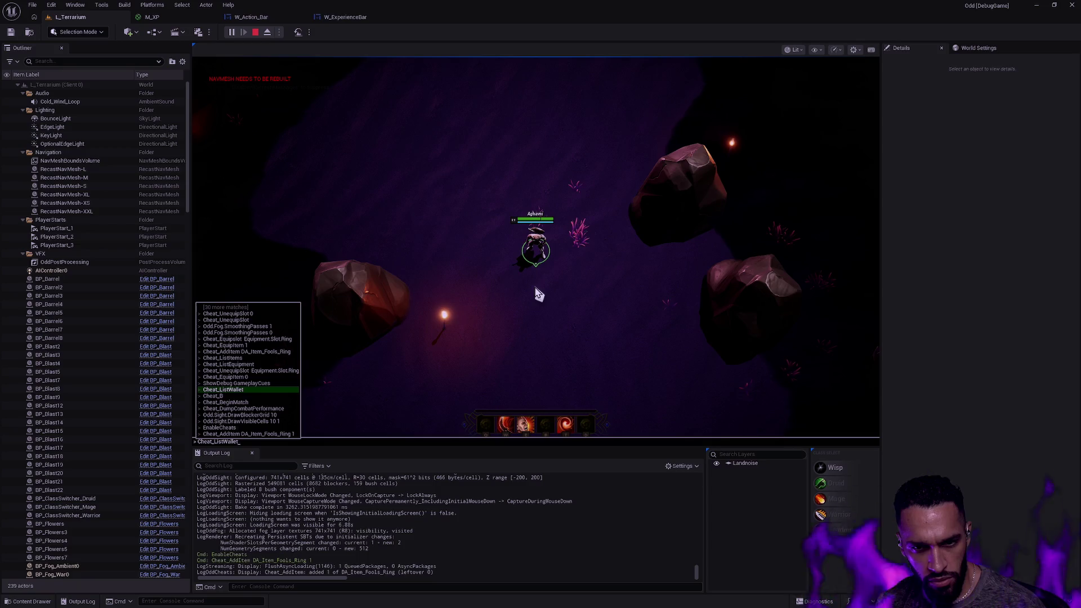
{"action": "key", "text": "Up"}
{"action": "key", "text": "Up"}
{"action": "key", "text": "Up"}
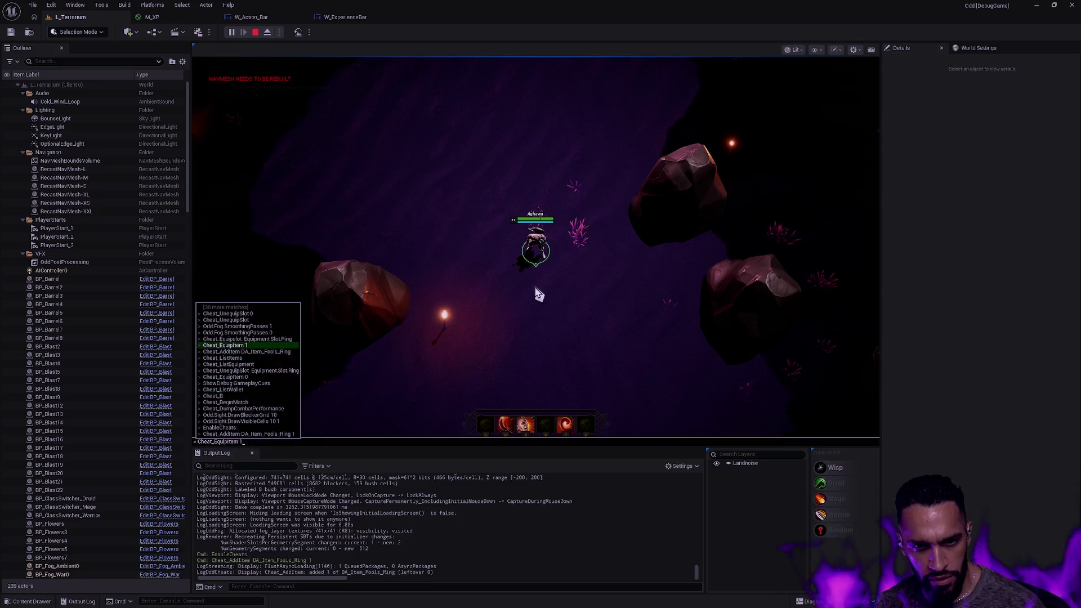
{"action": "key", "text": "Up"}
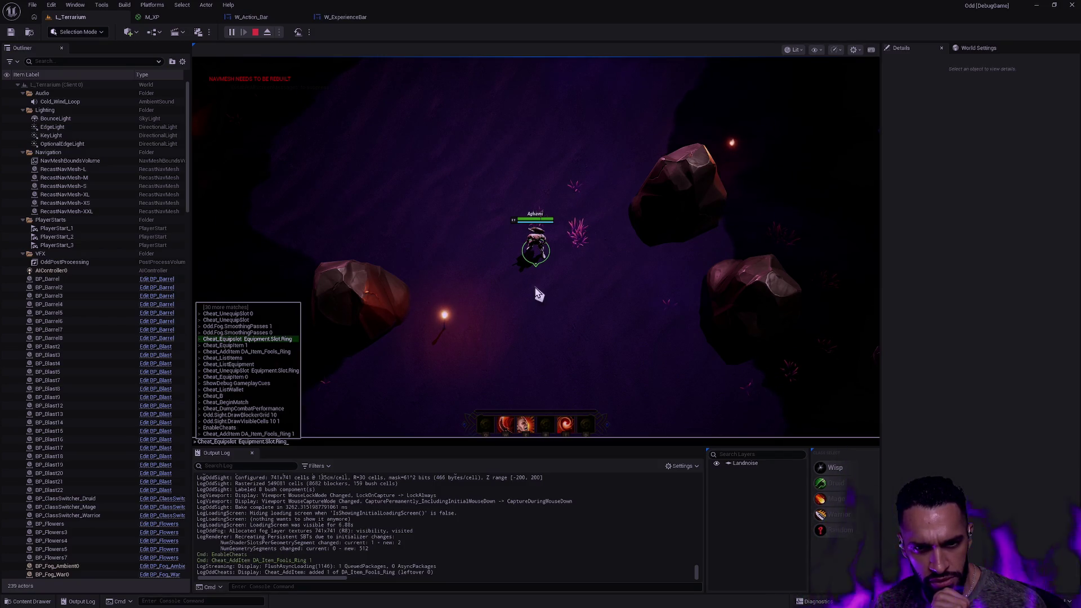
{"action": "key", "text": "Down"}
{"action": "key", "text": "Down"}
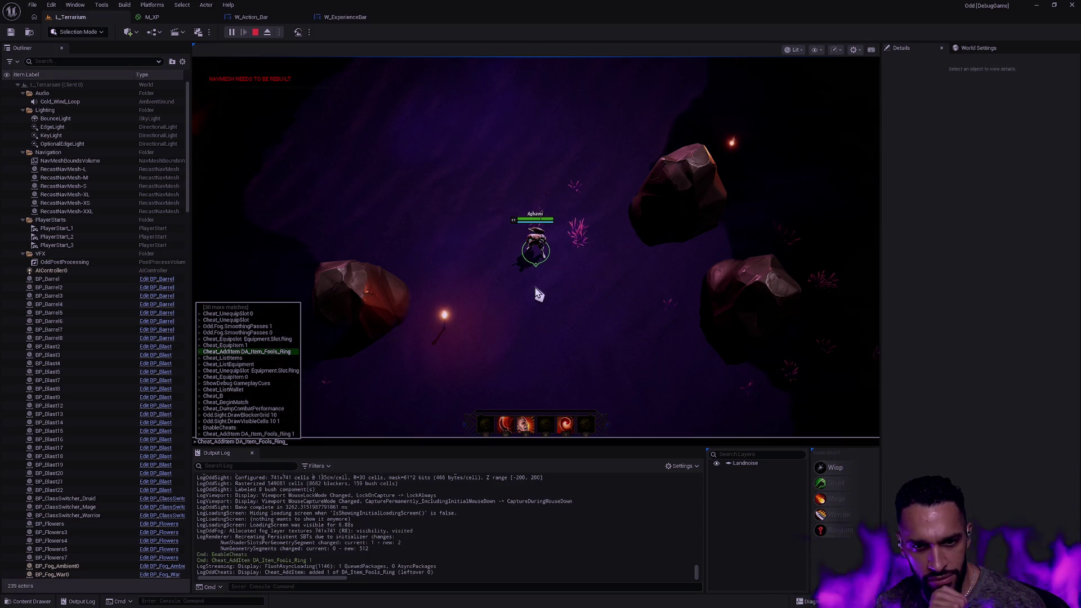
{"action": "key", "text": "Up"}
{"action": "key", "text": "Up"}
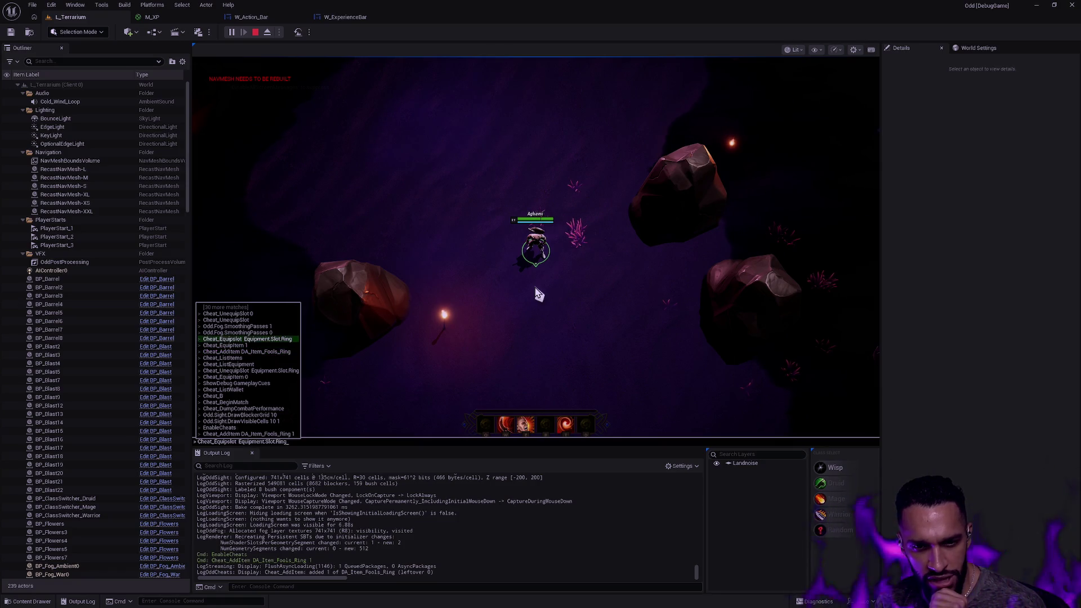
{"action": "key", "text": "Return"}
{"action": "key", "text": "grave"}
{"action": "key", "text": "Up"}
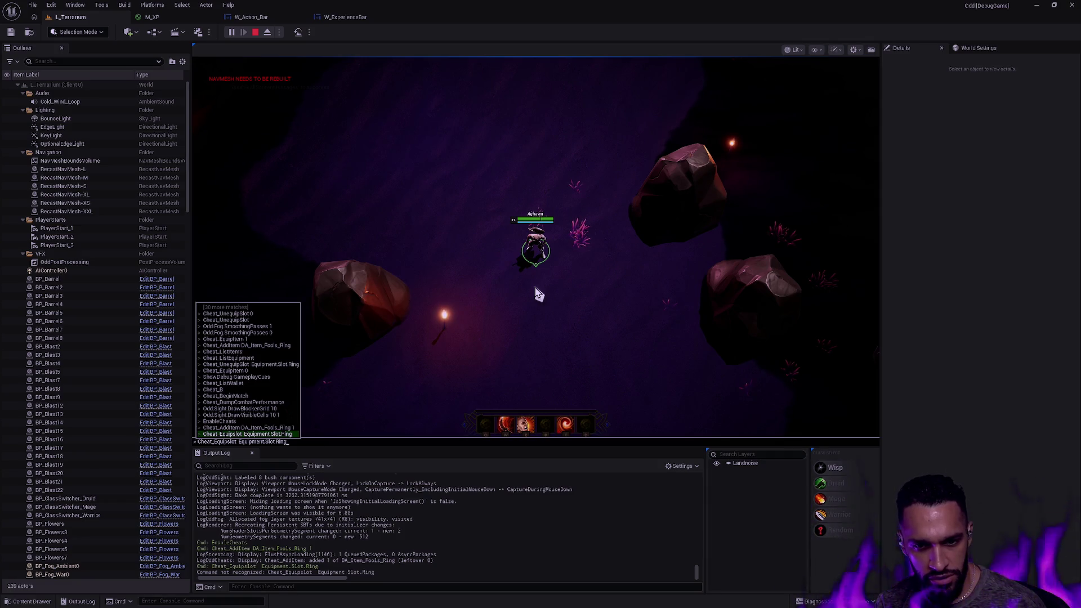
- Retry the ring equip-slot cheat, including a variant with DA_Fools_Ring
{"action": "type", "text": "DA_"}
{"action": "key", "text": "BackSpace"}
{"action": "key", "text": "BackSpace"}
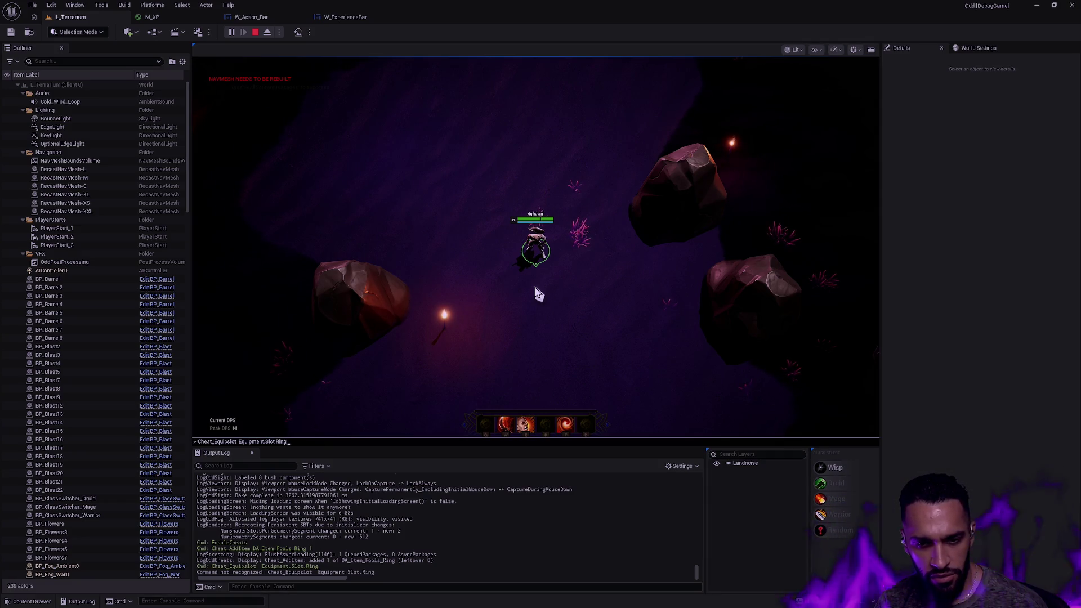
{"action": "key", "text": "BackSpace"}
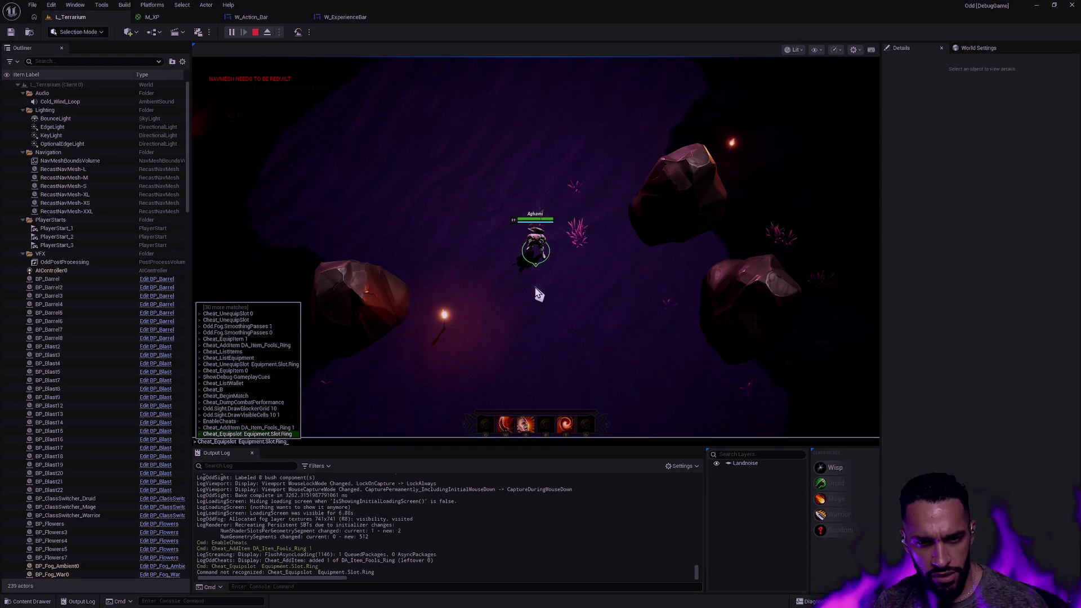
{"action": "type", "text": "0"}
{"action": "key", "text": "Return"}
{"action": "key", "text": "grave"}
{"action": "key", "text": "Up"}
{"action": "key", "text": "BackSpace"}
{"action": "type", "text": "DA_Fools_Ring"}
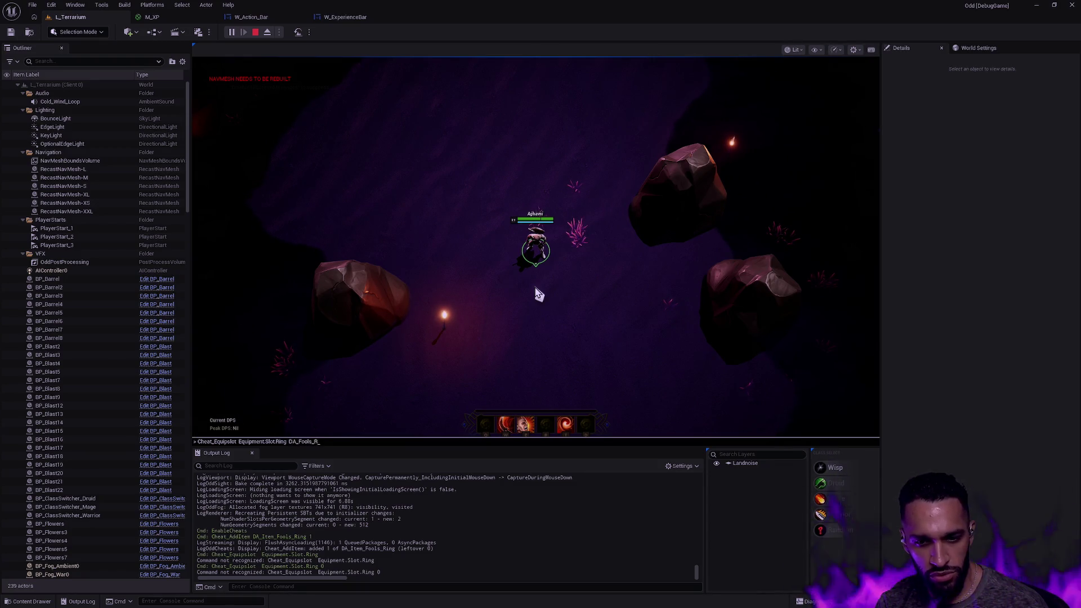
{"action": "key", "text": "Return"}
- Run Cheat_ListItems to list the available items
{"action": "key", "text": "Up"}
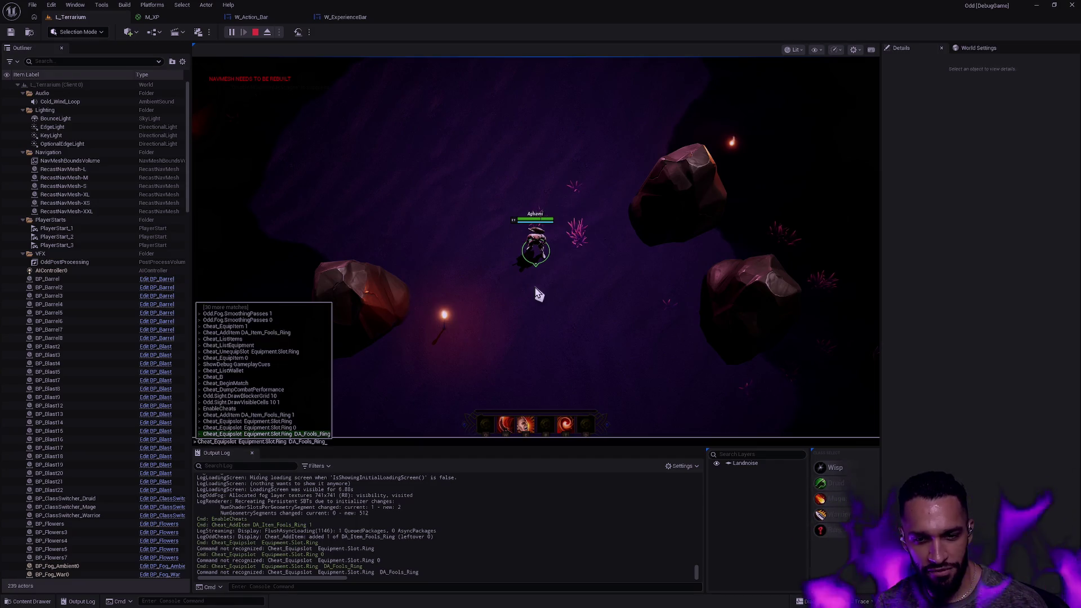
{"action": "key", "text": "Up"}
{"action": "key", "text": "Up"}
{"action": "key", "text": "Up"}
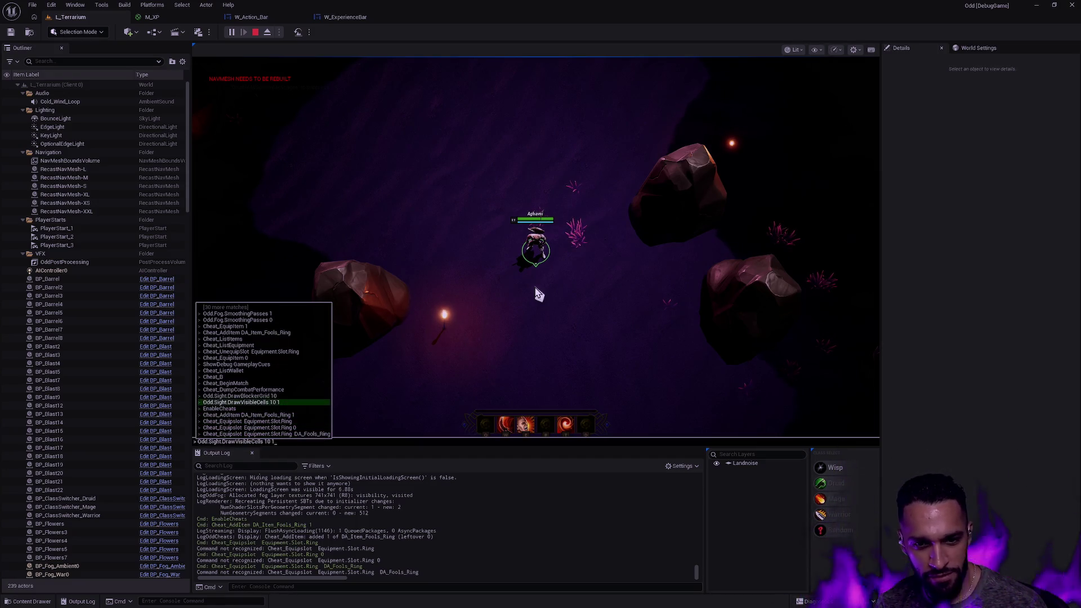
{"action": "key", "text": "Up"}
{"action": "key", "text": "Up"}
{"action": "key", "text": "Up"}
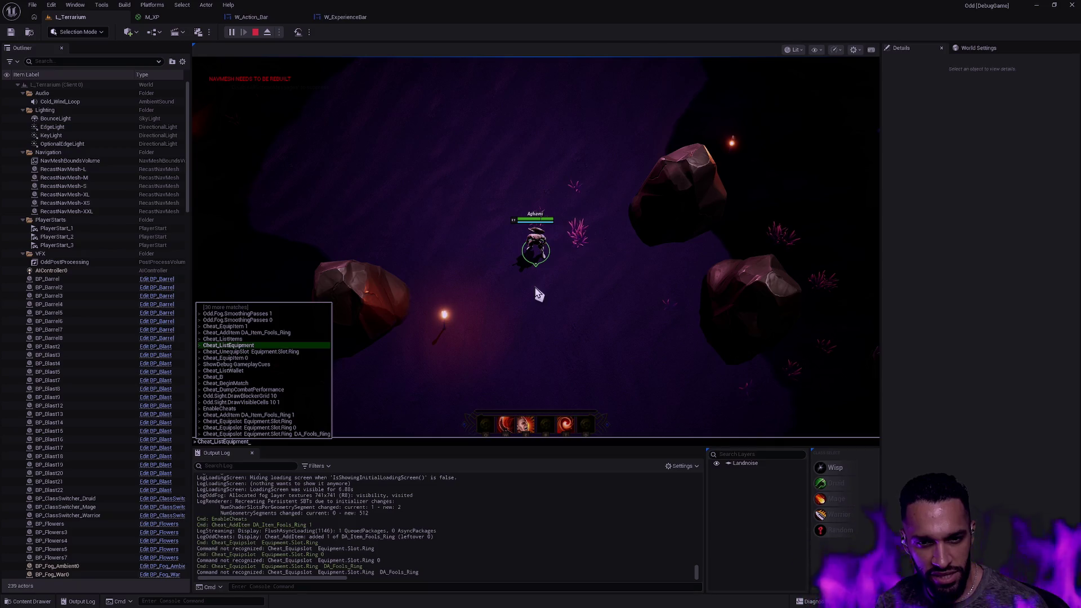
{"action": "key", "text": "Up"}
{"action": "key", "text": "Return"}
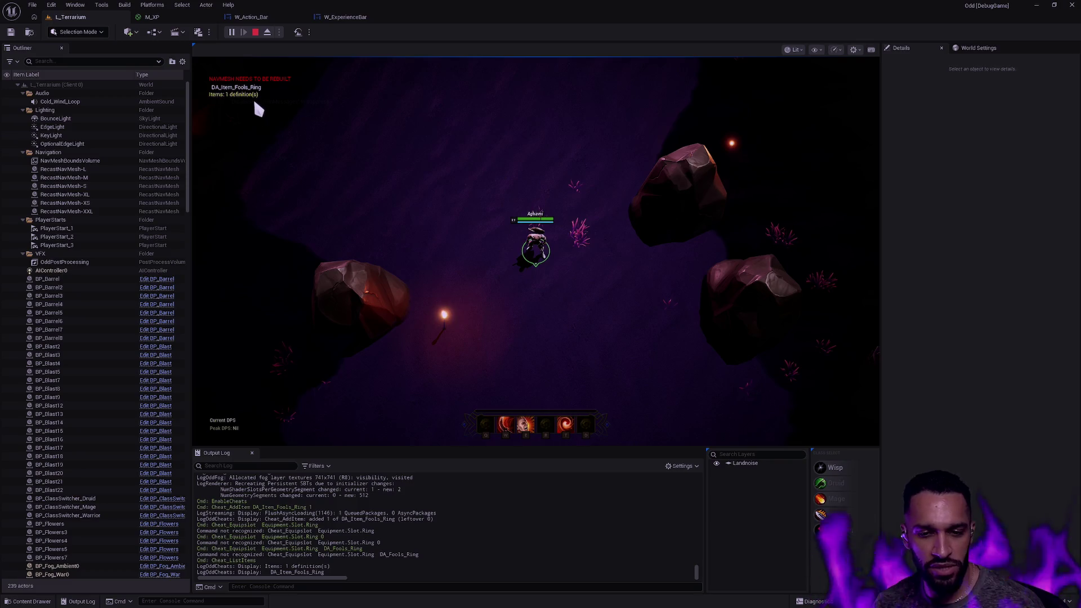
- Run the equip command with DA_Item_Fools_Ring
{"action": "key", "text": "grave"}
{"action": "key", "text": "Up"}
{"action": "key", "text": "Up"}
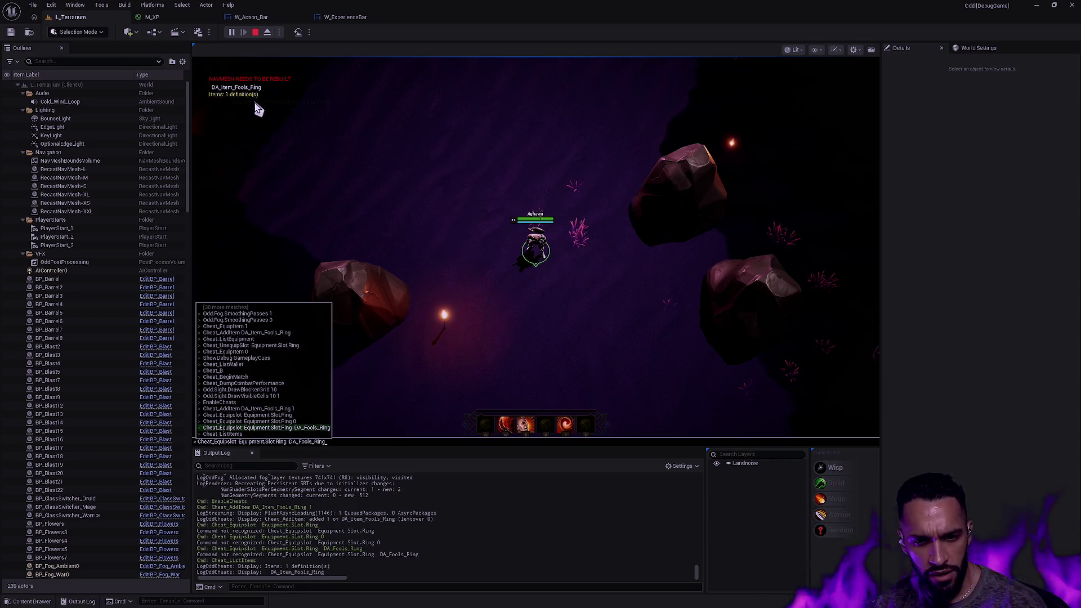
{"action": "key", "text": "BackSpace"}
{"action": "key", "text": "BackSpace"}
{"action": "key", "text": "BackSpace"}
{"action": "key", "text": "BackSpace"}
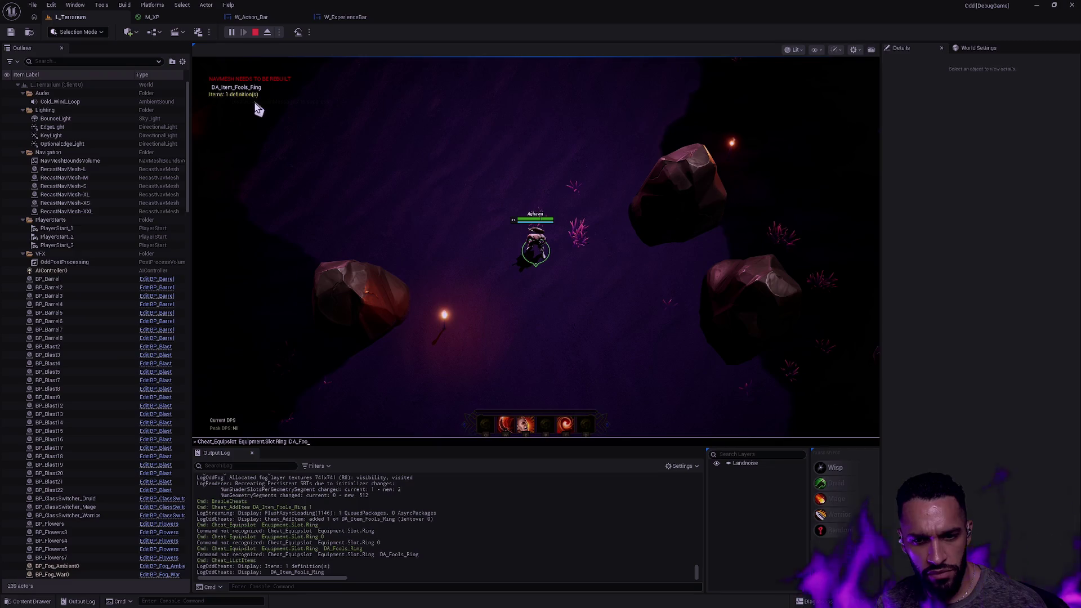
{"action": "type", "text": "Item_Fools_Ring"}
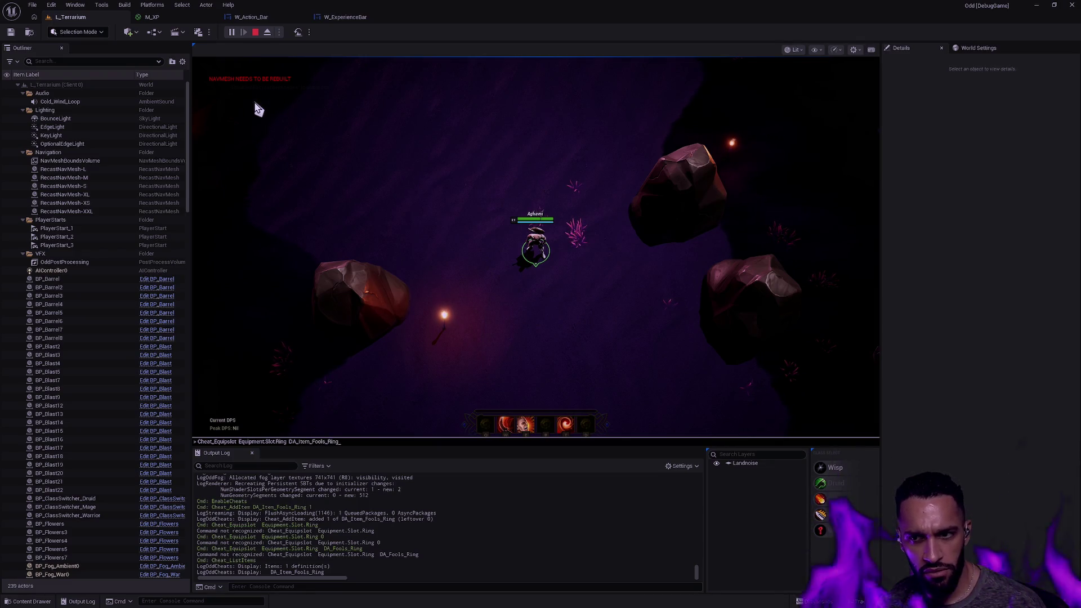
{"action": "key", "text": "Return"}
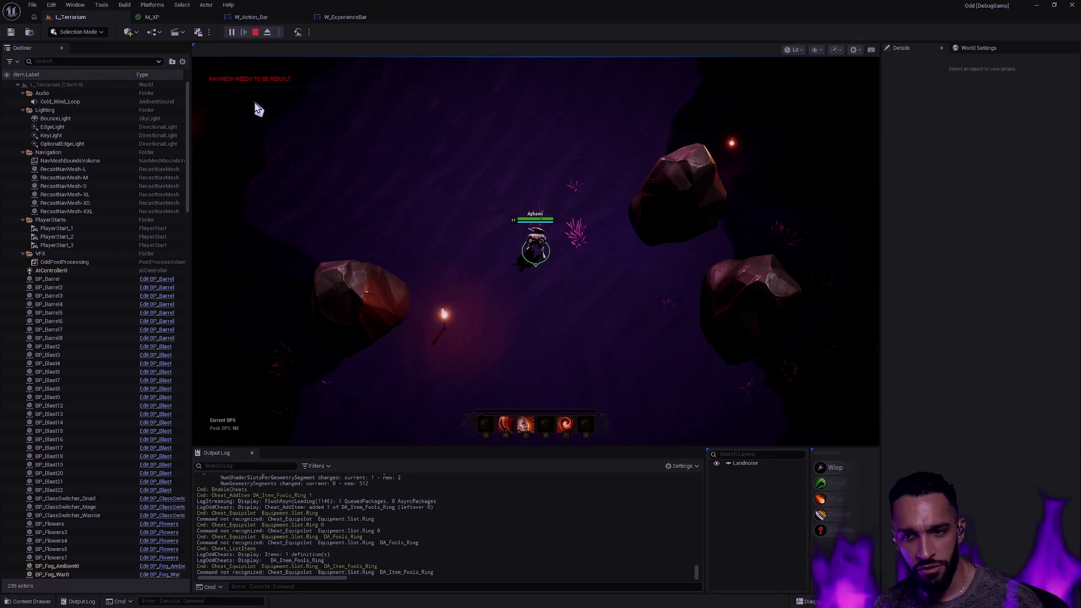
- Run Cheat_EquipItem 0 to equip slot 0, then switch to the terminals desktop
{"action": "key", "text": "grave"}
{"action": "key", "text": "Up"}
{"action": "key", "text": "Up"}
{"action": "key", "text": "Up"}
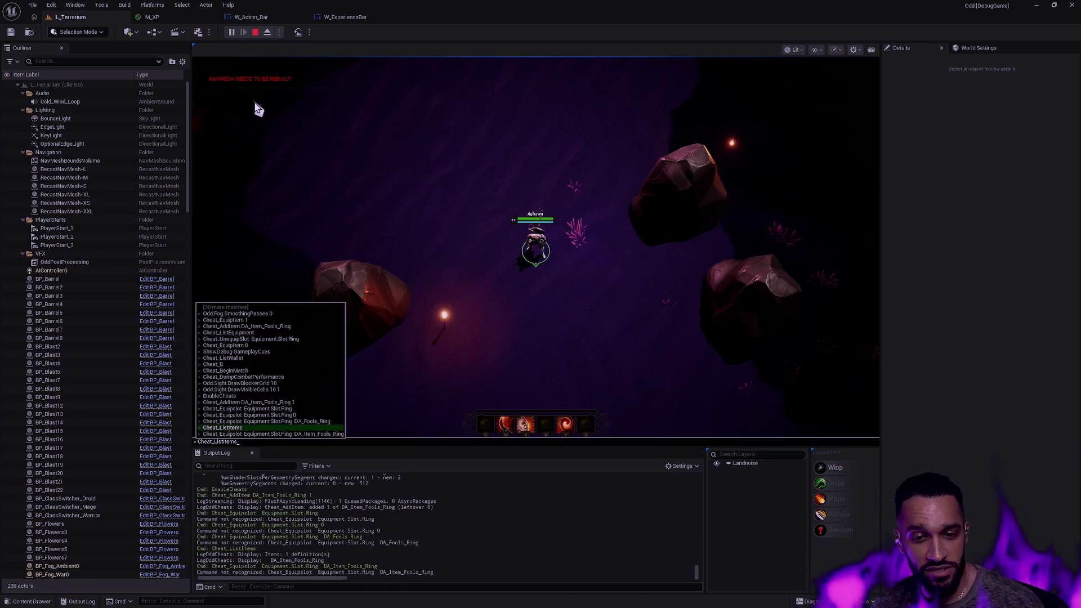
{"action": "key", "text": "Up"}
{"action": "key", "text": "Down"}
{"action": "key", "text": "Down"}
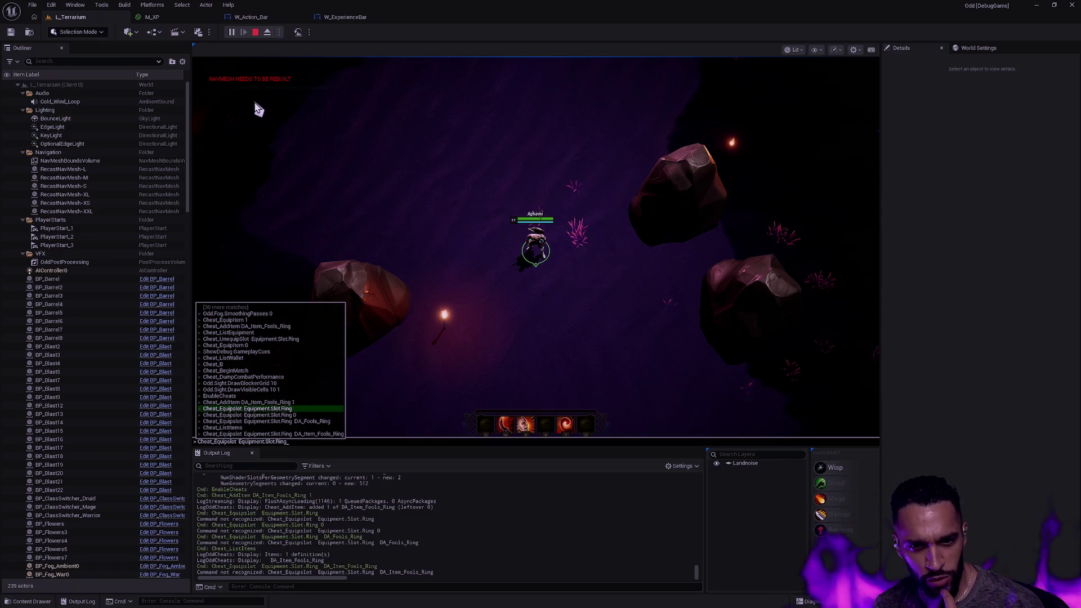
{"action": "key", "text": "Up"}
{"action": "key", "text": "Up"}
{"action": "key", "text": "Up"}
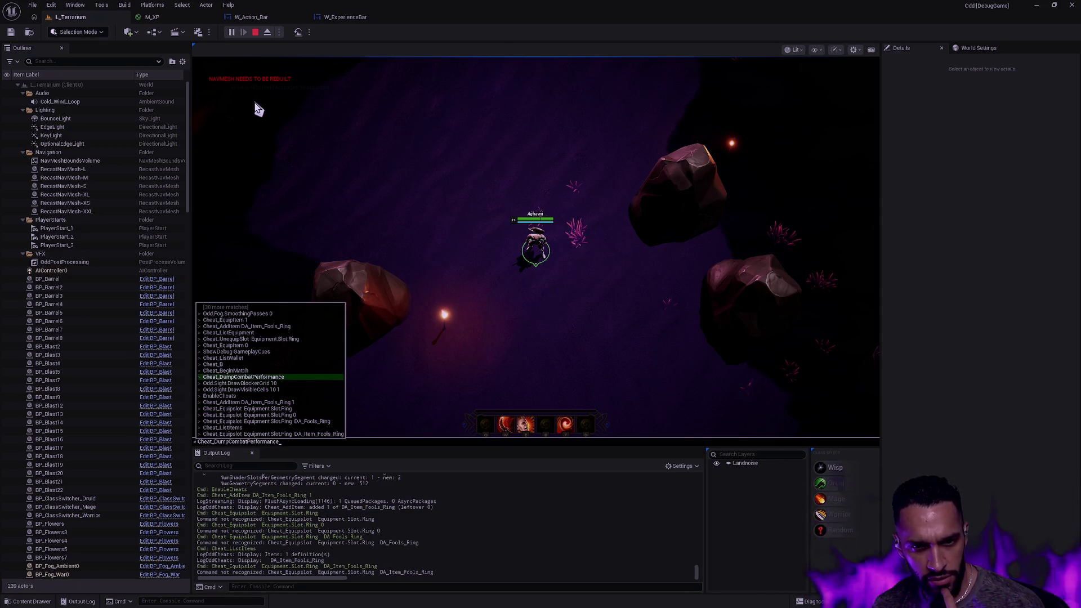
{"action": "key", "text": "Up"}
{"action": "key", "text": "Up"}
{"action": "key", "text": "Up"}
{"action": "key", "text": "Return"}
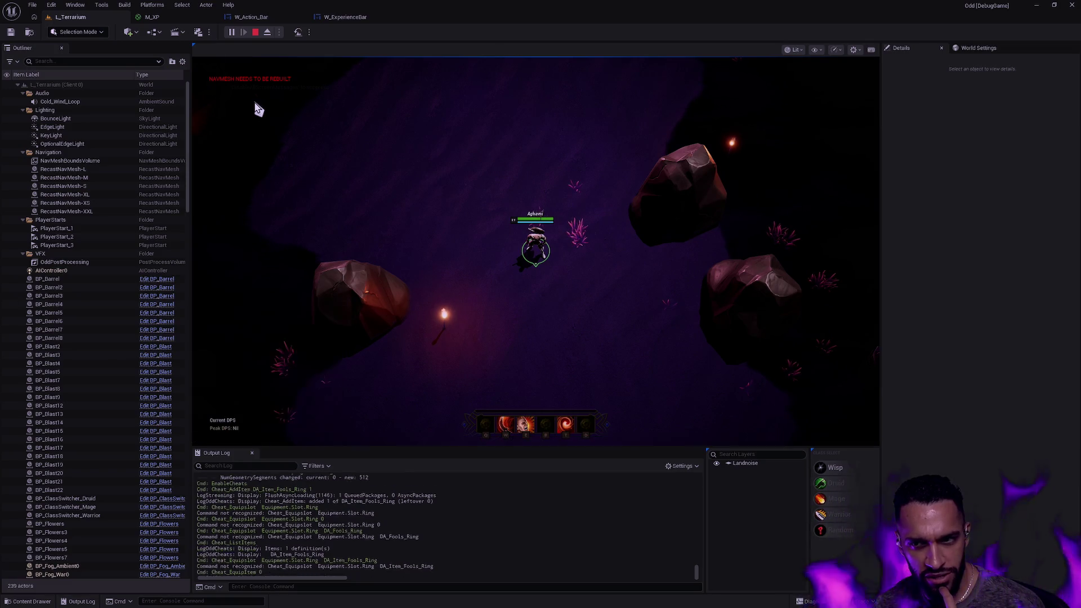
{"action": "key", "text": "grave"}
{"action": "key", "text": "Up"}
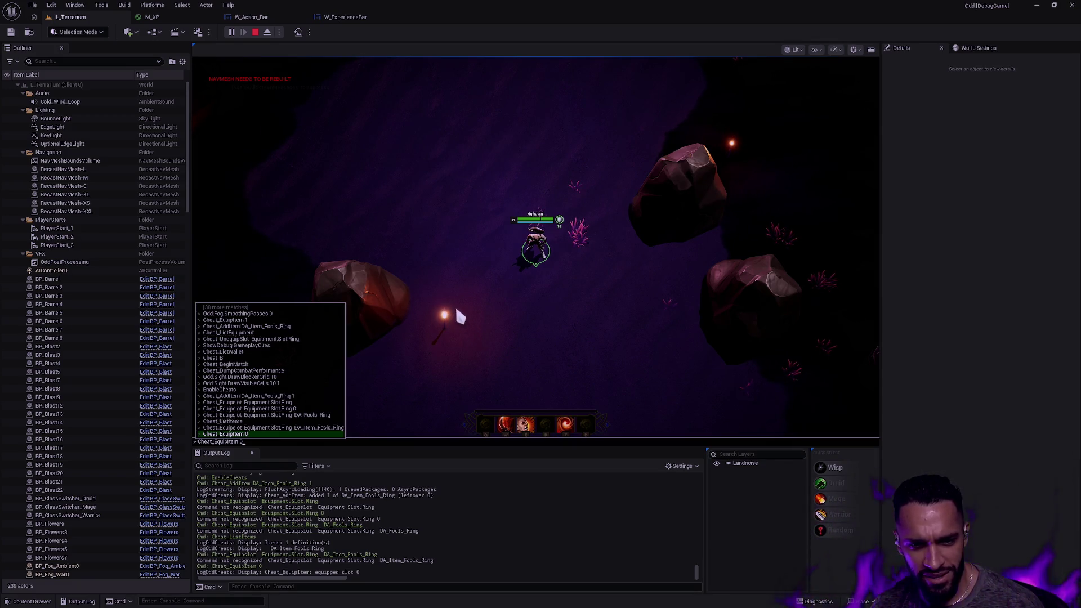
{"action": "key", "text": "alt+Tab"}
{"action": "key", "text": "ctrl+super+Right"}
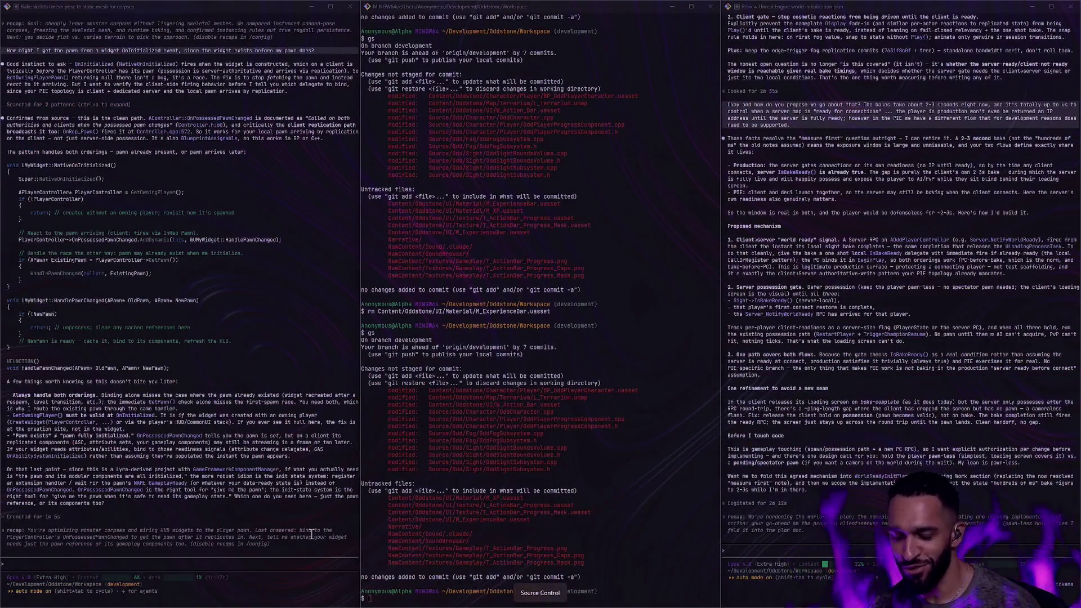
- Ask the terminal assistant 'How do I equip my ring using the cheats', then switch to Rider
{"action": "left_click", "coordinate": [295, 531]}
{"action": "type", "text": "How do I a"}
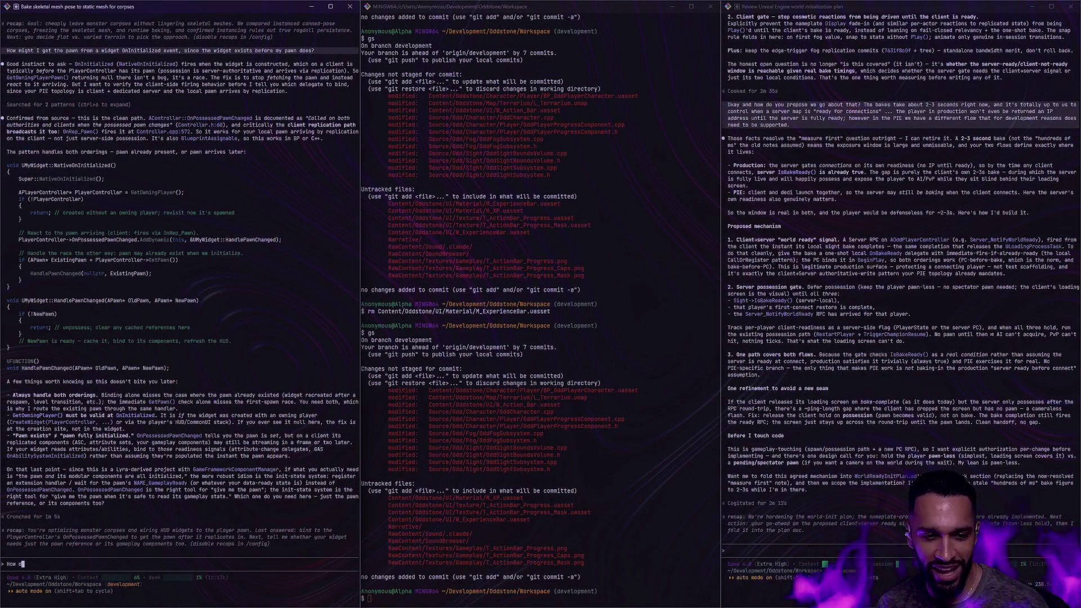
{"action": "type", "text": "dd my ring"}
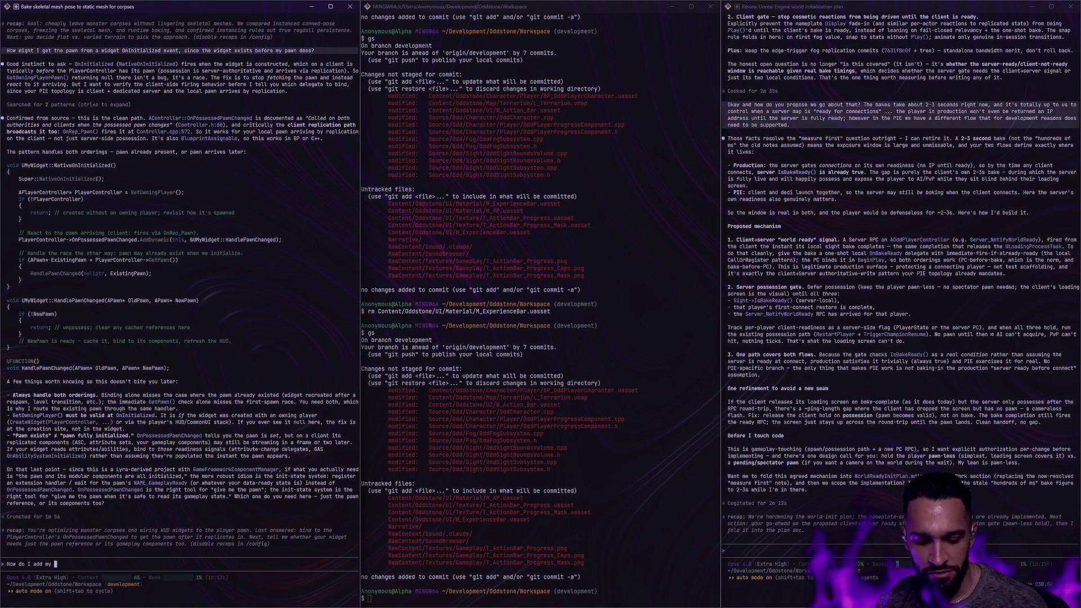
{"action": "key", "text": "BackSpace"}
{"action": "key", "text": "BackSpace"}
{"action": "key", "text": "BackSpace"}
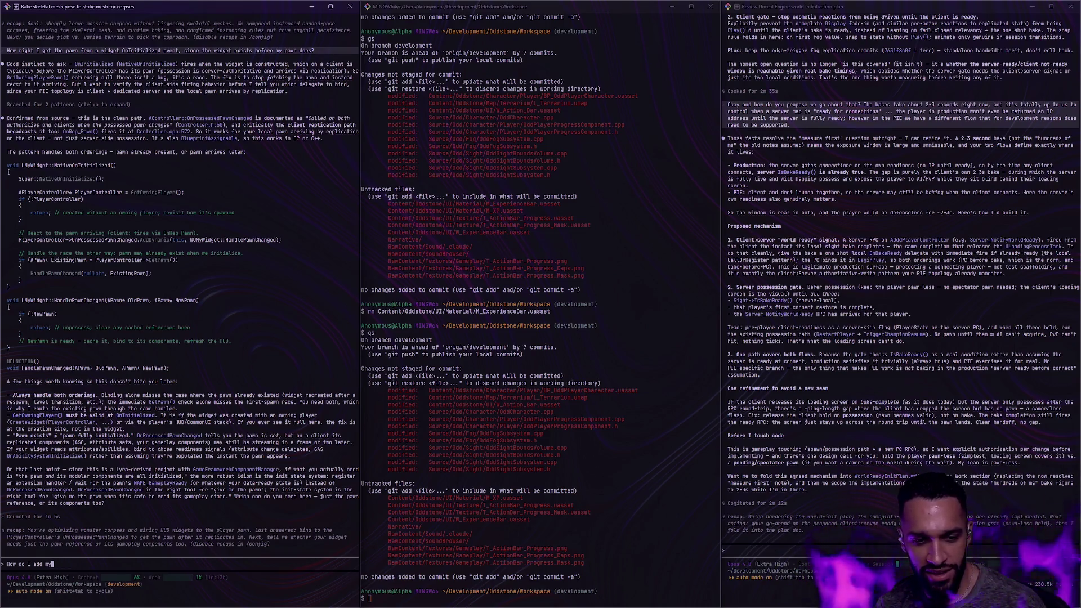
{"action": "key", "text": "BackSpace"}
{"action": "key", "text": "BackSpace"}
{"action": "type", "text": "equip my ring "}
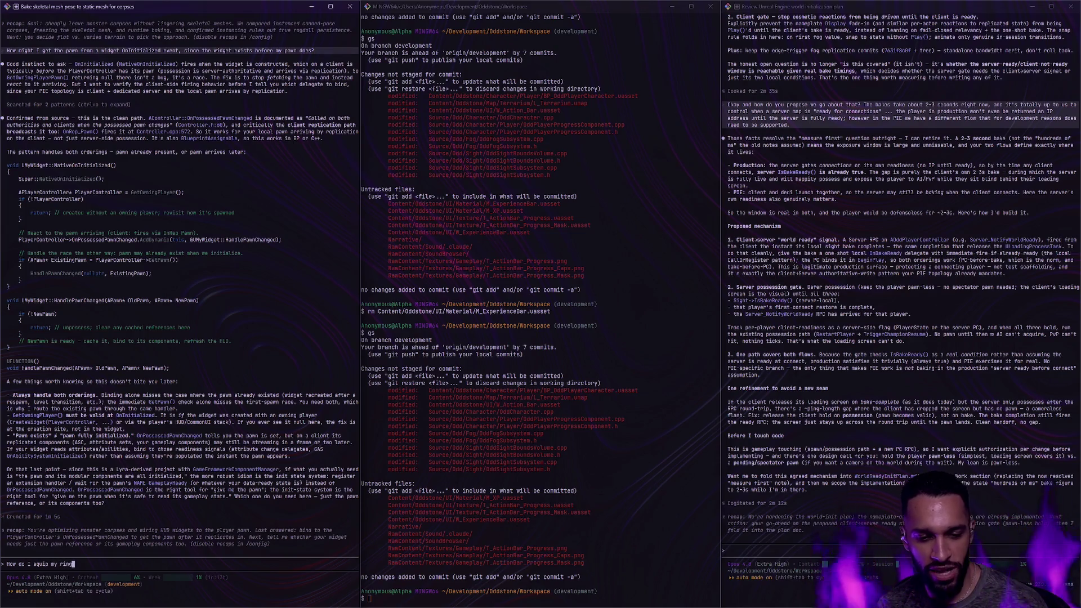
{"action": "type", "text": "using the cheats"}
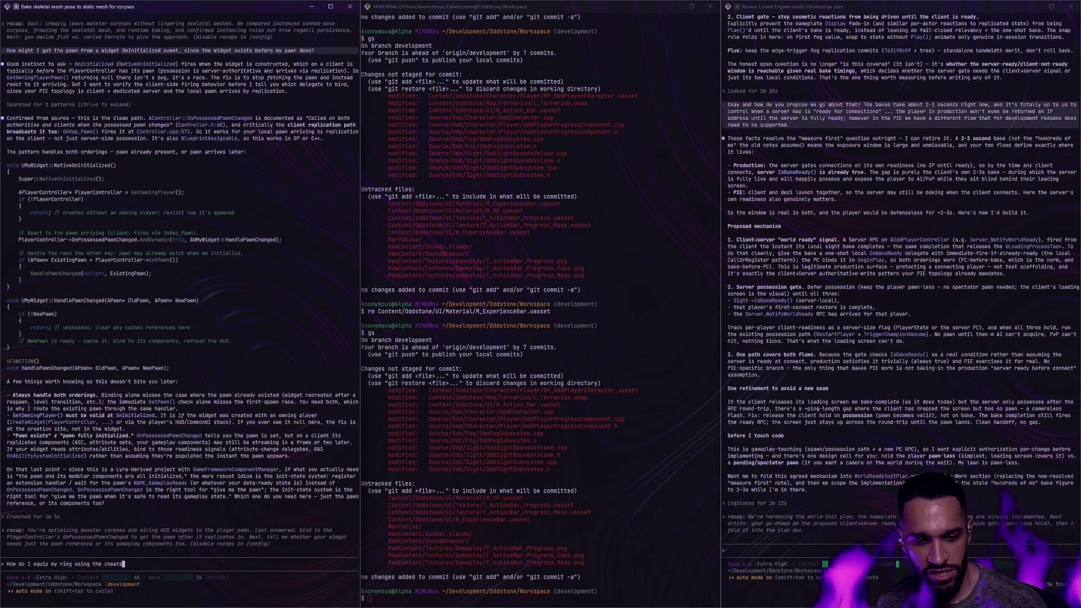
{"action": "key", "text": "Return"}
{"action": "key", "text": "alt+Tab"}
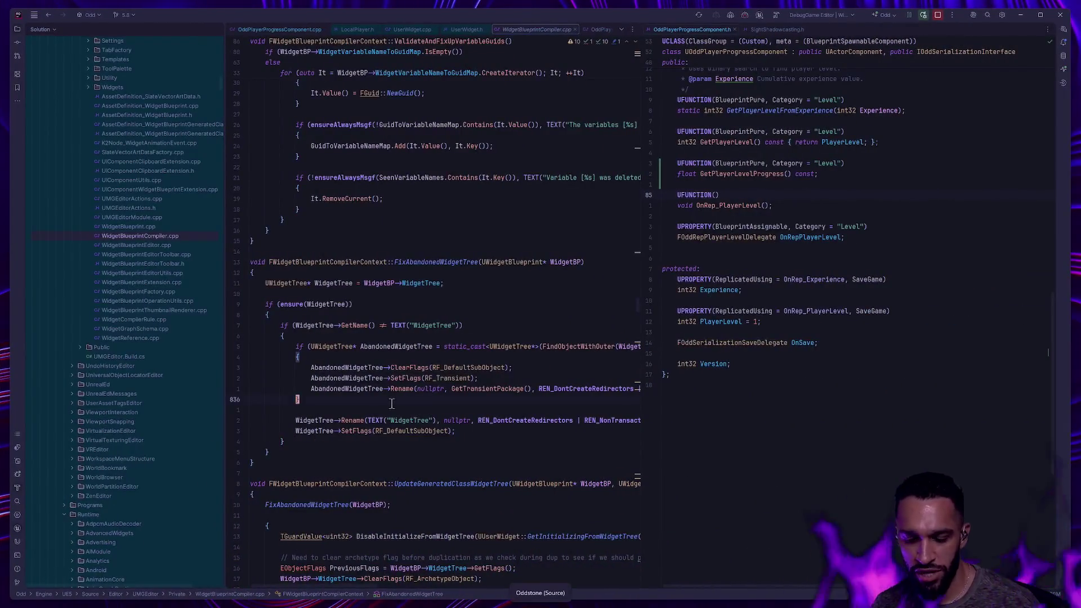
- Search the solution for 'Cheats' and open Cheat_SetChampion in OddCheatManager.cpp
{"action": "key", "text": "shift"}
{"action": "key", "text": "shift"}
{"action": "type", "text": "cheatsmana"}
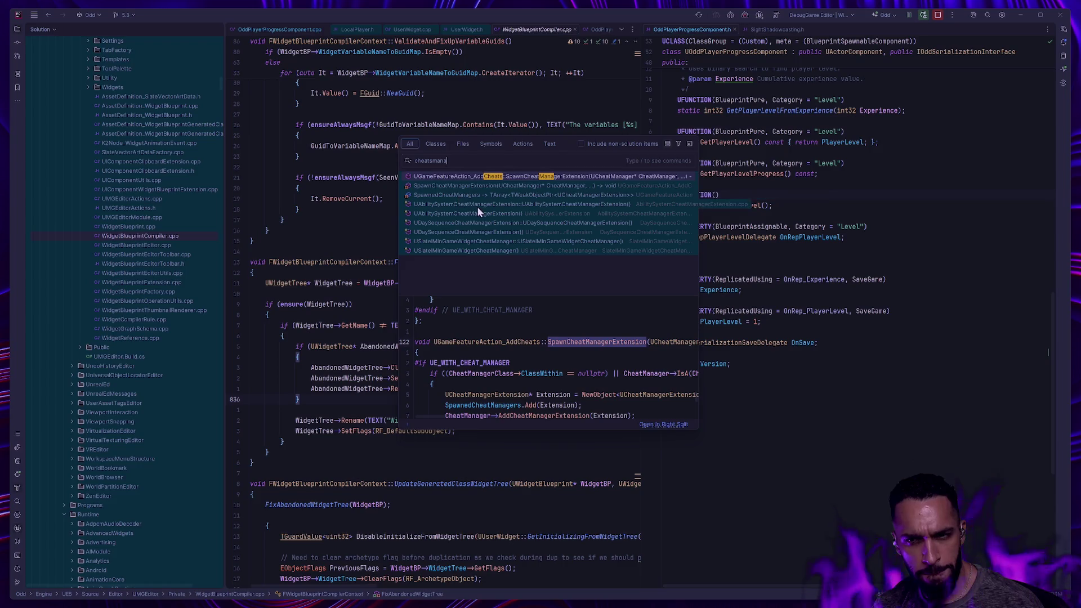
{"action": "key", "text": "ctrl+a"}
{"action": "type", "text": "Cheats"}
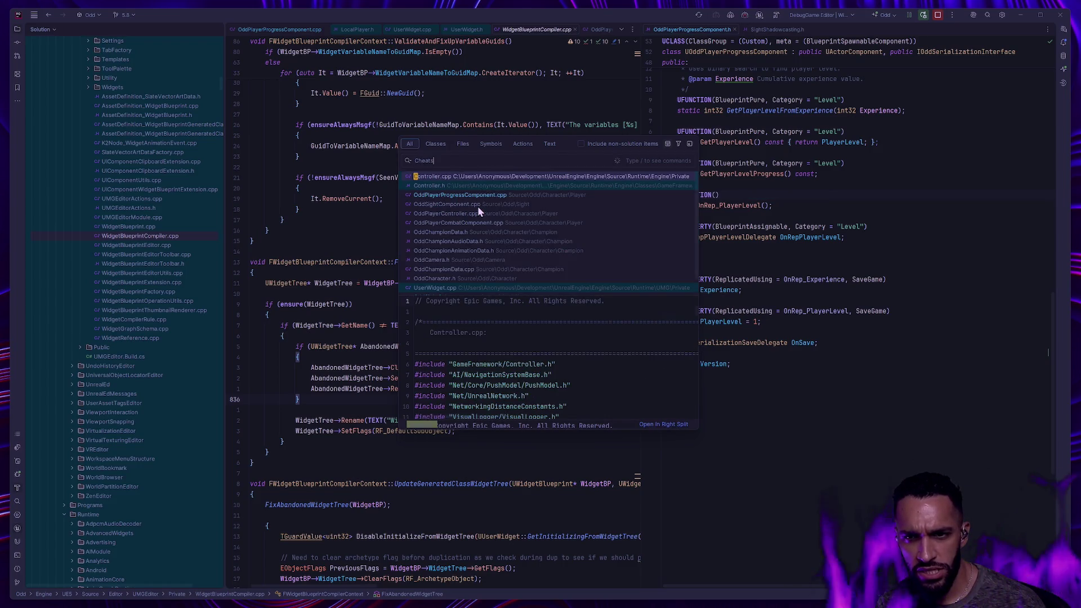
{"action": "left_click", "coordinate": [462, 195]}
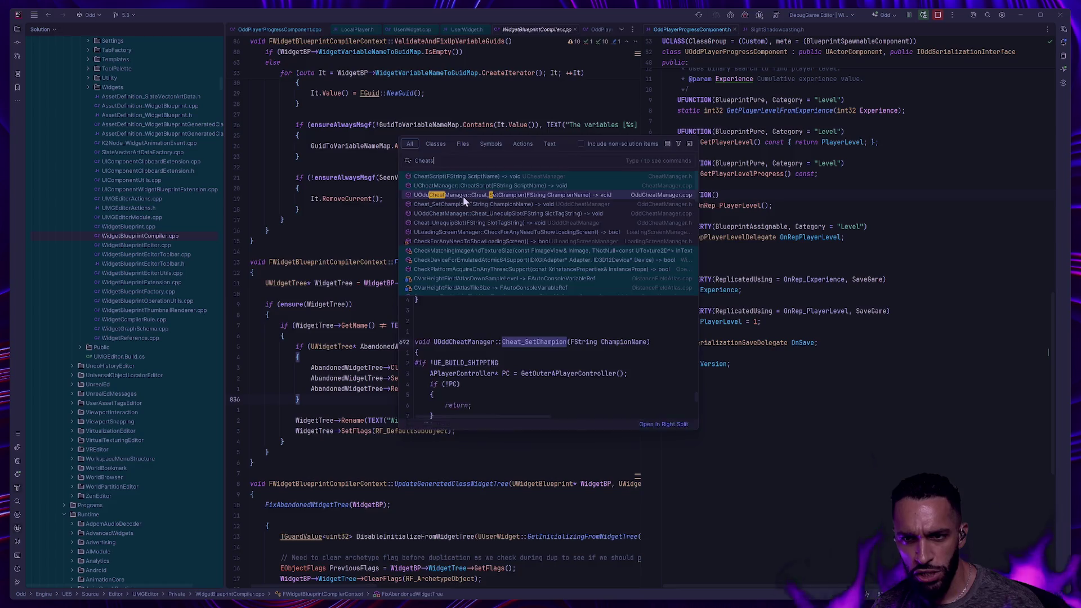
{"action": "scroll", "coordinate": [495, 259], "scroll_direction": "down", "scroll_amount": 5}
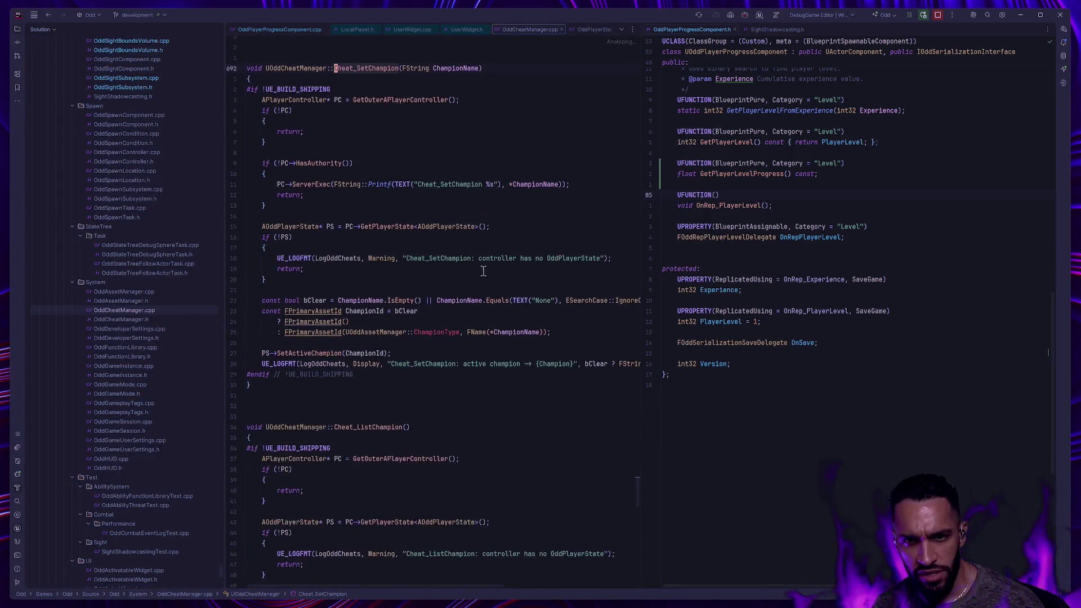
{"action": "scroll", "coordinate": [524, 289], "scroll_direction": "down", "scroll_amount": 10}
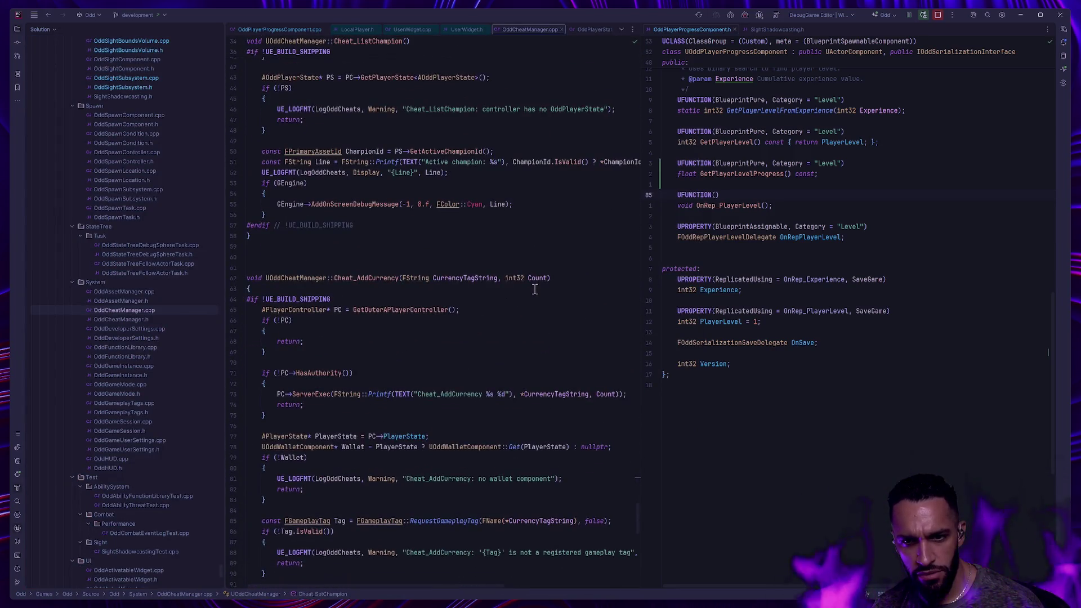
{"action": "scroll", "coordinate": [537, 286], "scroll_direction": "down", "scroll_amount": 10}
{"action": "scroll", "coordinate": [519, 287], "scroll_direction": "down", "scroll_amount": 3, "text": "ctrl"}
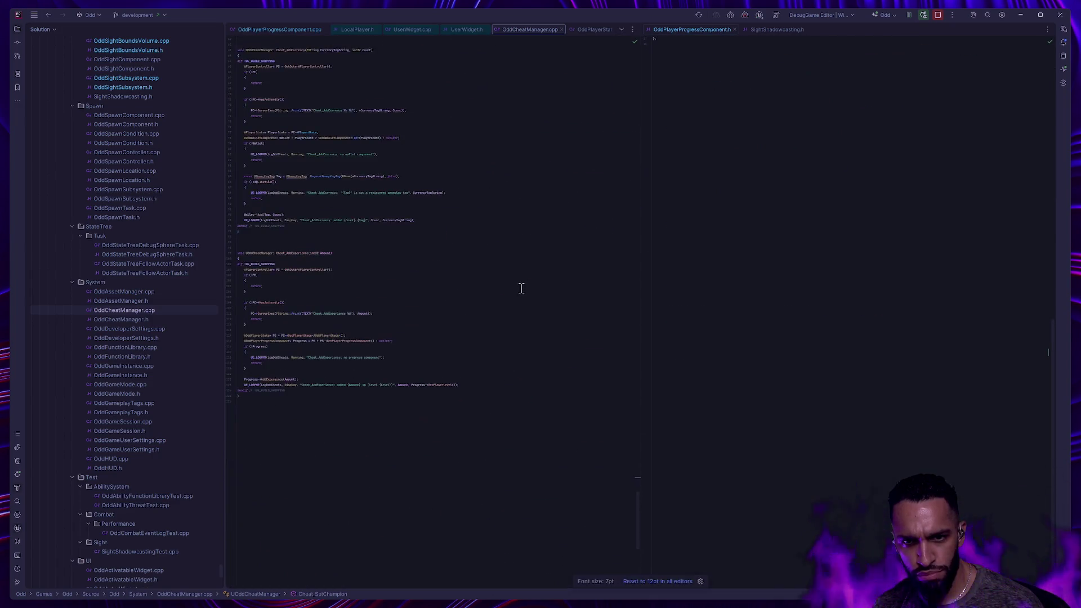
{"action": "scroll", "coordinate": [479, 284], "scroll_direction": "up", "scroll_amount": 3, "text": "ctrl"}
- Find 'Equip' in the file and step through matches to Cheat_EquipItem
{"action": "key", "text": "ctrl+f"}
{"action": "scroll", "coordinate": [487, 299], "scroll_direction": "up", "scroll_amount": 10}
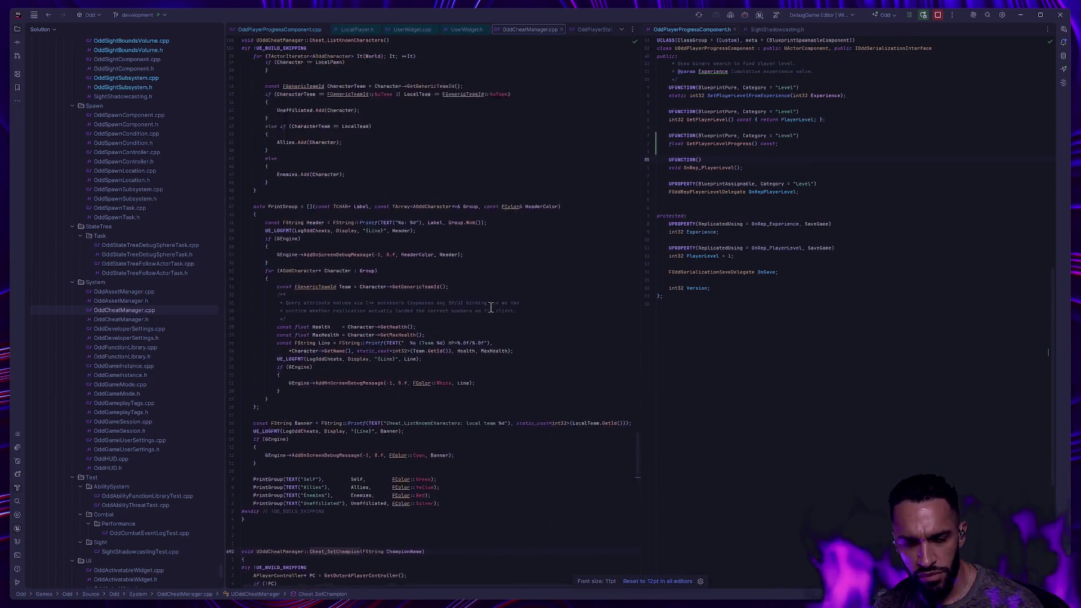
{"action": "type", "text": "Equip"}
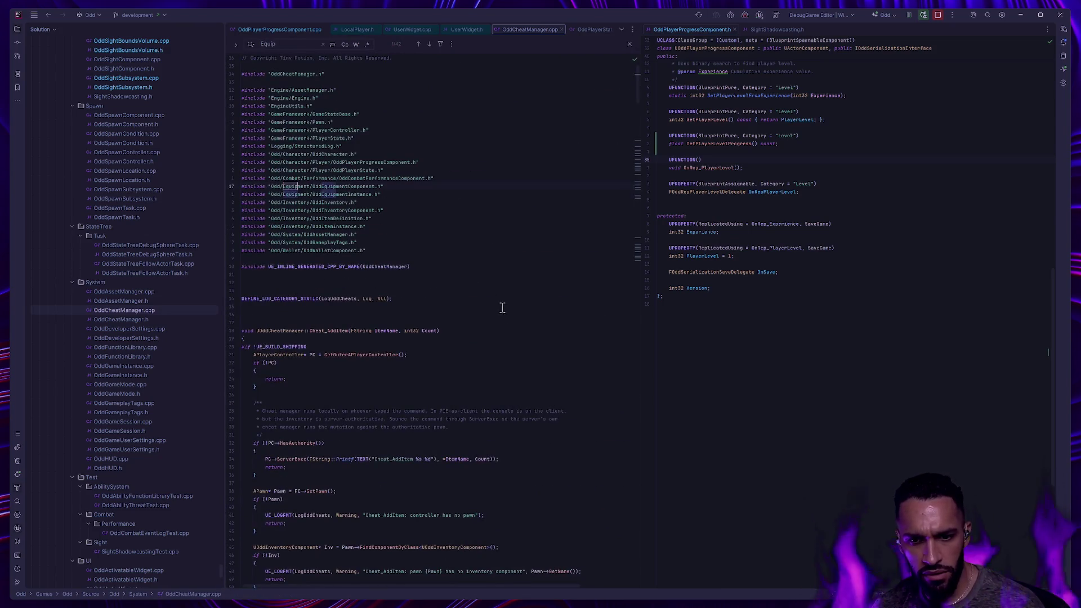
{"action": "left_click", "coordinate": [430, 44]}
{"action": "left_click", "coordinate": [430, 44]}
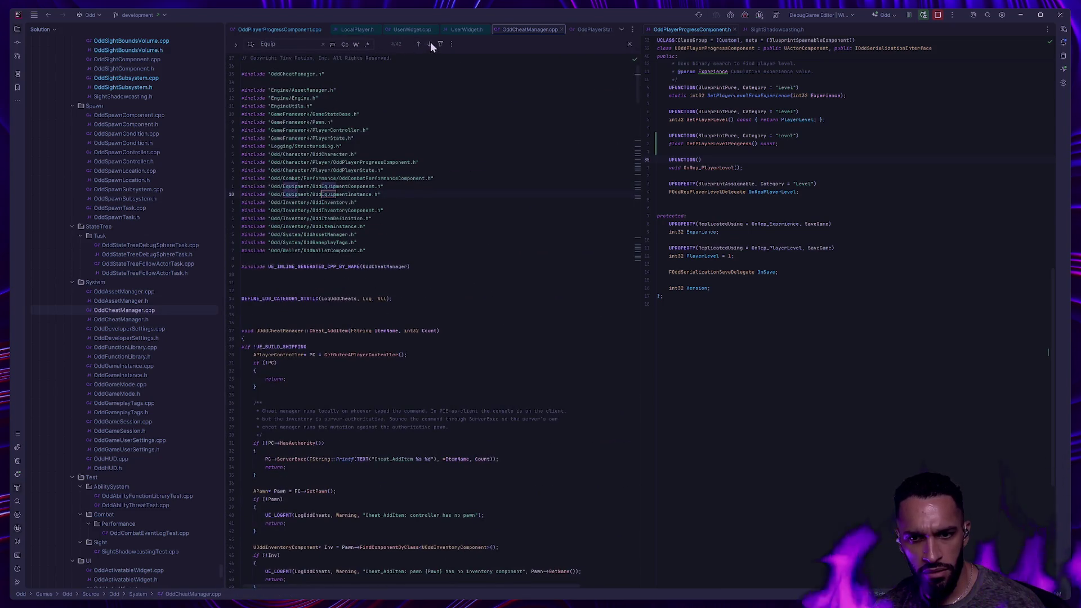
{"action": "left_click", "coordinate": [430, 44]}
{"action": "left_click", "coordinate": [429, 44]}
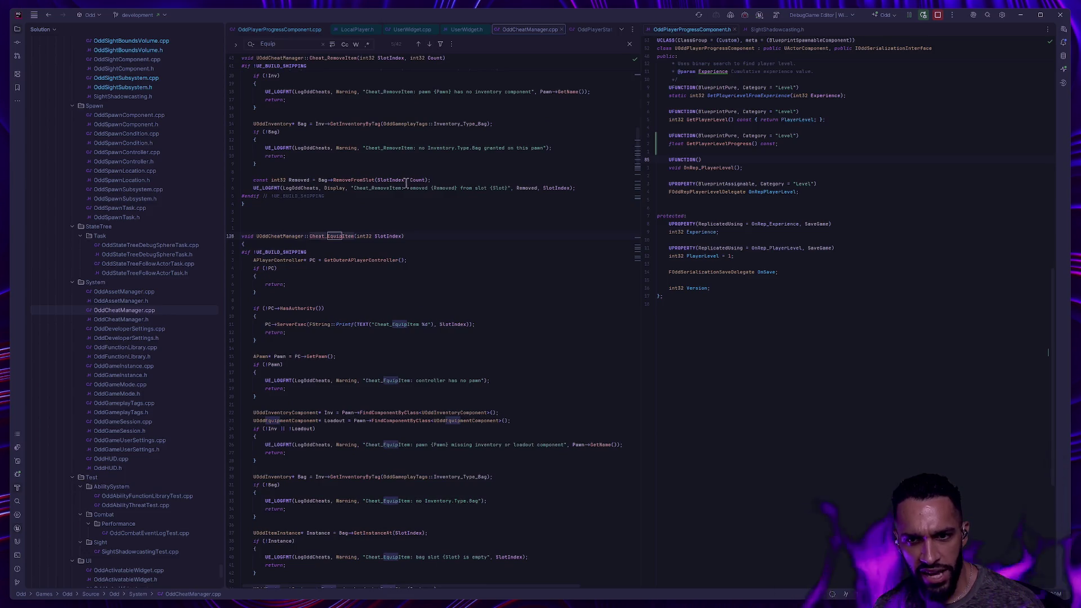
{"action": "scroll", "coordinate": [362, 272], "scroll_direction": "up", "scroll_amount": 2, "text": "ctrl"}
{"action": "scroll", "coordinate": [402, 273], "scroll_direction": "up", "scroll_amount": 1, "text": "ctrl"}
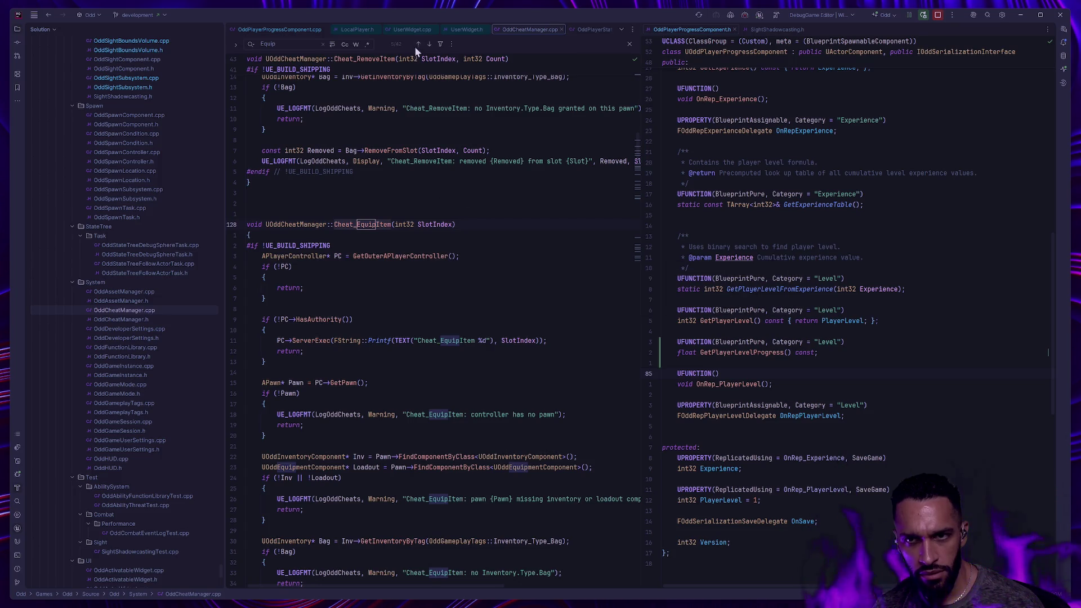
- Continue to the Cheat_EquipItem log lines and Cheat_UnequipSlot, then return to the Unreal game
{"action": "left_click", "coordinate": [430, 44]}
{"action": "left_click", "coordinate": [430, 44]}
{"action": "left_click", "coordinate": [429, 44]}
{"action": "left_click", "coordinate": [430, 43]}
{"action": "left_click", "coordinate": [430, 44]}
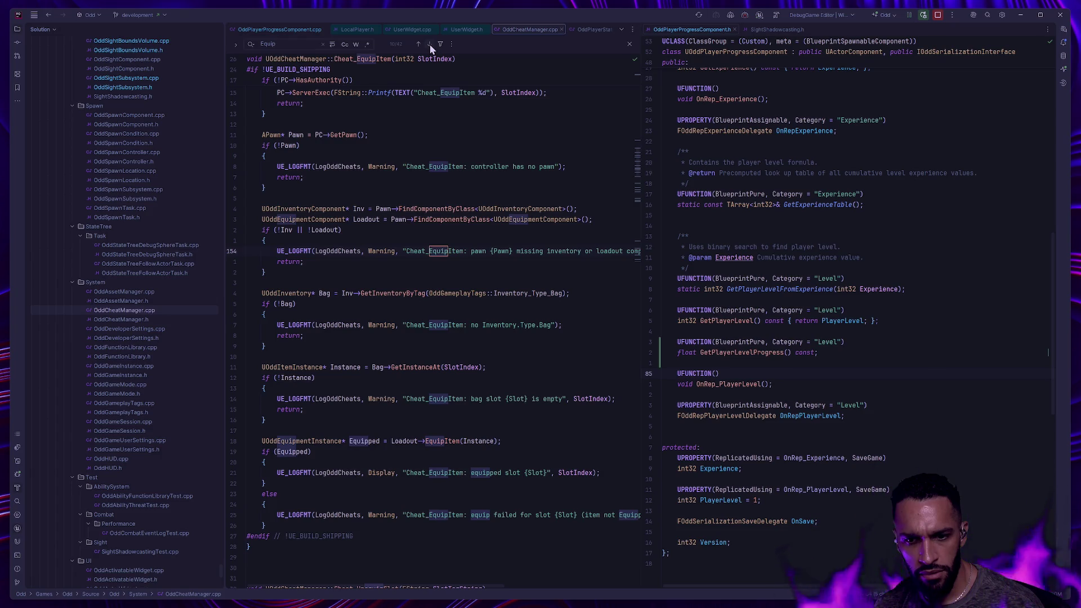
{"action": "scroll", "coordinate": [433, 382], "scroll_direction": "down", "scroll_amount": 5}
{"action": "scroll", "coordinate": [441, 374], "scroll_direction": "down", "scroll_amount": 3}
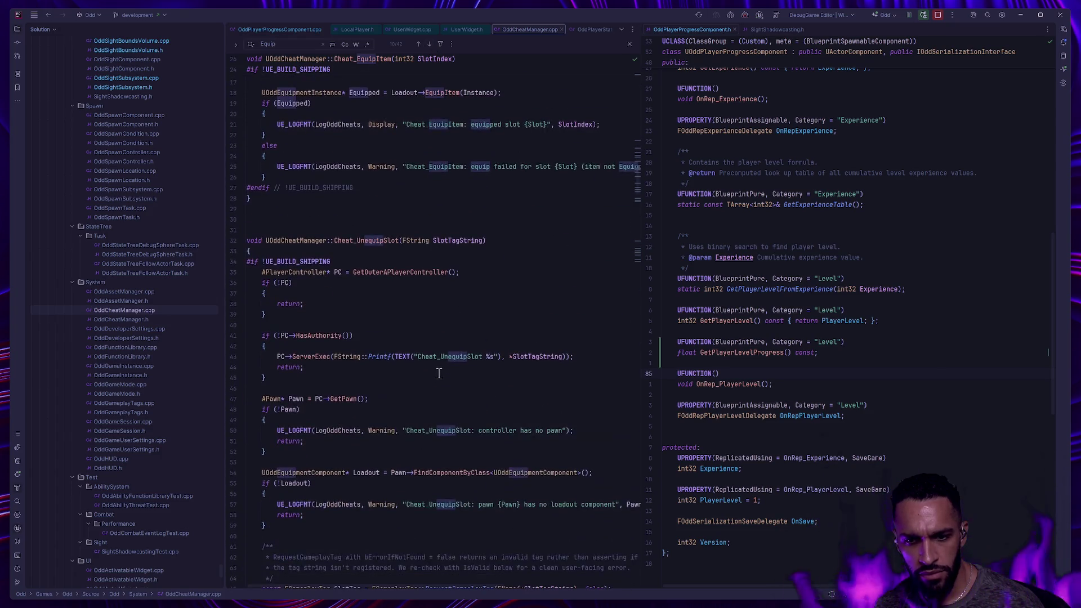
{"action": "key", "text": "alt+Tab"}
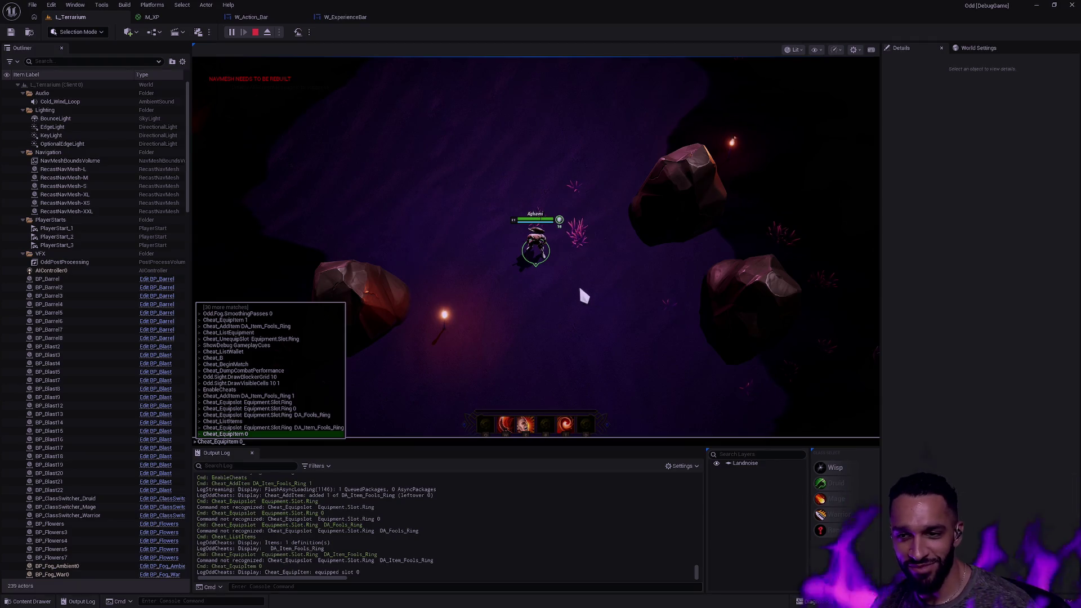
- Stop and restart the L_Terrarium play session, leaving fullscreen mode
{"action": "key", "text": "Escape"}
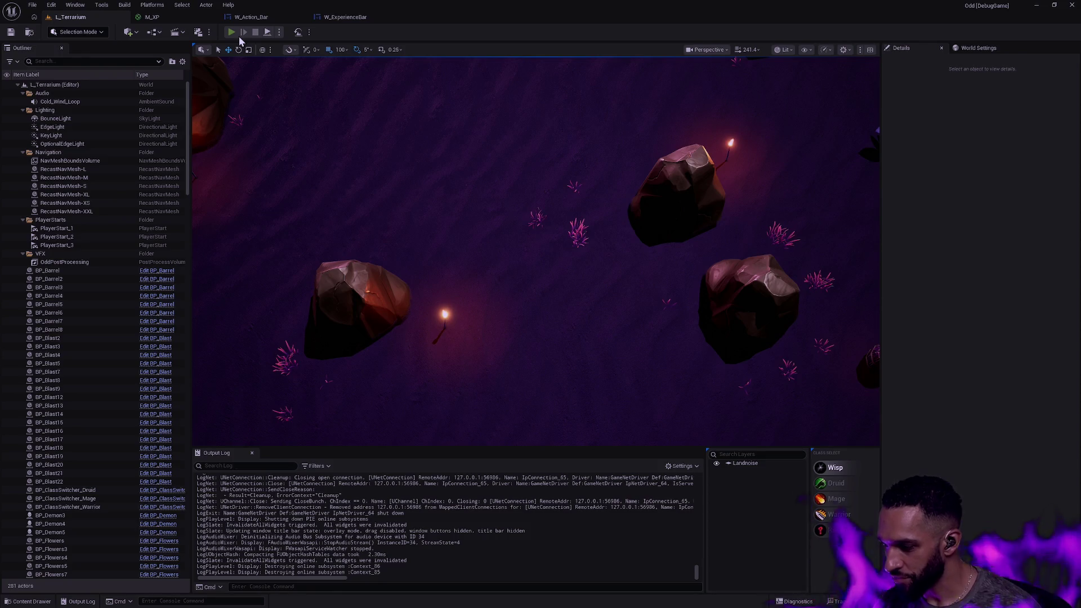
{"action": "left_click", "coordinate": [237, 32]}
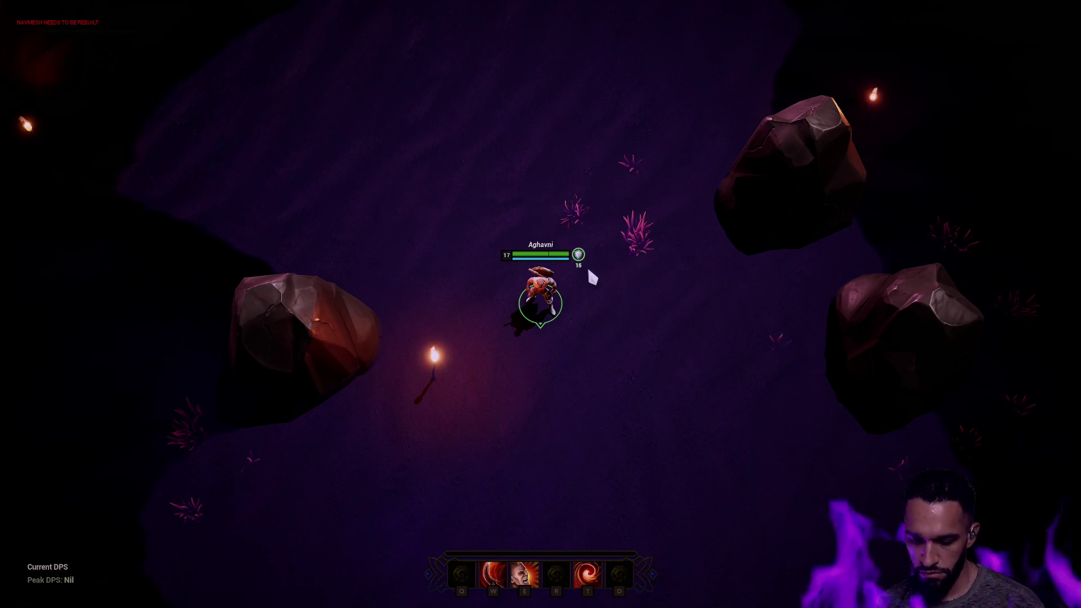
{"action": "key", "text": "F11"}
- Search Open Asset for 'DA_Fools'
{"action": "key", "text": "ctrl+p"}
{"action": "type", "text": "DA_Fools"}
{"action": "key", "text": "ctrl+a"}
- Open the DA_Item_Fools_Ring item definition
{"action": "type", "text": "DA_Item"}
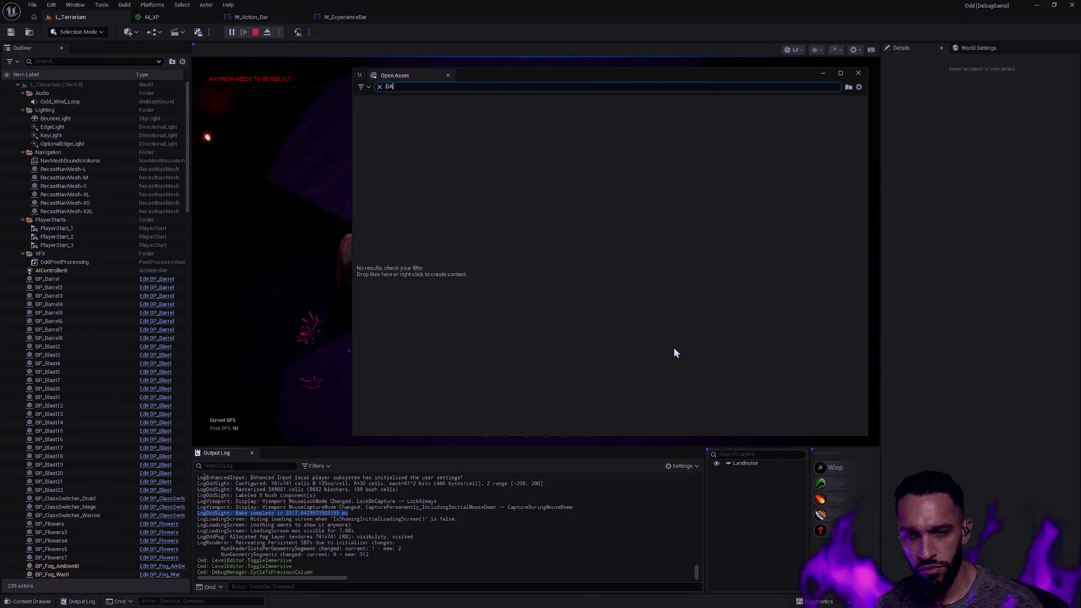
{"action": "left_click", "coordinate": [401, 147]}
{"action": "double_click", "coordinate": [402, 149]}
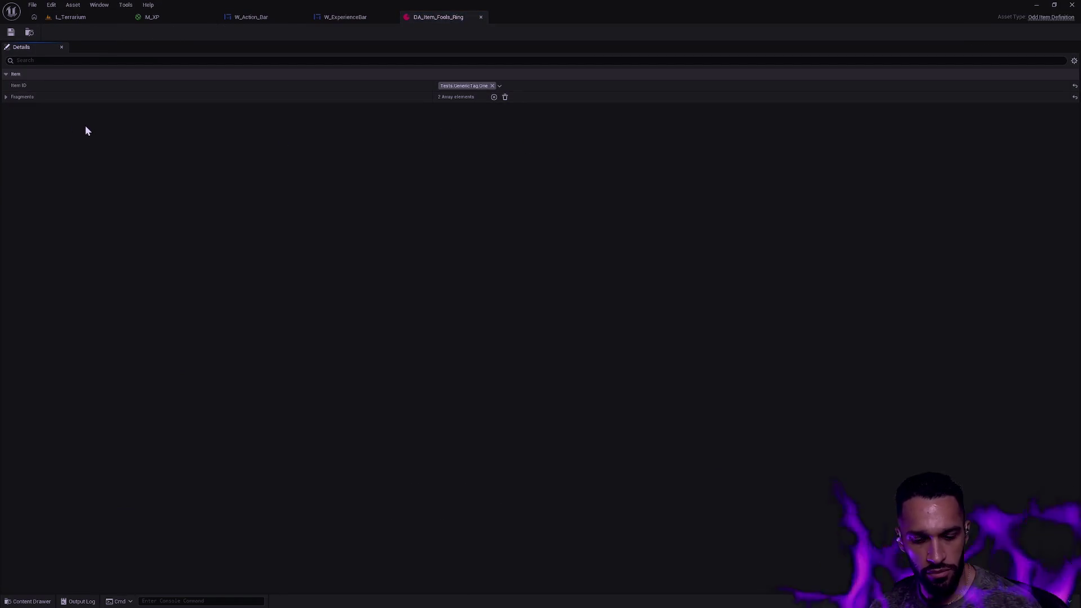
- Scale the interface to 2.0 and expand the Equipment and Display fragments of Index [1] and [0]
{"action": "key", "text": "ctrl+shift+w"}
{"action": "key", "text": "Return"}
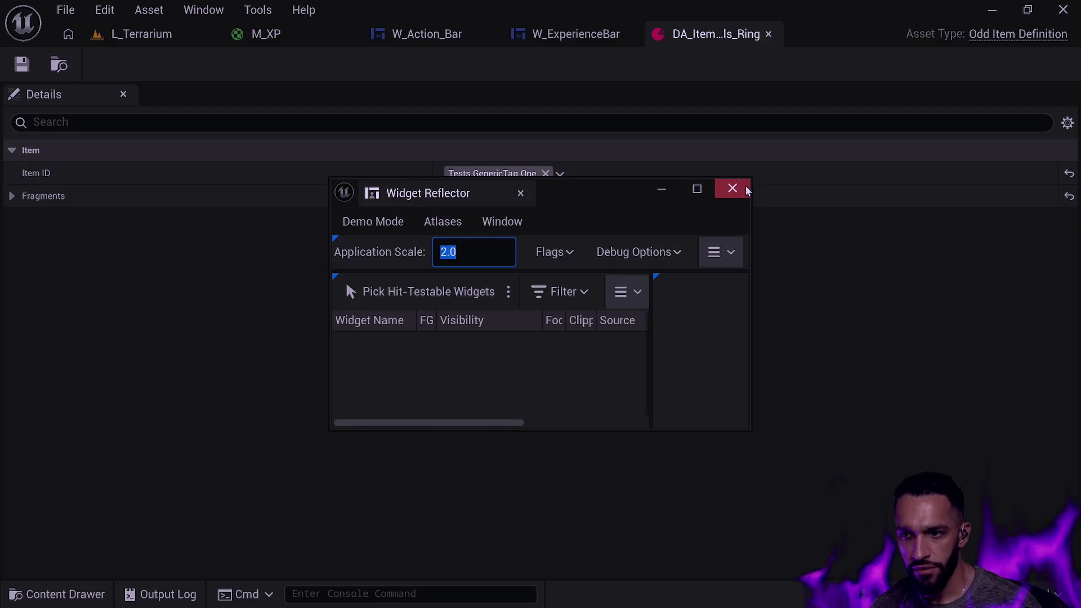
{"action": "left_click_drag", "start_coordinate": [801, 324], "coordinate": [840, 323]}
{"action": "left_click", "coordinate": [11, 196]}
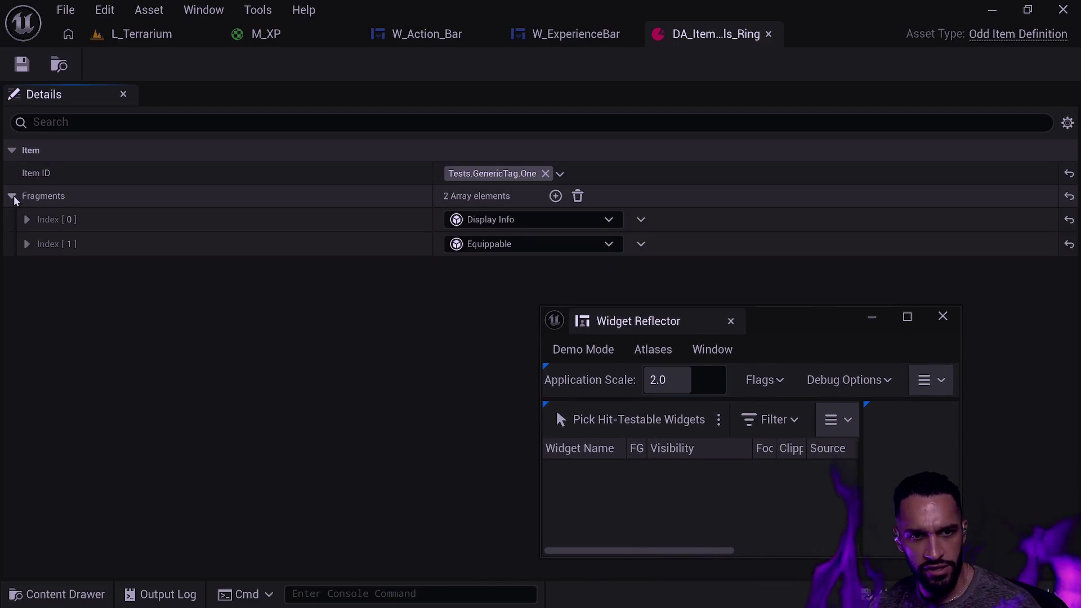
{"action": "left_click", "coordinate": [26, 244]}
{"action": "left_click", "coordinate": [39, 268]}
{"action": "left_click_drag", "start_coordinate": [791, 330], "coordinate": [1045, 313]}
{"action": "left_click", "coordinate": [26, 219]}
{"action": "left_click", "coordinate": [38, 243]}
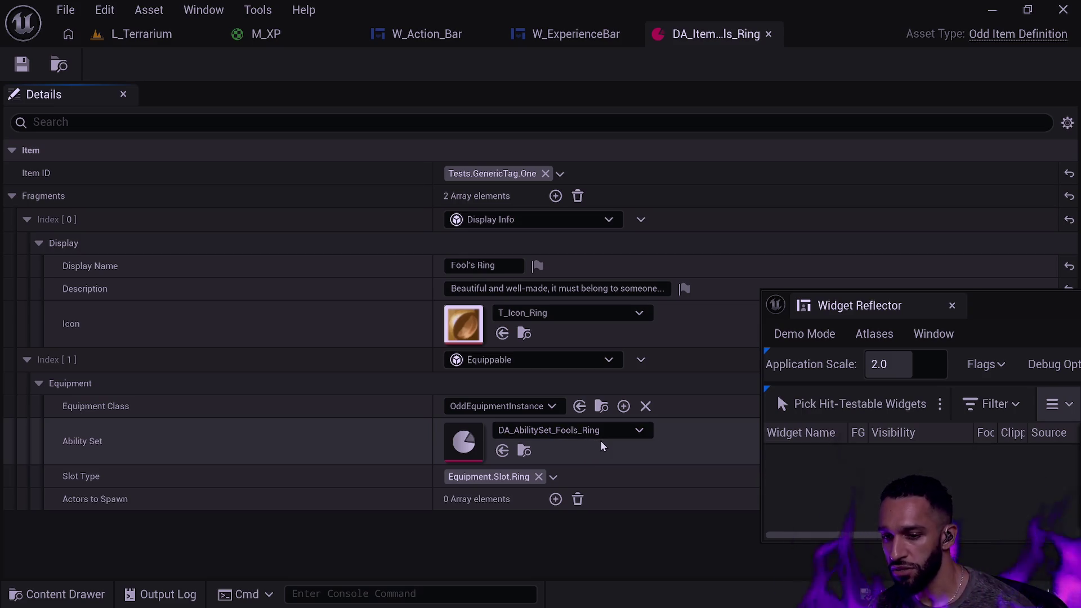
- Reset interface scale to 1.0, close the Widget Reflector and asset, and switch desktops
{"action": "left_click", "coordinate": [889, 364]}
{"action": "type", "text": "1"}
{"action": "key", "text": "Return"}
{"action": "left_click", "coordinate": [855, 295]}
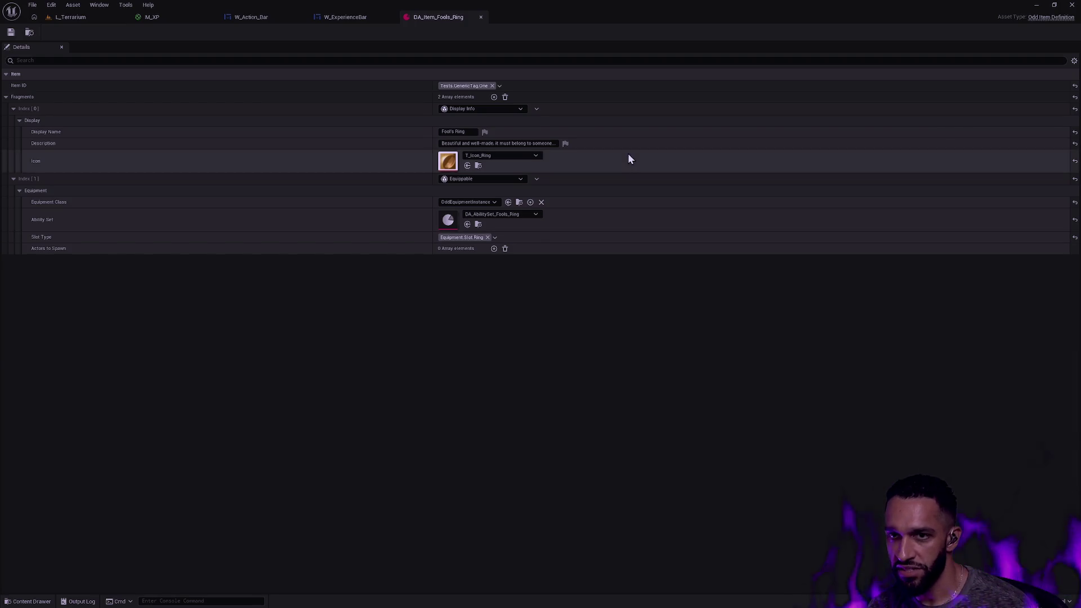
{"action": "left_click", "coordinate": [481, 16]}
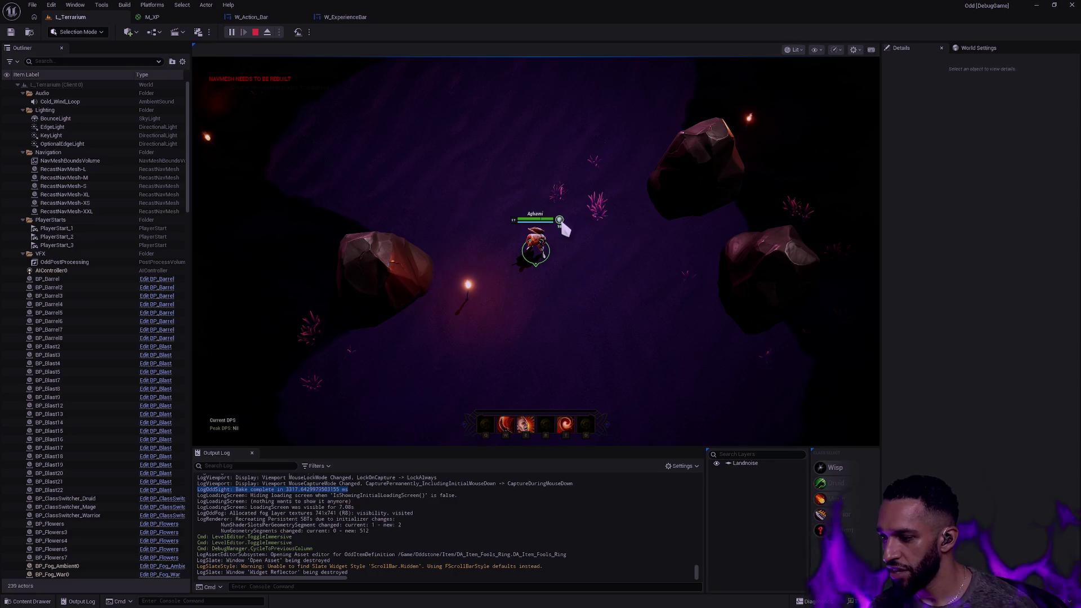
{"action": "key", "text": "ctrl+super+Right"}
{"action": "key", "text": "ctrl+super+Right"}
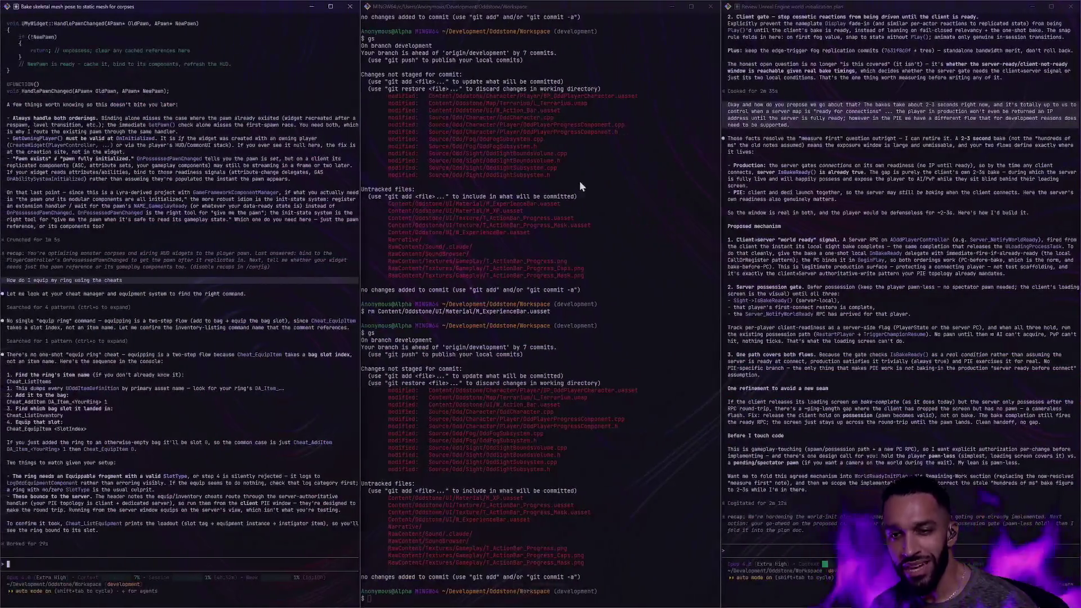
{"action": "key", "text": "ctrl+super+Right"}
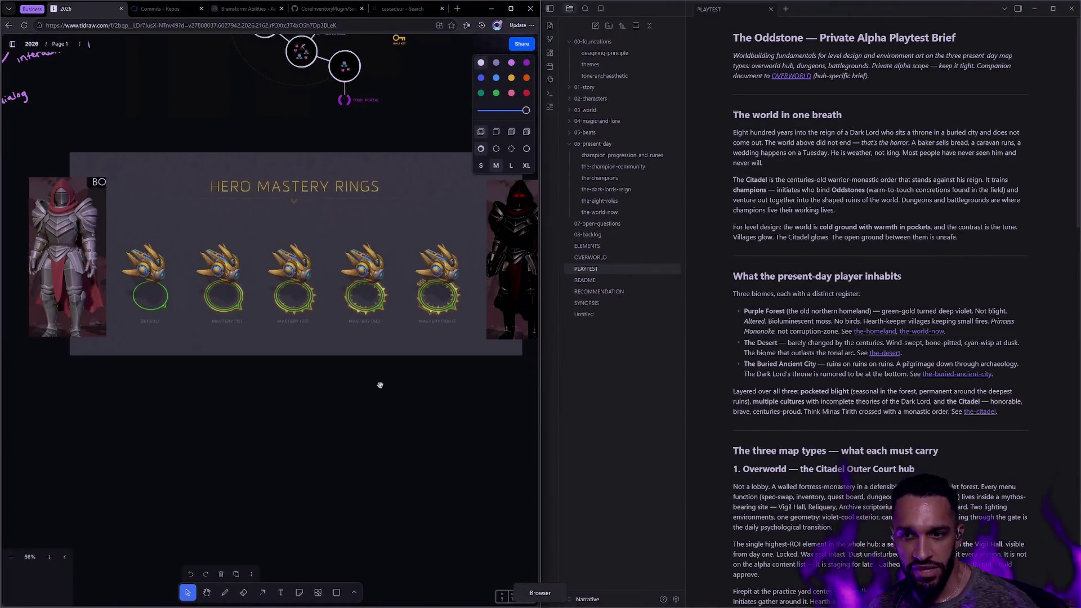
- Pan to the Hero Mastery Rings art, then zoom to the dungeon map's Super-Boss and Town Portal nodes
{"action": "left_click_drag", "start_coordinate": [382, 384], "coordinate": [355, 411]}
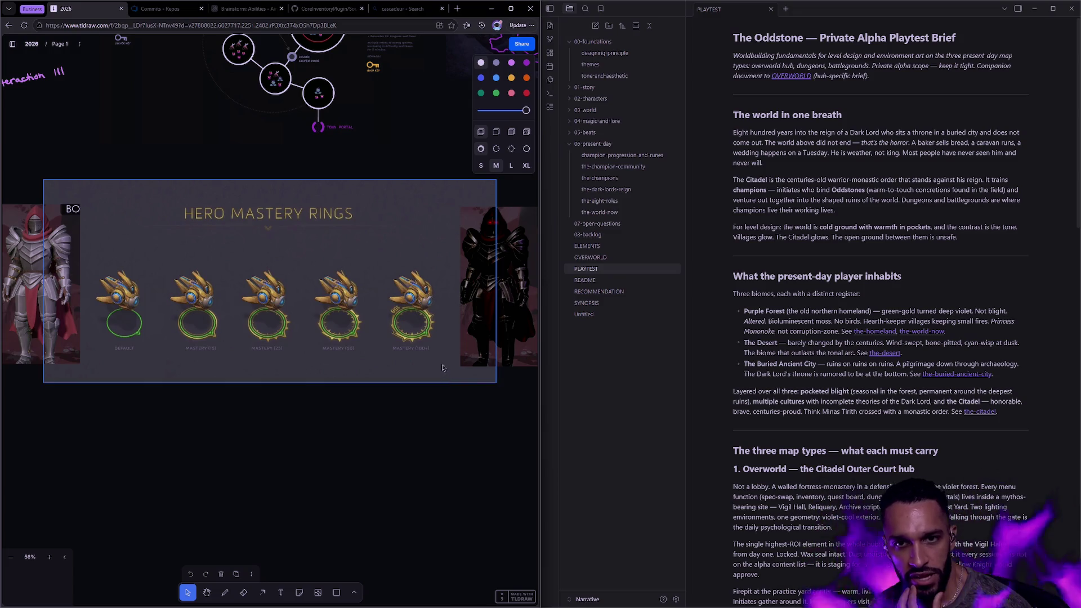
{"action": "scroll", "coordinate": [309, 241], "scroll_direction": "up", "scroll_amount": 5}
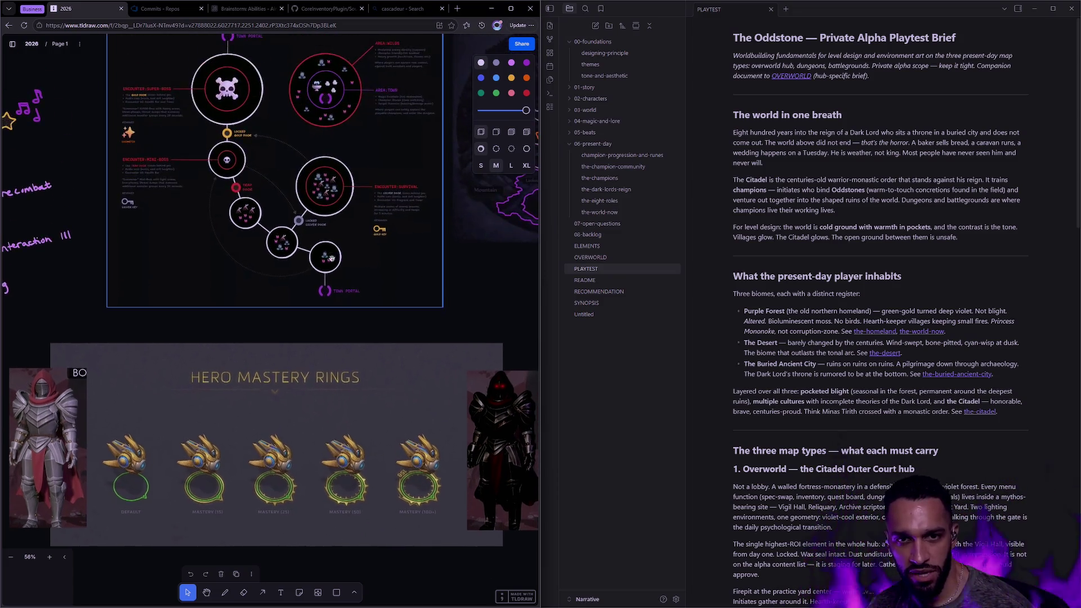
{"action": "scroll", "coordinate": [309, 240], "scroll_direction": "up", "scroll_amount": 3}
{"action": "scroll", "coordinate": [309, 241], "scroll_direction": "up", "scroll_amount": 3}
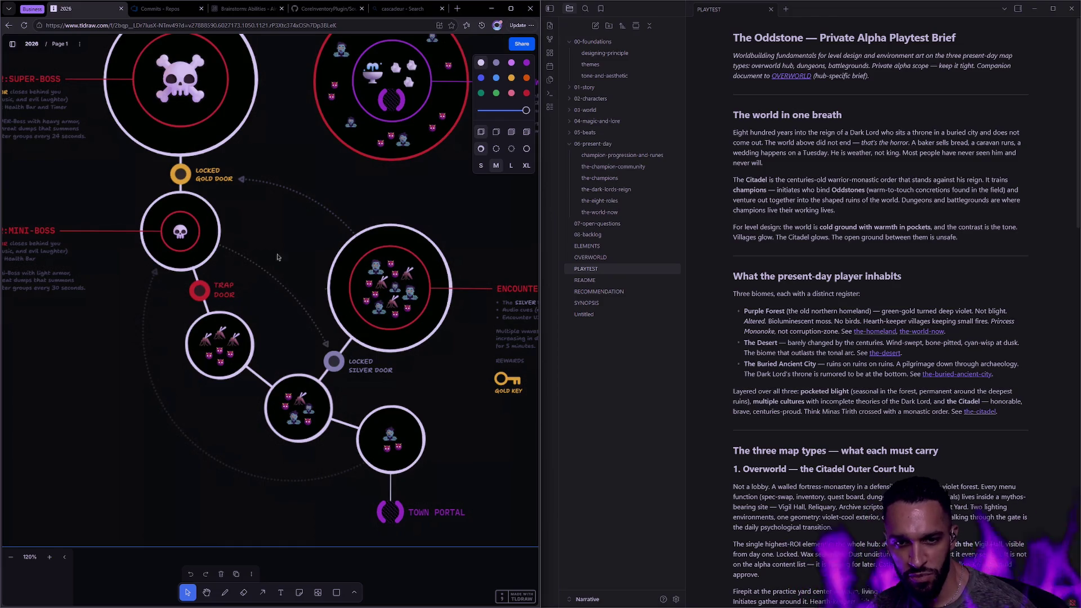
{"action": "left_click_drag", "start_coordinate": [248, 193], "coordinate": [365, 302]}
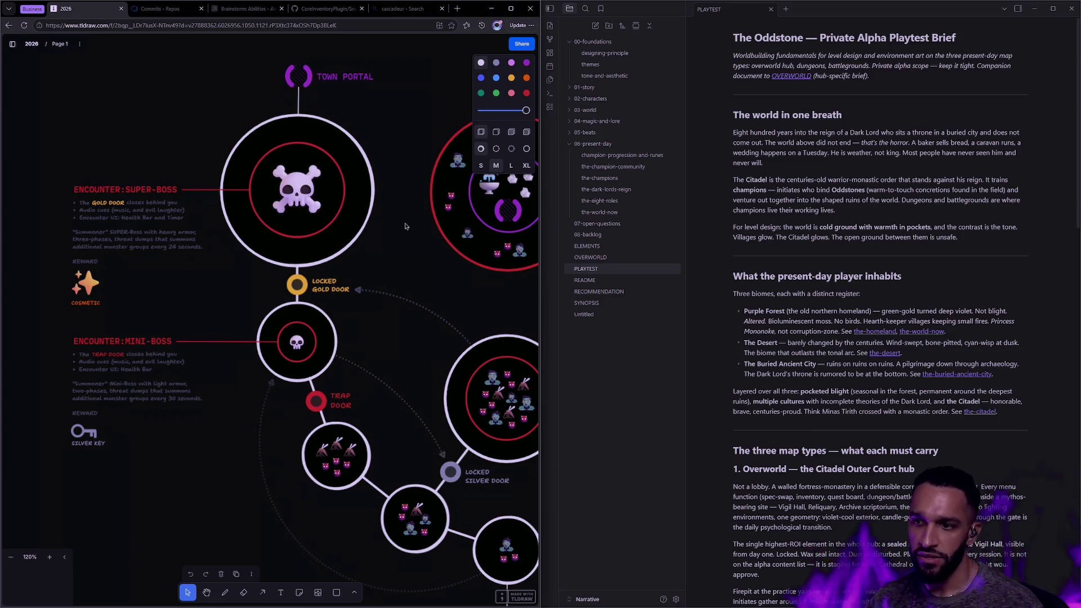
{"action": "left_click", "coordinate": [586, 303]}
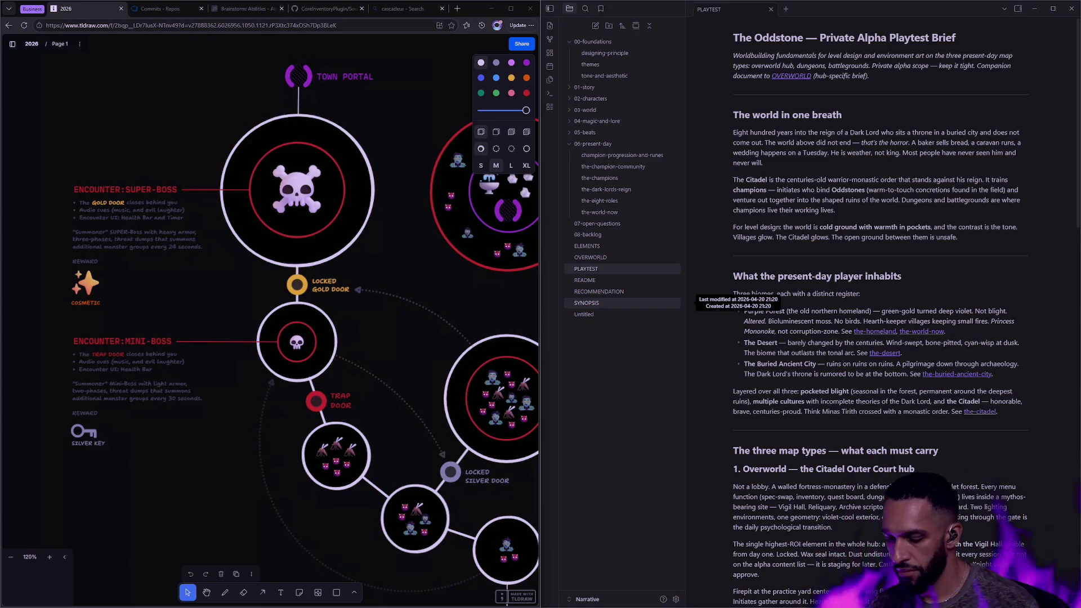
- Load the pasted Fab.com listing in a new browser tab
{"action": "left_click", "coordinate": [457, 8]}
{"action": "type", "text": "https://www.fab.com/listings/5c9c848b-136e-4fb8-ab13-ce5d3d44d93c"}
{"action": "key", "text": "Return"}
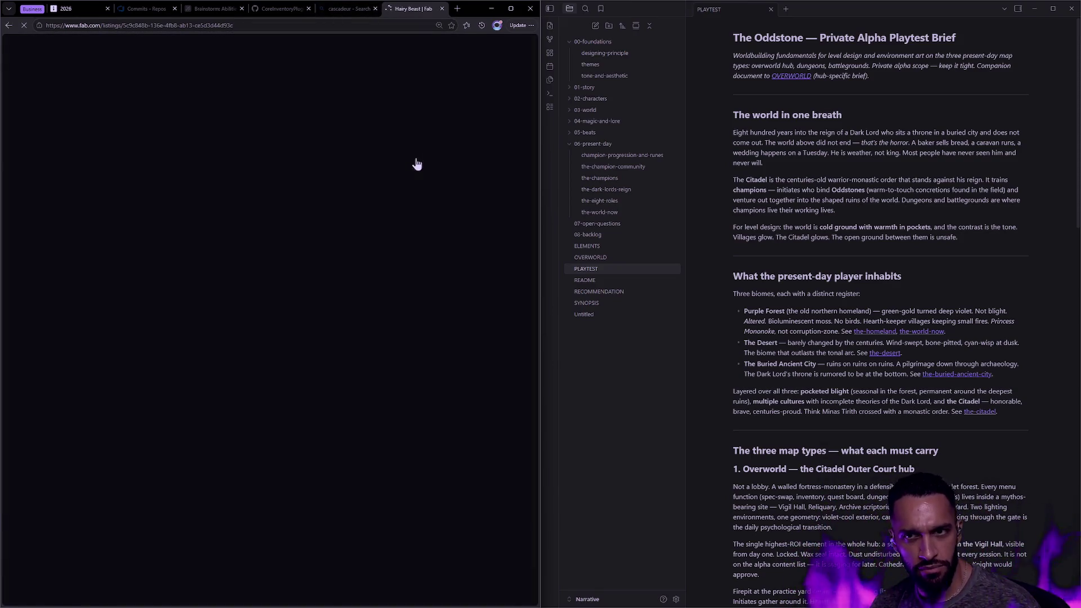
- Browse the Hairy Beast gallery in large view, stepping forward and back to the Test animations preview
{"action": "left_click", "coordinate": [206, 296]}
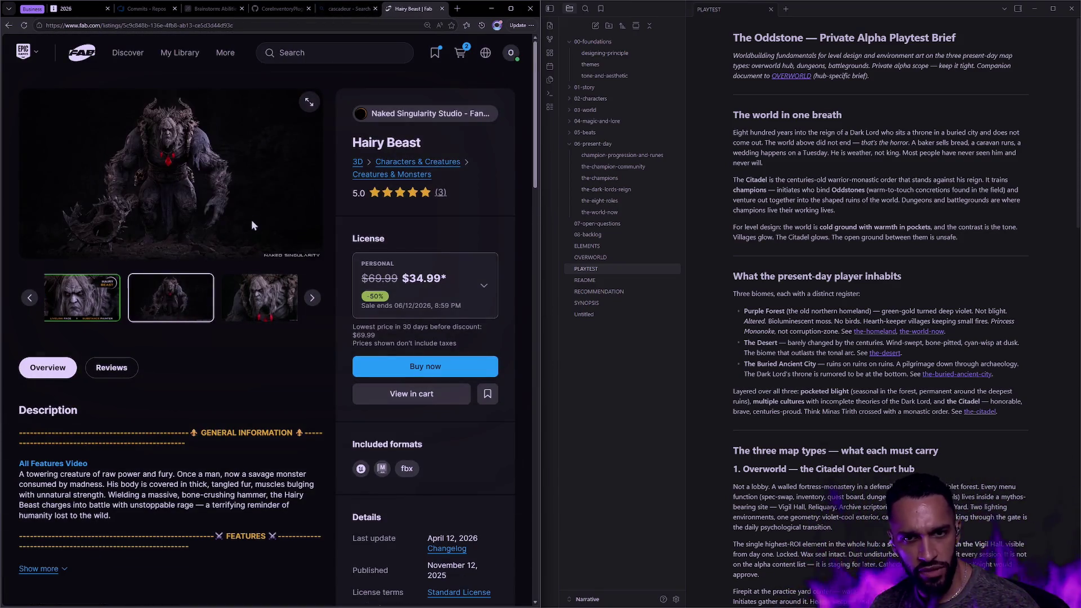
{"action": "left_click", "coordinate": [309, 103]}
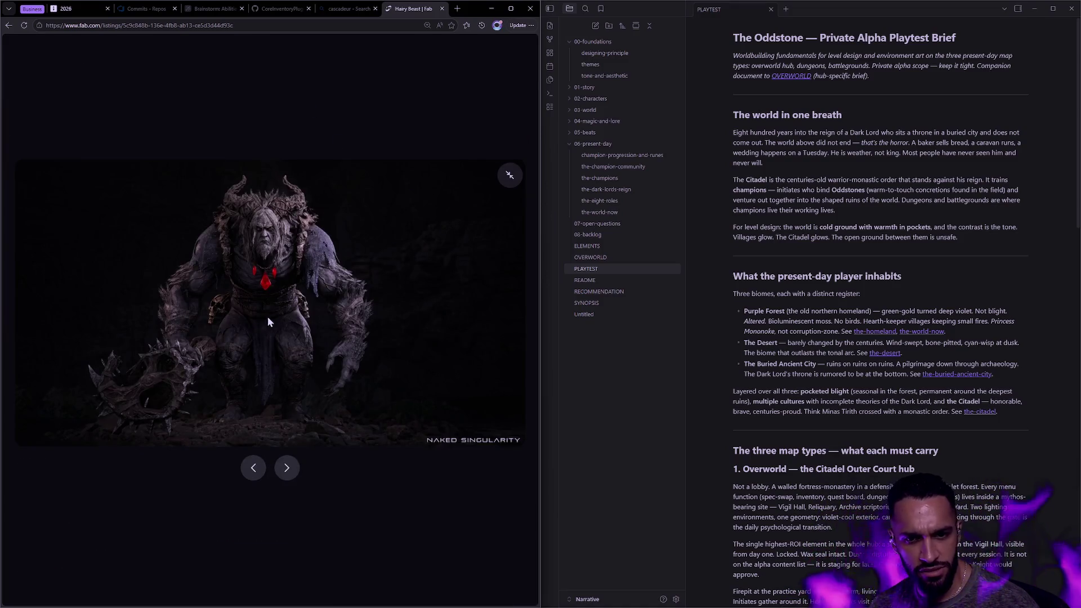
{"action": "key", "text": "ctrl+plus"}
{"action": "key", "text": "ctrl+plus"}
{"action": "key", "text": "ctrl+plus"}
{"action": "key", "text": "ctrl+0"}
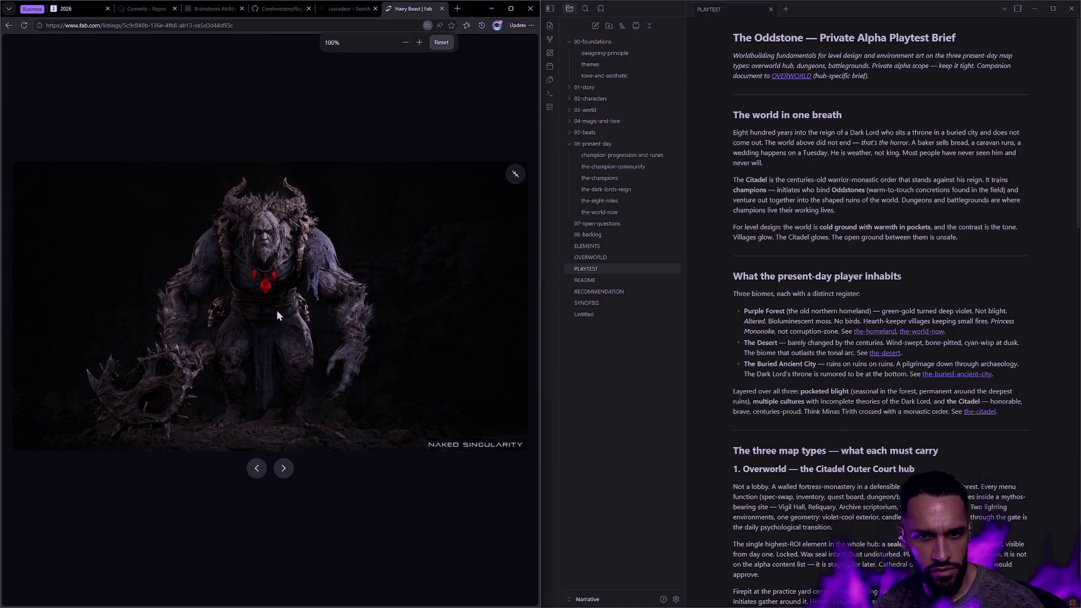
{"action": "left_click", "coordinate": [284, 468]}
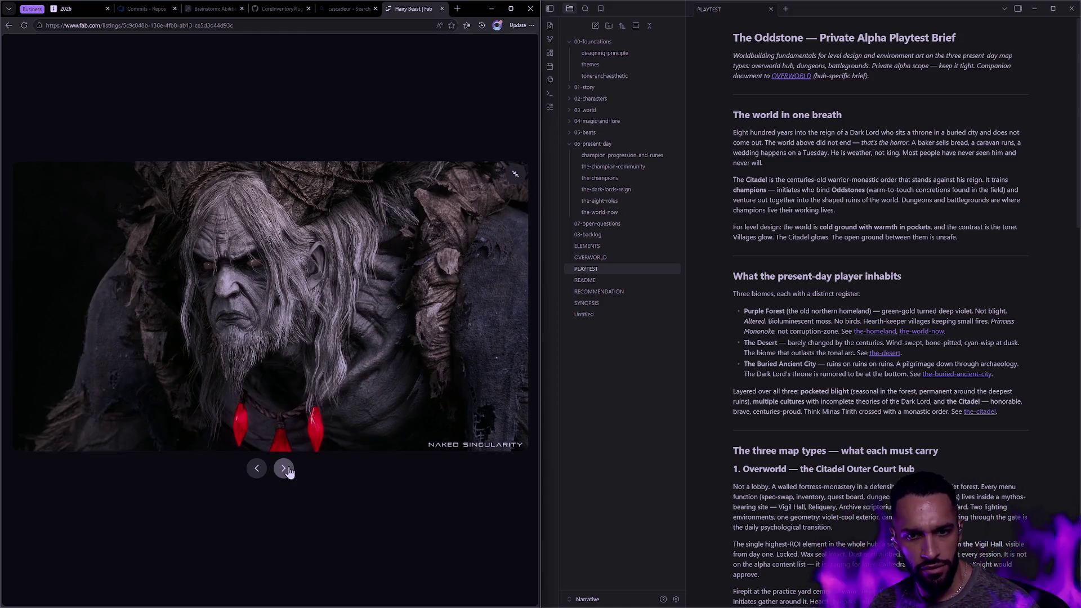
{"action": "left_click", "coordinate": [285, 468]}
{"action": "left_click", "coordinate": [285, 468]}
{"action": "left_click", "coordinate": [285, 468]}
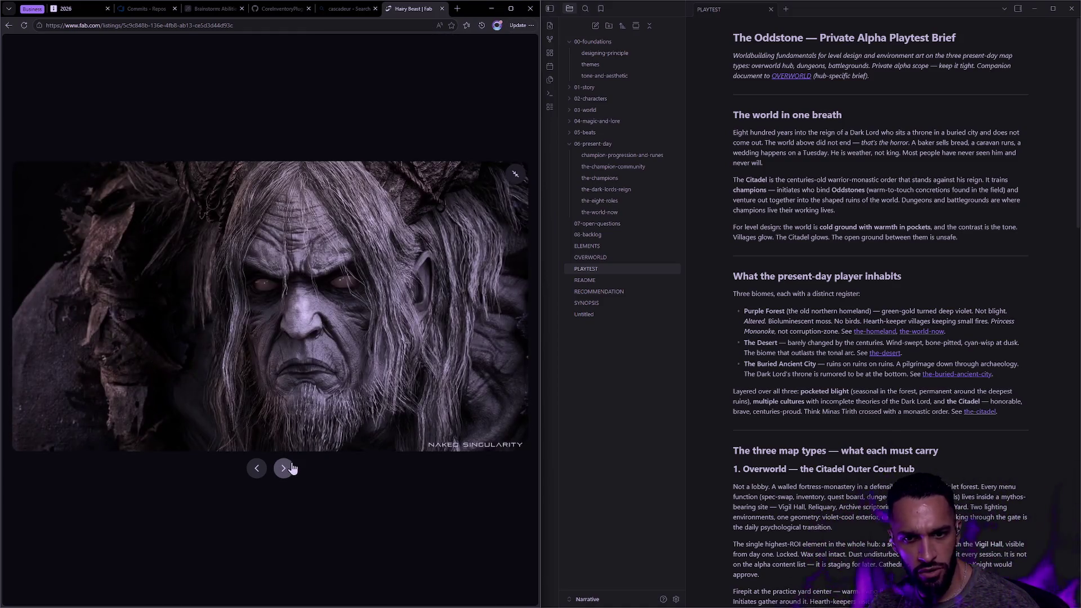
{"action": "left_click", "coordinate": [258, 468]}
{"action": "left_click", "coordinate": [257, 468]}
{"action": "left_click", "coordinate": [257, 469]}
{"action": "left_click", "coordinate": [259, 472]}
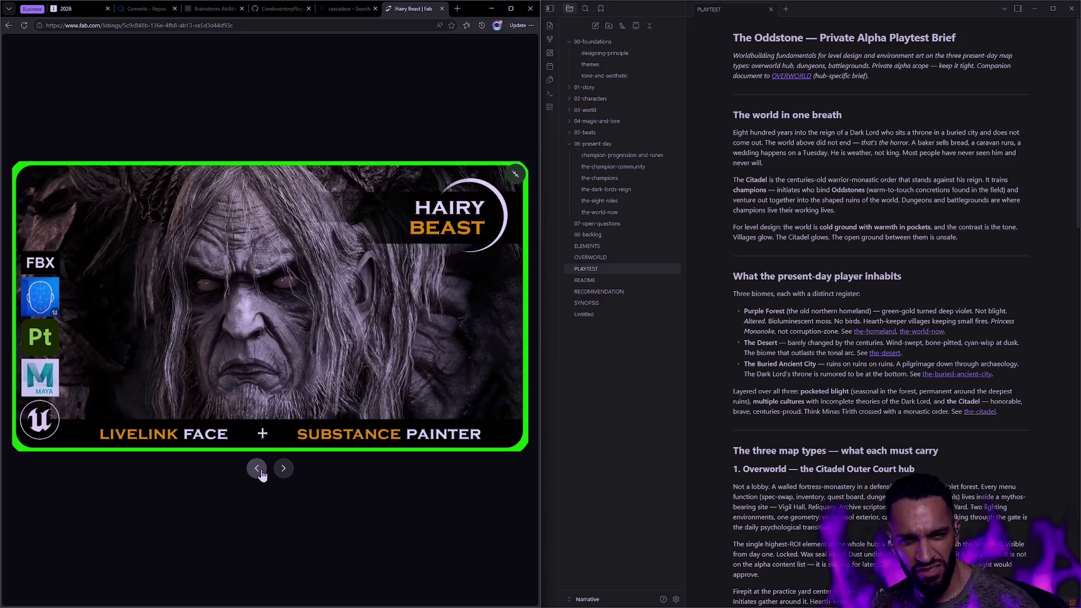
{"action": "left_click", "coordinate": [258, 471]}
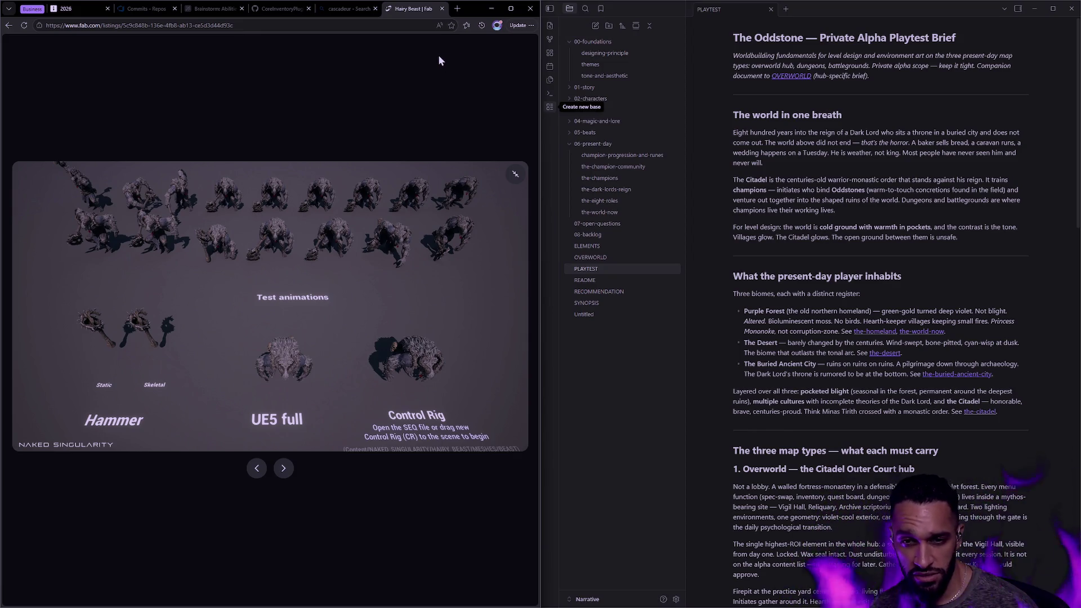
- Close the Hairy Beast listing to return to the 2026 tldraw board
{"action": "left_click", "coordinate": [443, 9]}
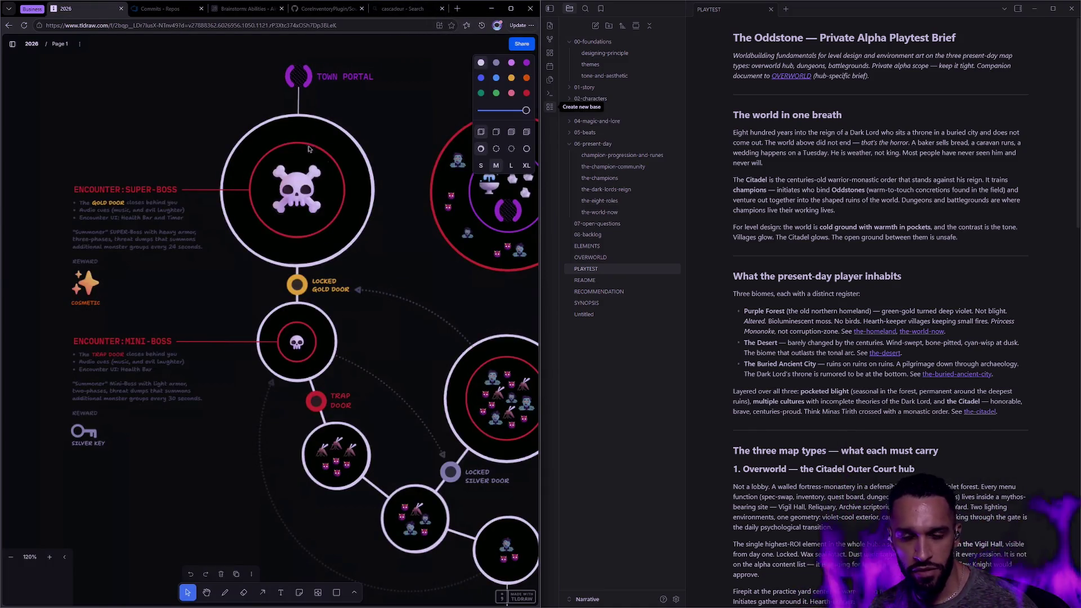
{"action": "scroll", "coordinate": [402, 273], "scroll_direction": "down", "scroll_amount": 3, "text": "ctrl"}
{"action": "scroll", "coordinate": [434, 279], "scroll_direction": "down", "scroll_amount": 5}
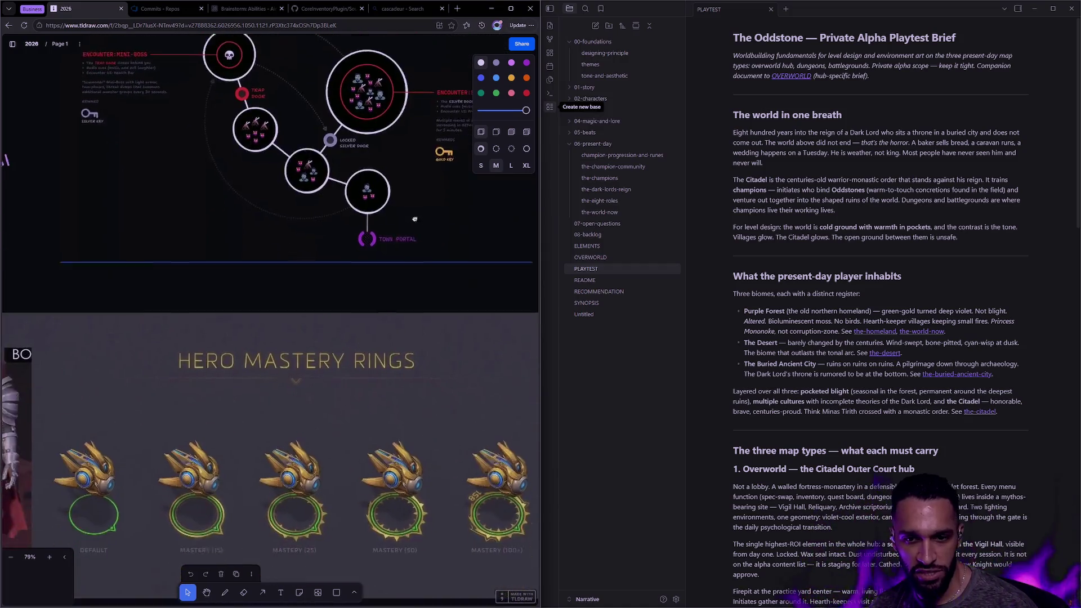
- Zoom out to 46% and pan down to the Hero Mastery Rings sheet and its two armored champions
{"action": "scroll", "coordinate": [416, 221], "scroll_direction": "down", "scroll_amount": 5}
{"action": "scroll", "coordinate": [416, 221], "scroll_direction": "right", "scroll_amount": 4}
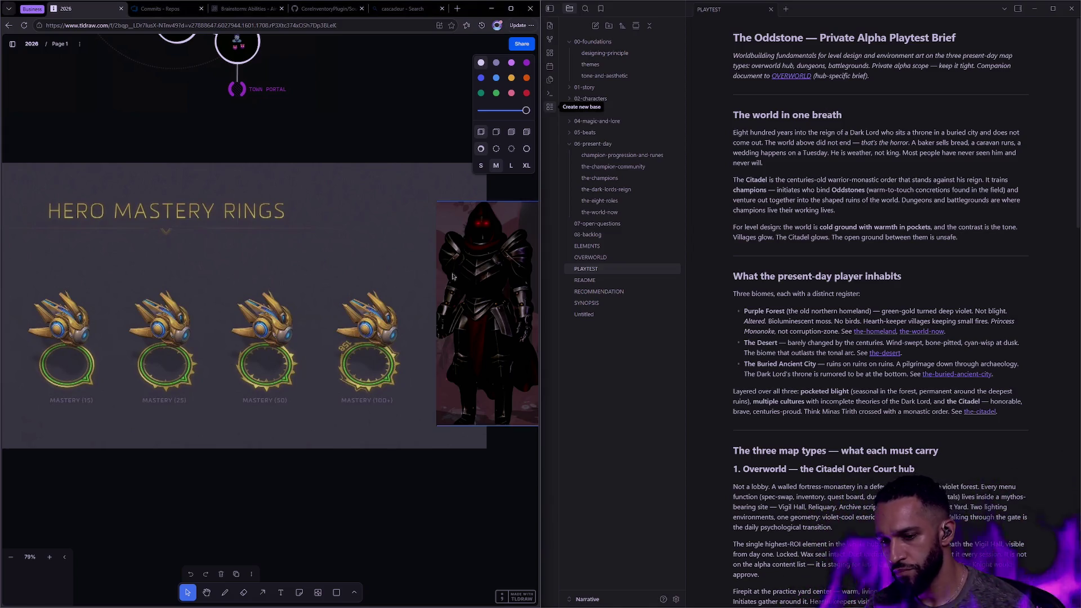
{"action": "scroll", "coordinate": [377, 355], "scroll_direction": "down", "scroll_amount": 3}
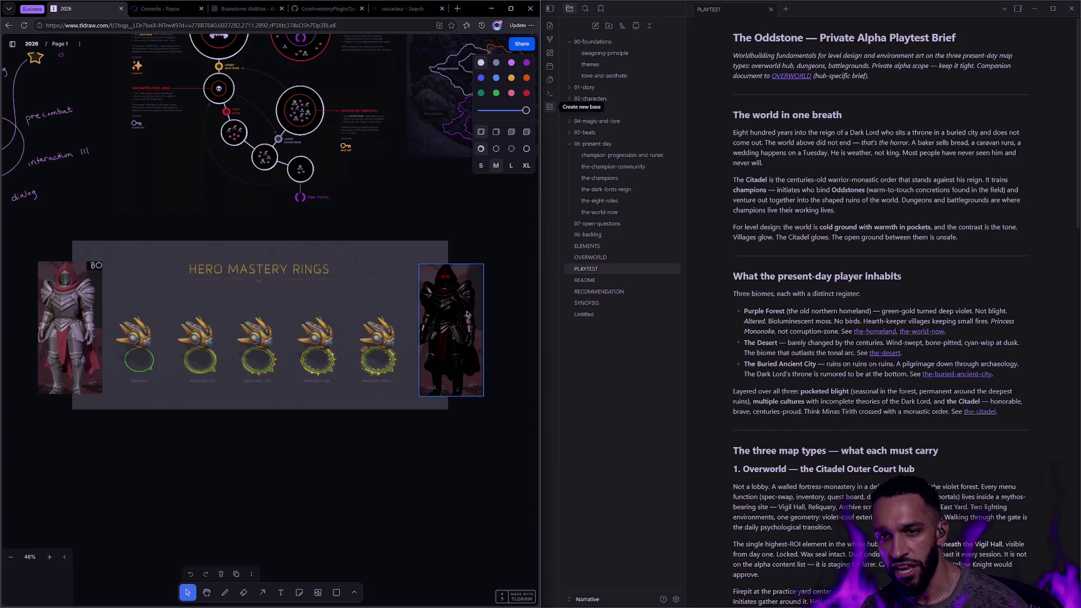
- Deselect the dark knight image and zoom out to 22% to survey the whole board
{"action": "left_click", "coordinate": [493, 276]}
{"action": "scroll", "coordinate": [489, 229], "scroll_direction": "down", "scroll_amount": 2}
{"action": "scroll", "coordinate": [450, 282], "scroll_direction": "up", "scroll_amount": 5}
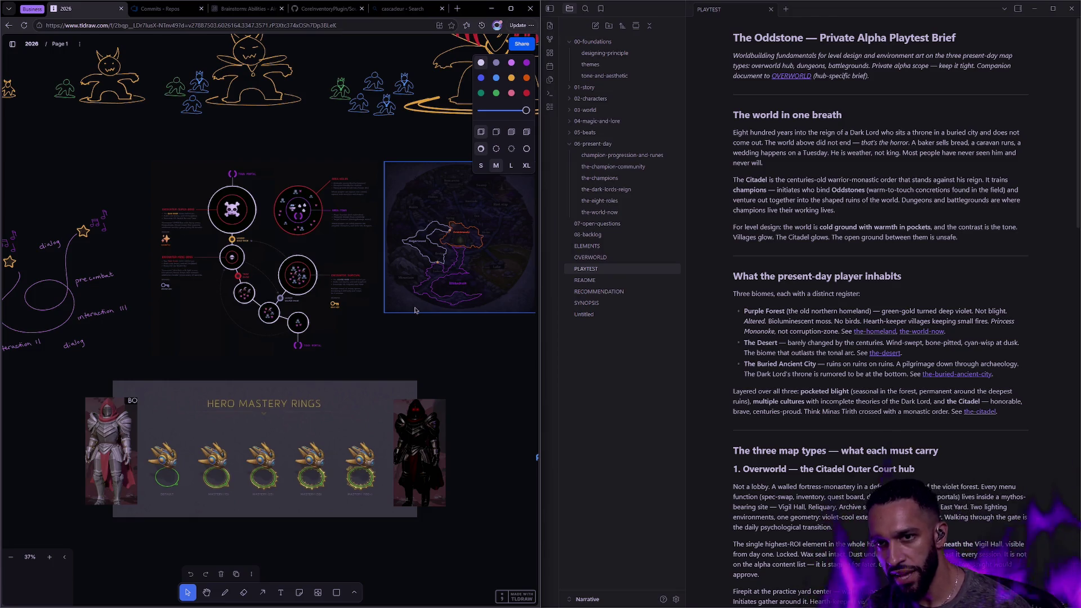
{"action": "scroll", "coordinate": [306, 243], "scroll_direction": "down", "scroll_amount": 3}
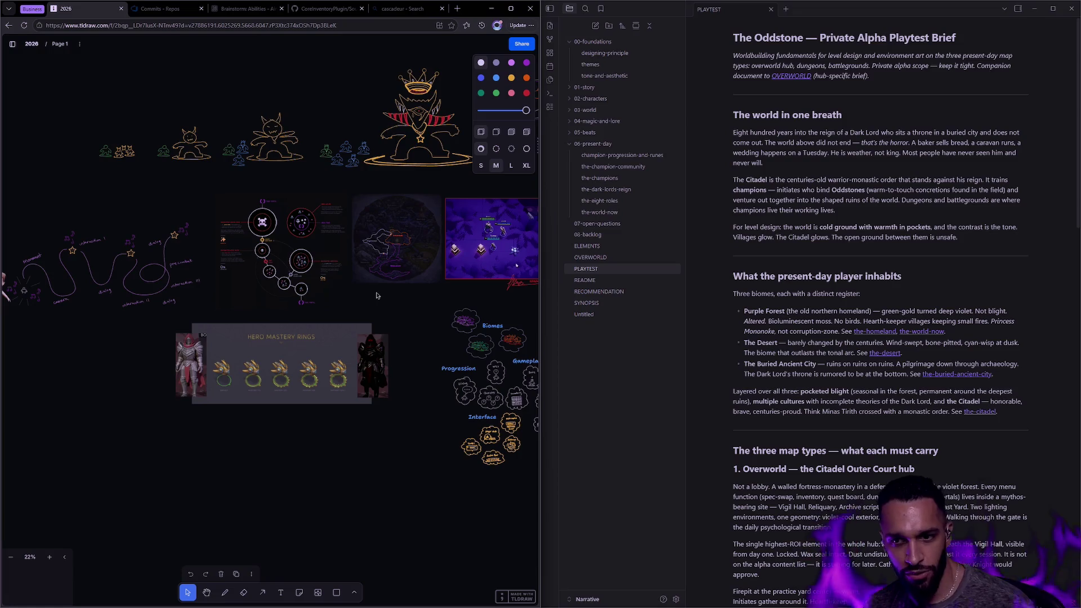
- Zoom to 137% on the purple forest game screenshot and pan down to the 2/23/26 signature
{"action": "scroll", "coordinate": [483, 295], "scroll_direction": "up", "scroll_amount": 5}
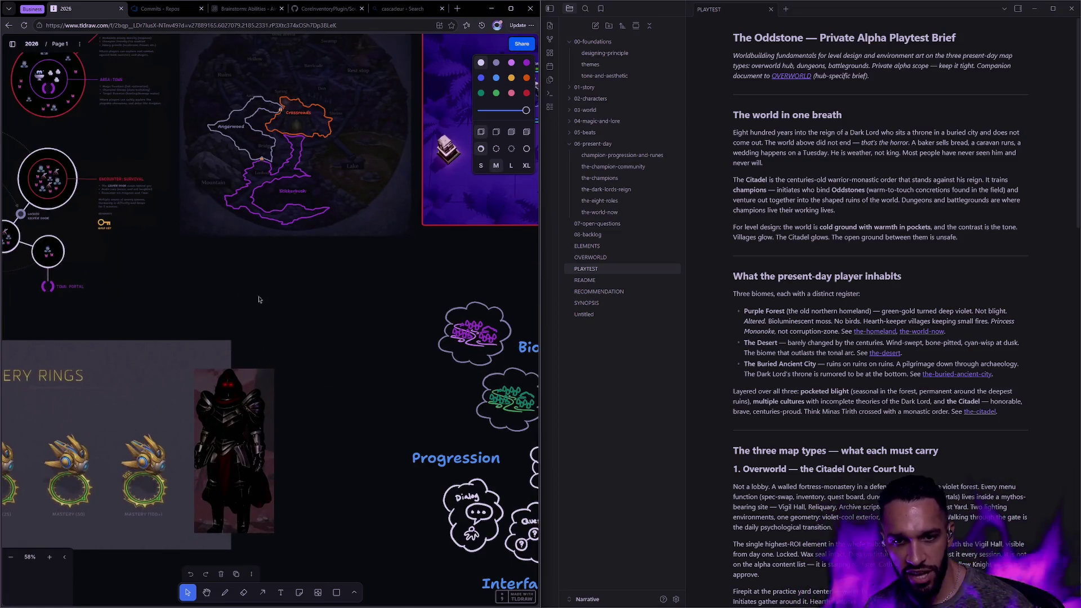
{"action": "scroll", "coordinate": [507, 309], "scroll_direction": "right", "scroll_amount": 10}
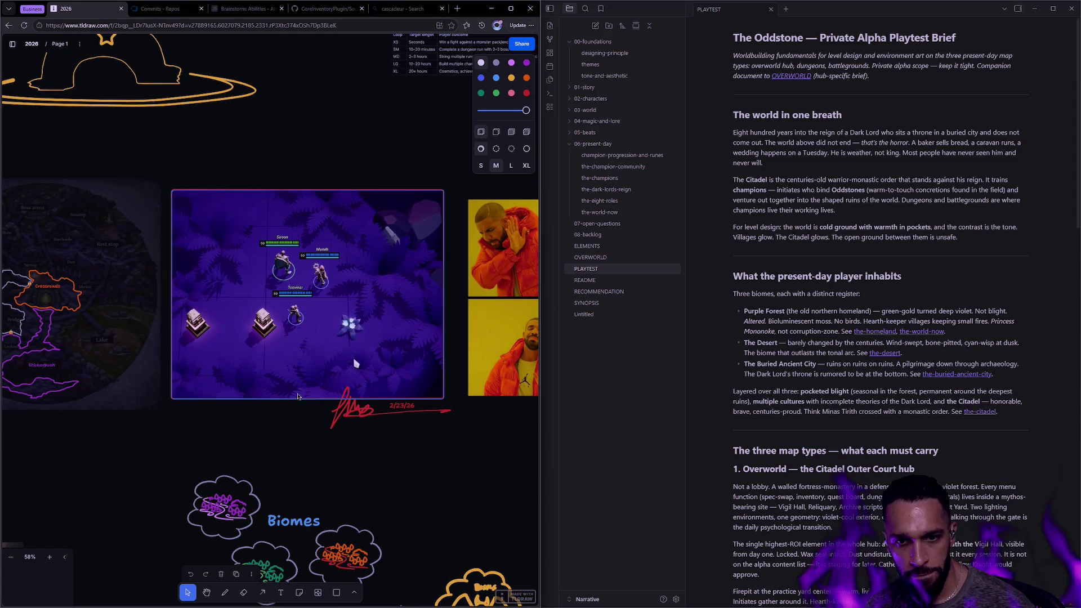
{"action": "scroll", "coordinate": [290, 350], "scroll_direction": "up", "scroll_amount": 5}
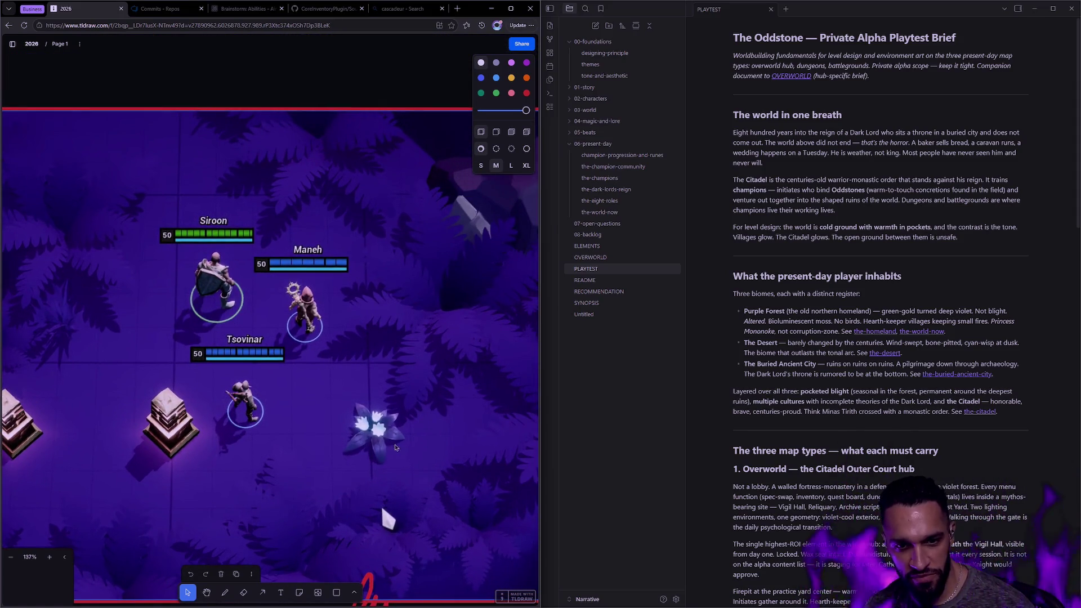
{"action": "scroll", "coordinate": [396, 448], "scroll_direction": "down", "scroll_amount": 3}
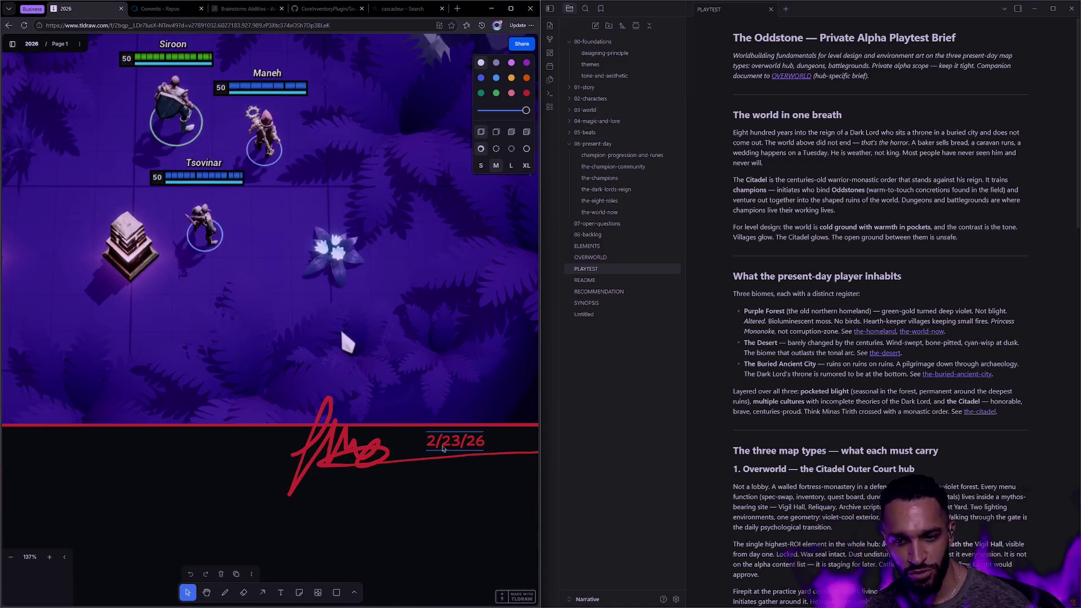
{"action": "scroll", "coordinate": [451, 452], "scroll_direction": "up", "scroll_amount": 3}
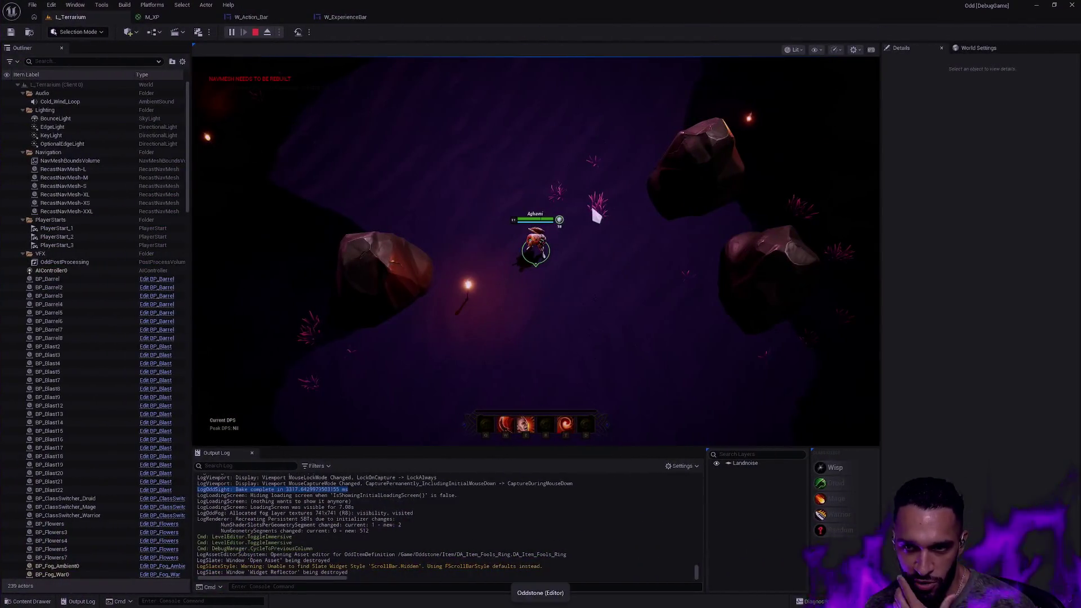
- Walk the hero into the enemy arena and open the fight with W, Q and R
{"action": "left_click", "coordinate": [543, 282]}
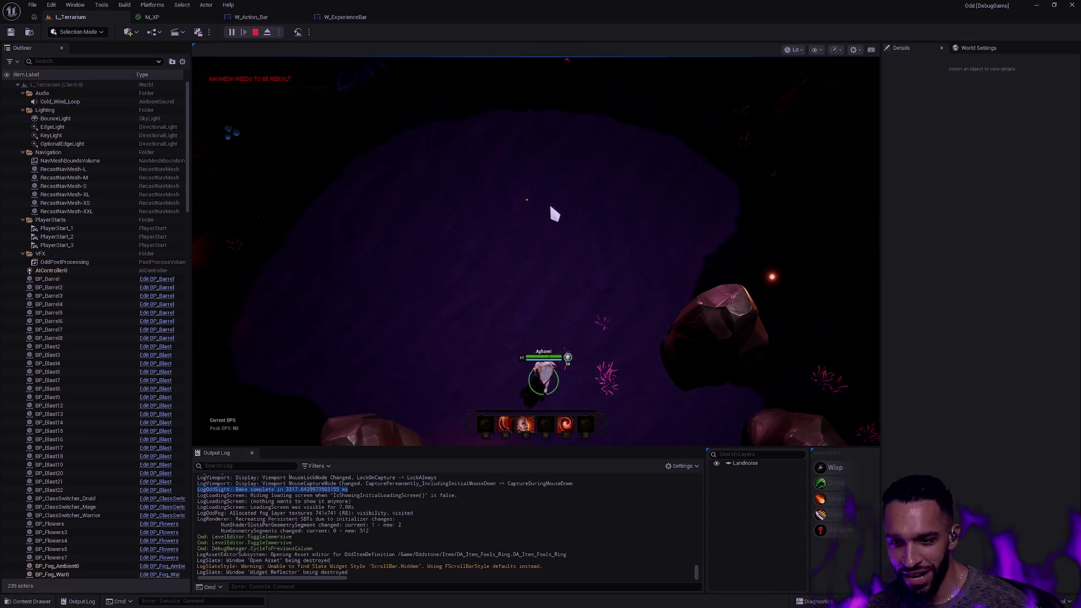
{"action": "left_click", "coordinate": [554, 213]}
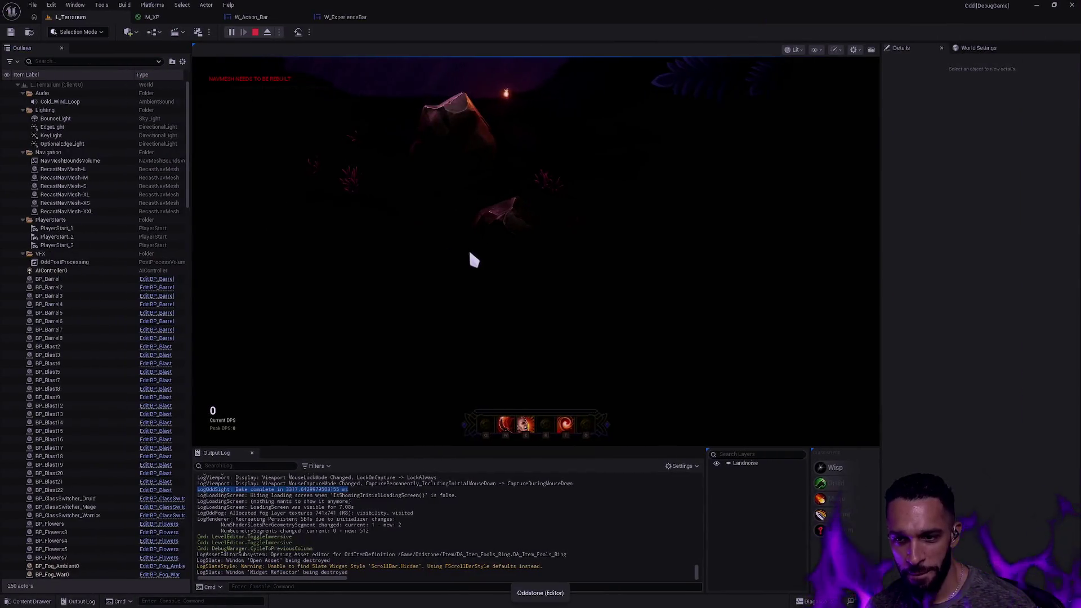
{"action": "left_click", "coordinate": [528, 237]}
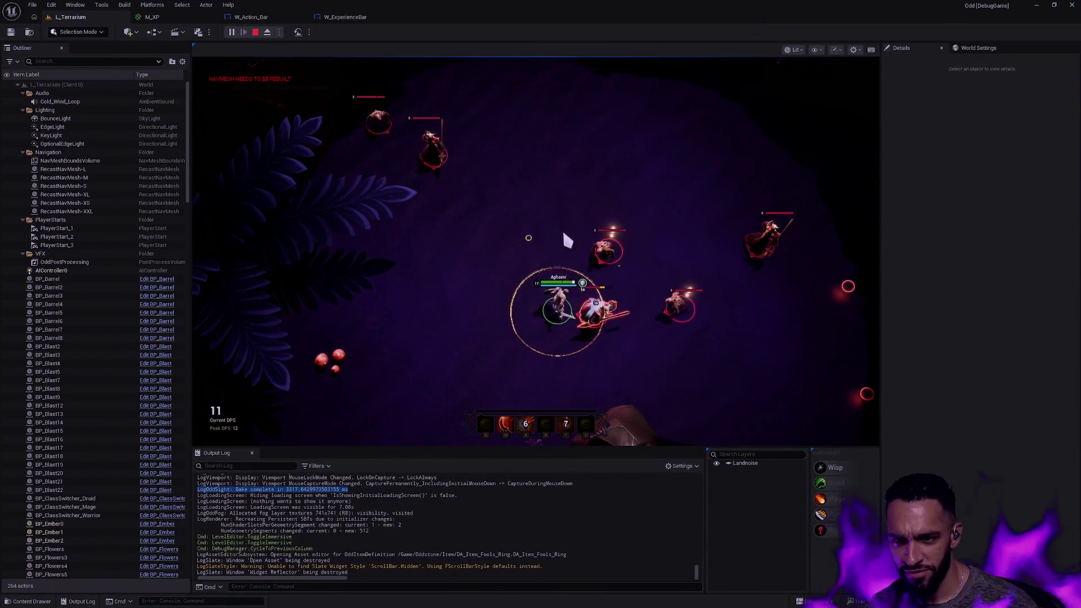
{"action": "key", "text": "w"}
{"action": "left_click", "coordinate": [429, 350]}
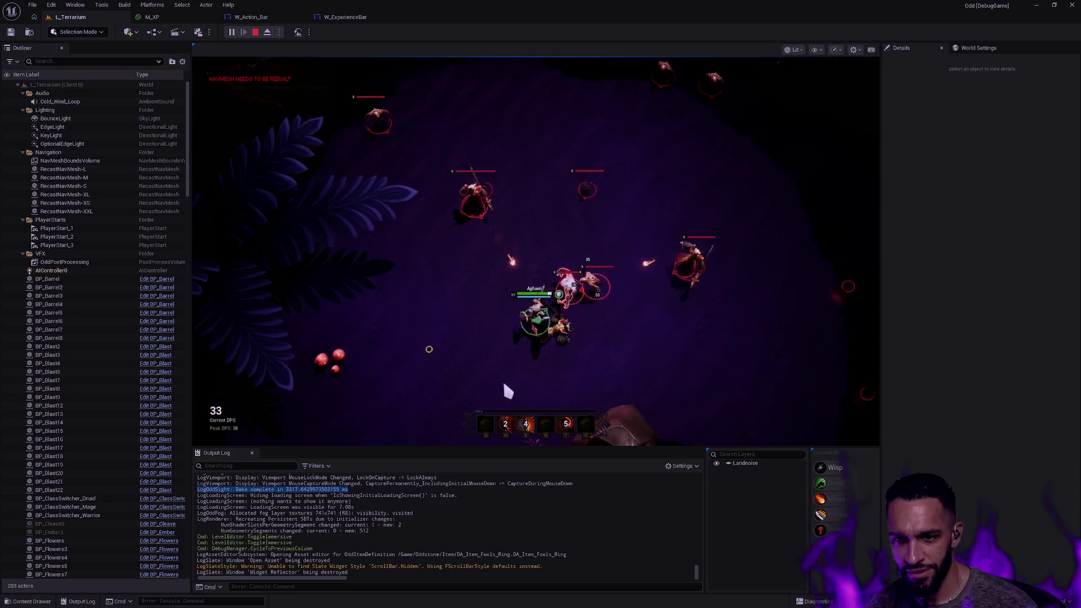
{"action": "left_click", "coordinate": [445, 426]}
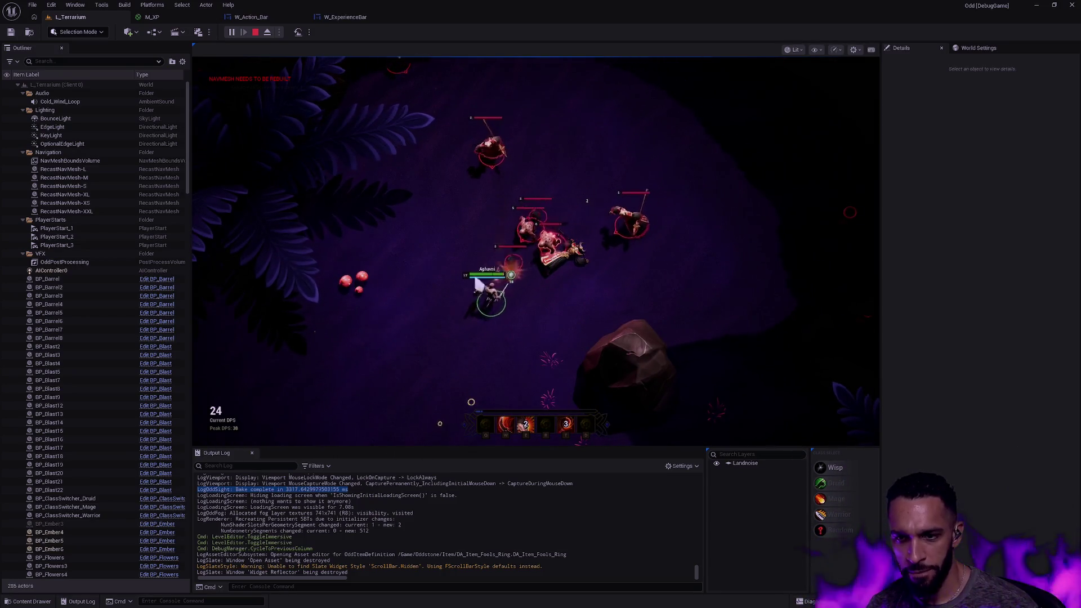
{"action": "key", "text": "q"}
{"action": "key", "text": "w"}
{"action": "left_click", "coordinate": [480, 337]}
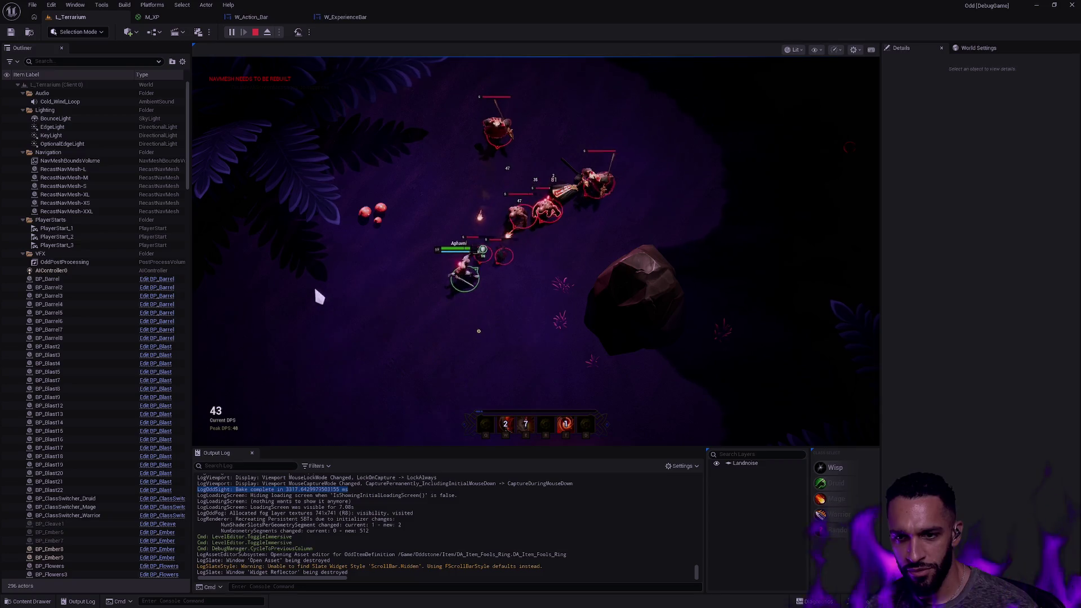
{"action": "key", "text": "r"}
- Chase the enemy pack, leaping with W and triggering the E ring and T abilities
{"action": "left_click", "coordinate": [568, 290]}
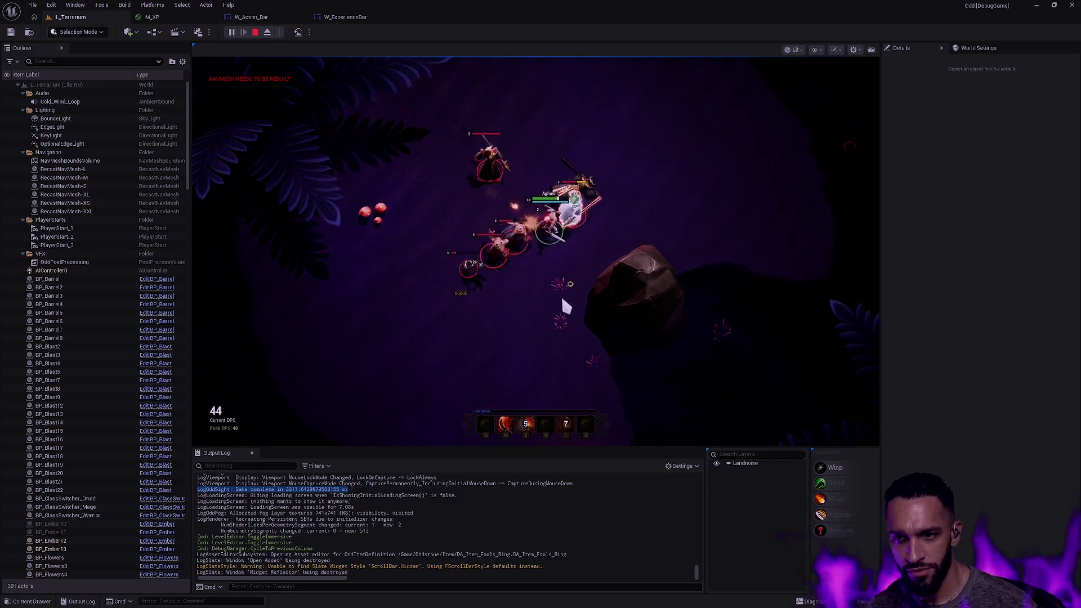
{"action": "key", "text": "w"}
{"action": "left_click", "coordinate": [560, 217]}
{"action": "key", "text": "w"}
{"action": "left_click", "coordinate": [493, 180]}
{"action": "left_click", "coordinate": [426, 173]}
{"action": "left_click", "coordinate": [265, 320]}
{"action": "key", "text": "e"}
{"action": "left_click", "coordinate": [348, 378]}
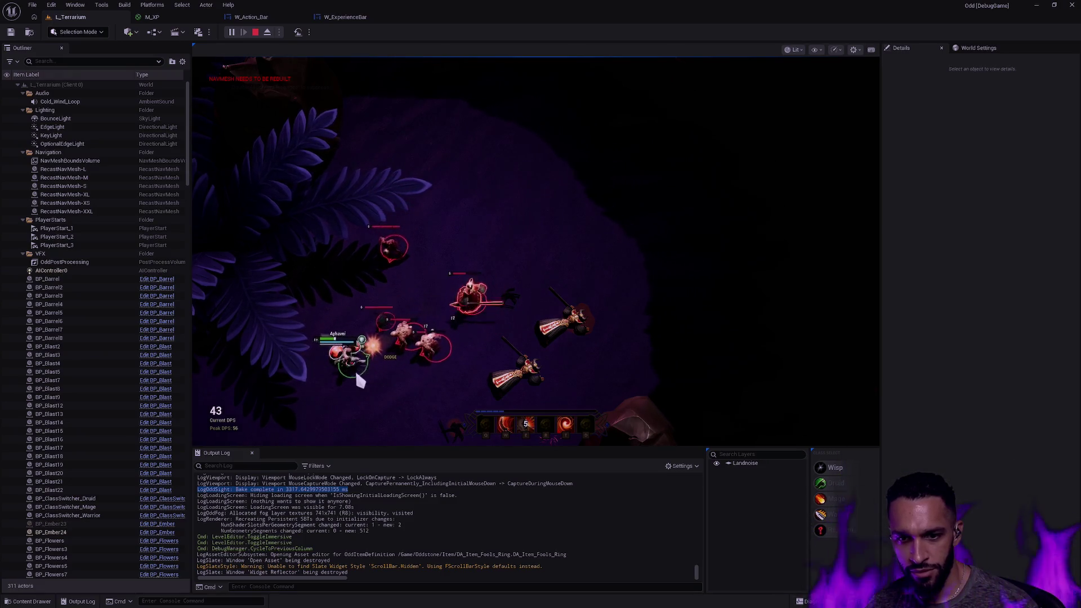
{"action": "key", "text": "w"}
{"action": "left_click", "coordinate": [550, 264]}
{"action": "key", "text": "t"}
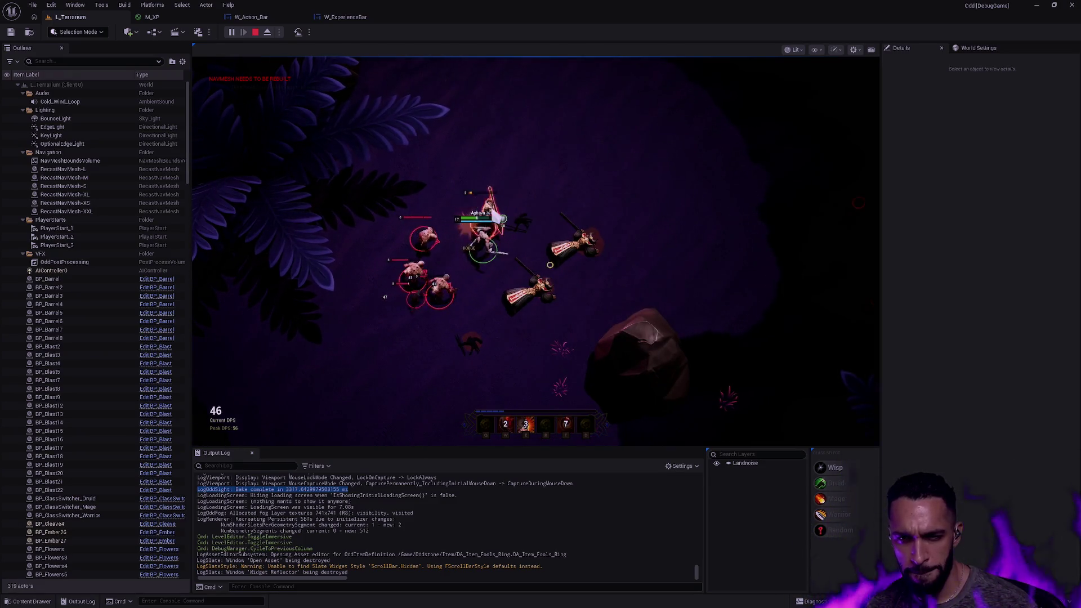
- Keep dashing around the arena casting W, E and T until current DPS reads 46
{"action": "left_click", "coordinate": [561, 353]}
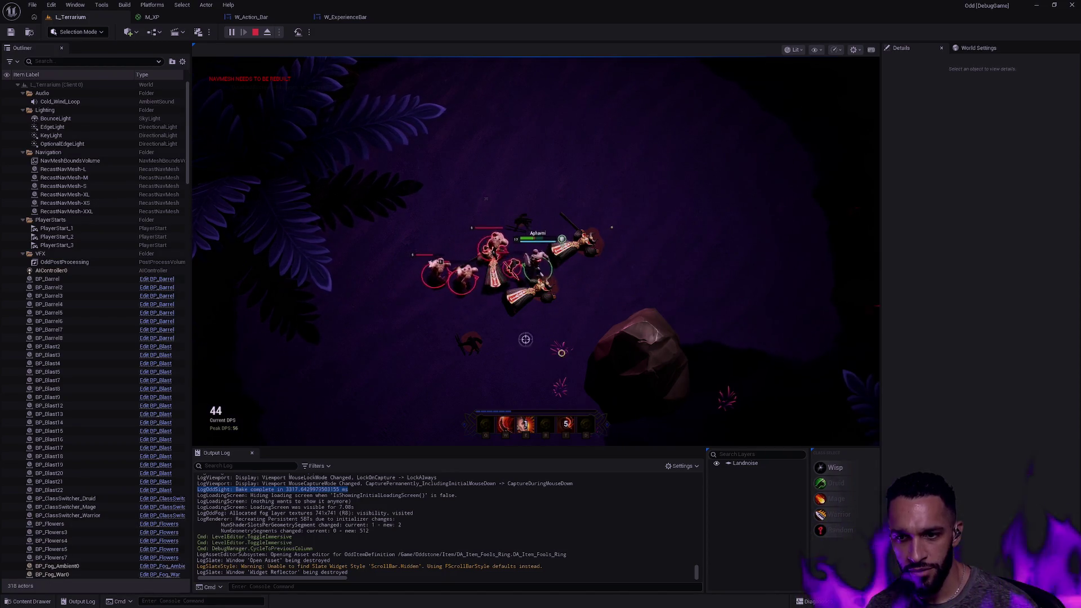
{"action": "key", "text": "w"}
{"action": "left_click", "coordinate": [589, 177]}
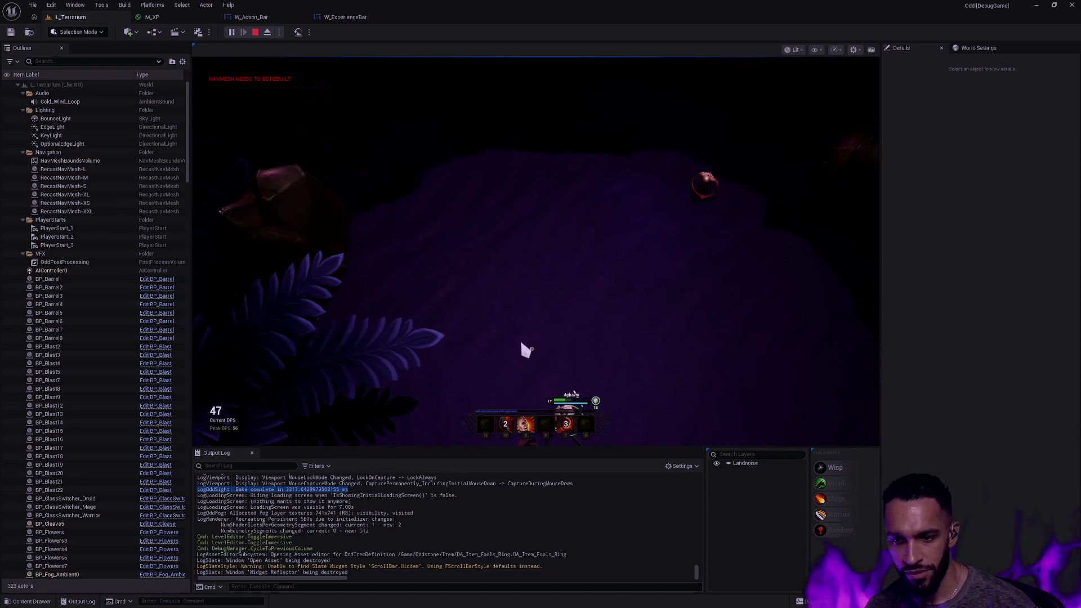
{"action": "key", "text": "e"}
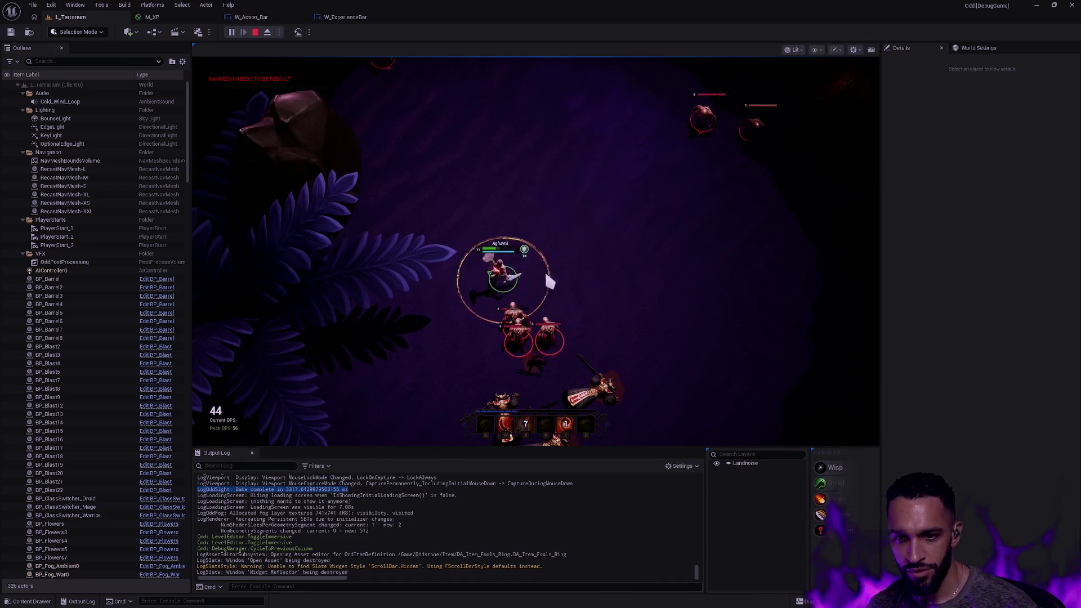
{"action": "key", "text": "w"}
{"action": "left_click", "coordinate": [419, 228]}
{"action": "left_click", "coordinate": [489, 307]}
{"action": "key", "text": "w"}
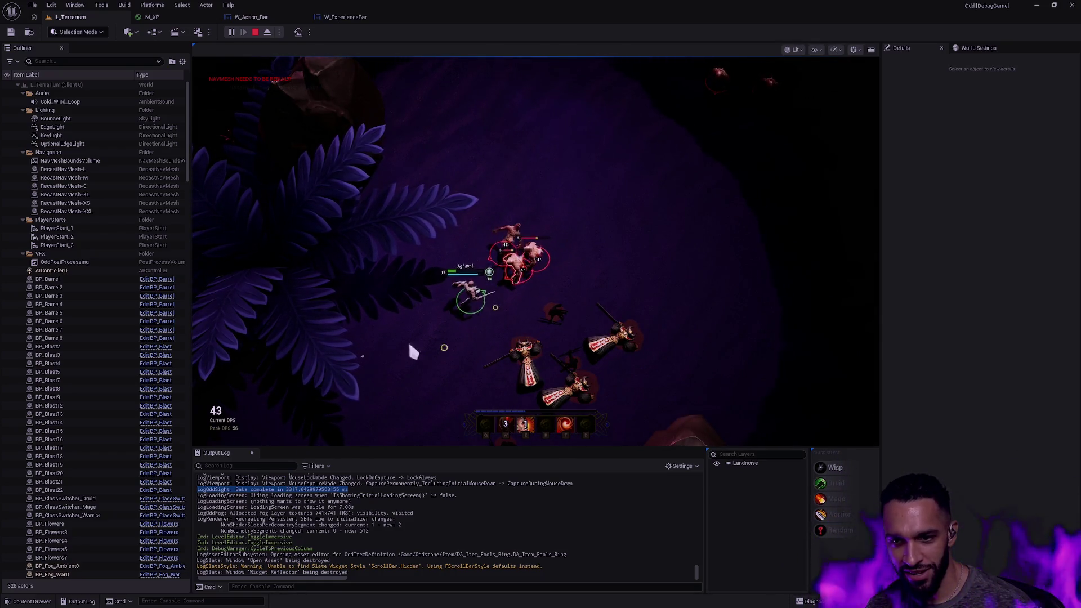
{"action": "key", "text": "t"}
{"action": "key", "text": "e"}
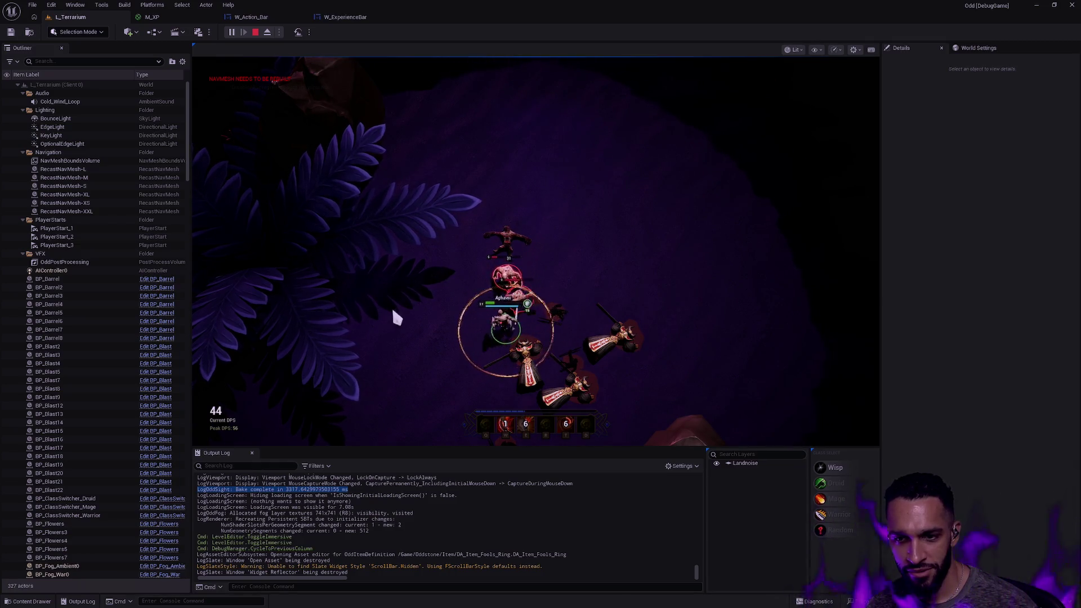
{"action": "key", "text": "w"}
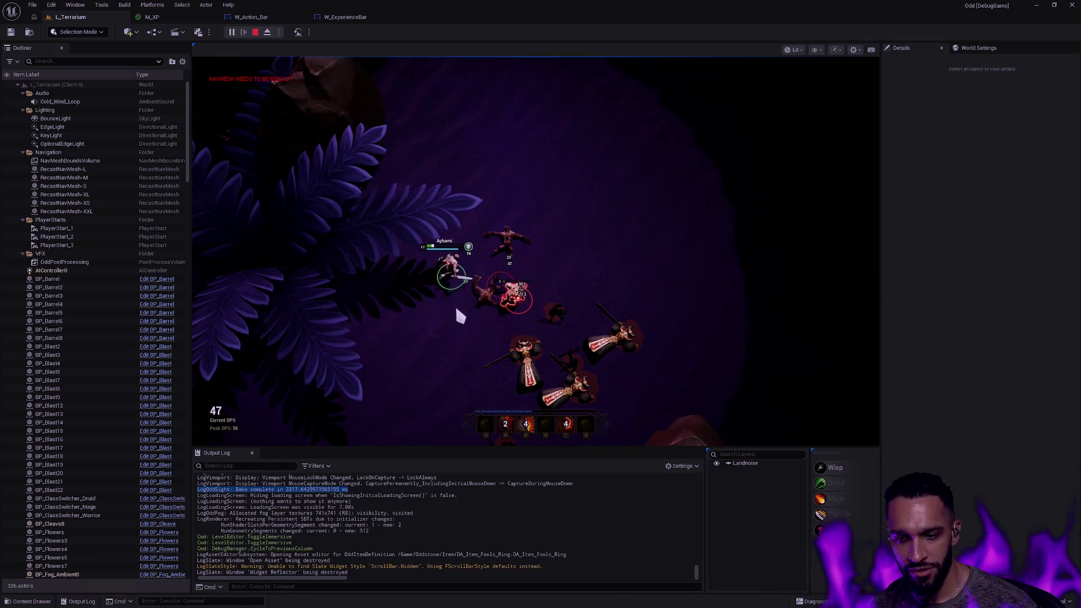
{"action": "left_click", "coordinate": [580, 222]}
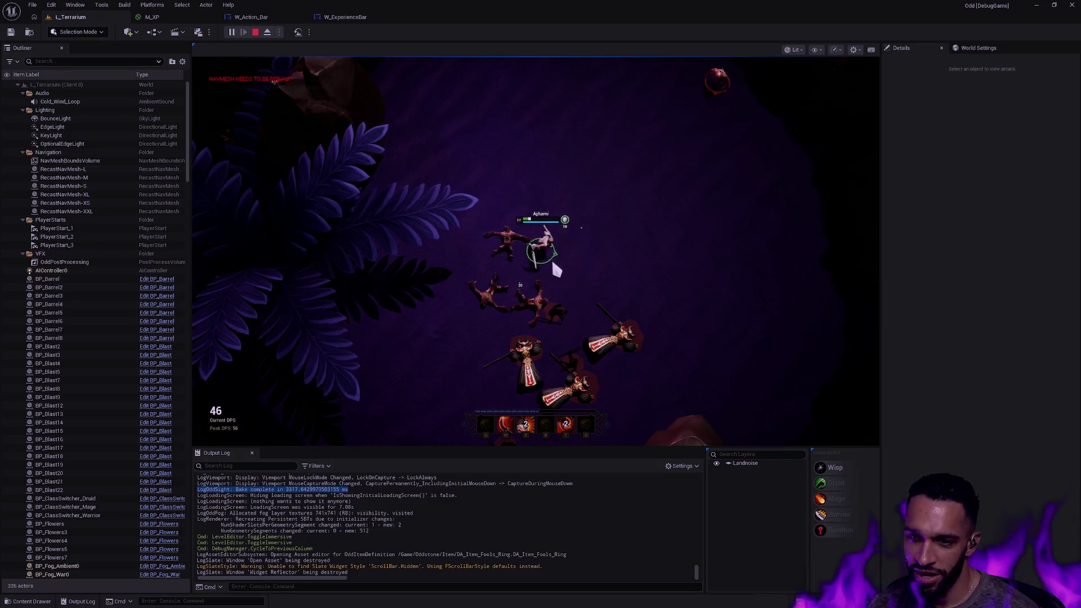
{"action": "left_click", "coordinate": [594, 284]}
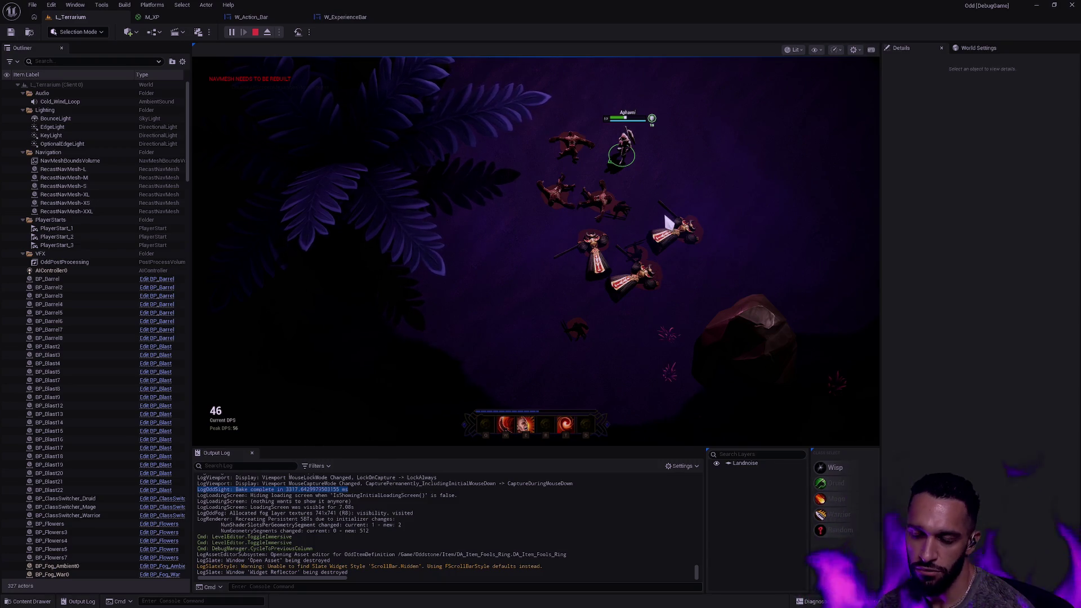
- Recentre the camera with Space, walk the hero into the enemy group, then stop the playtest with Esc
{"action": "key", "text": "space"}
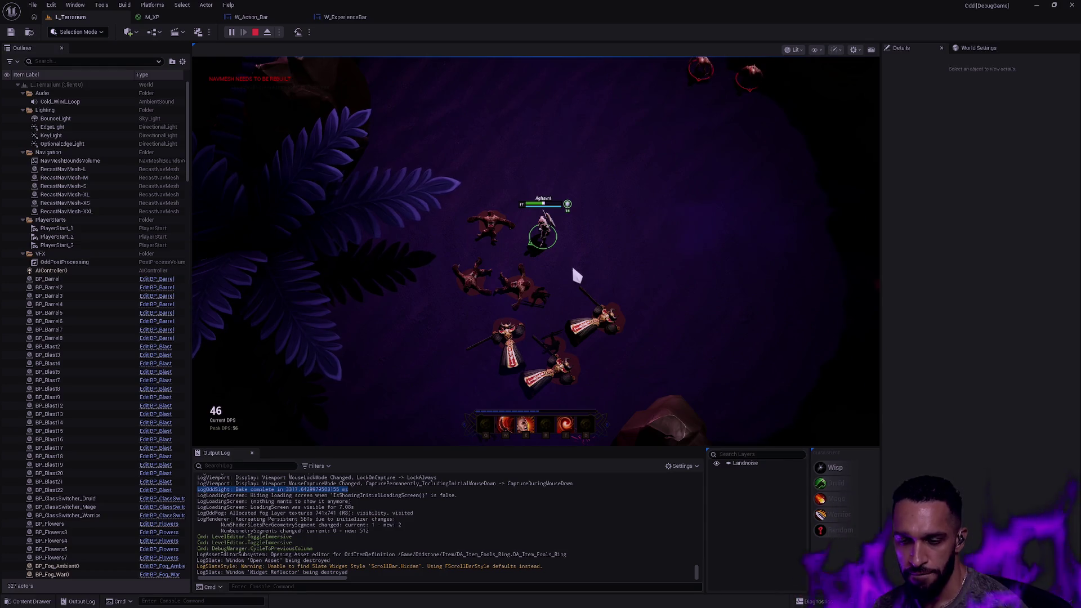
{"action": "left_click", "coordinate": [573, 268]}
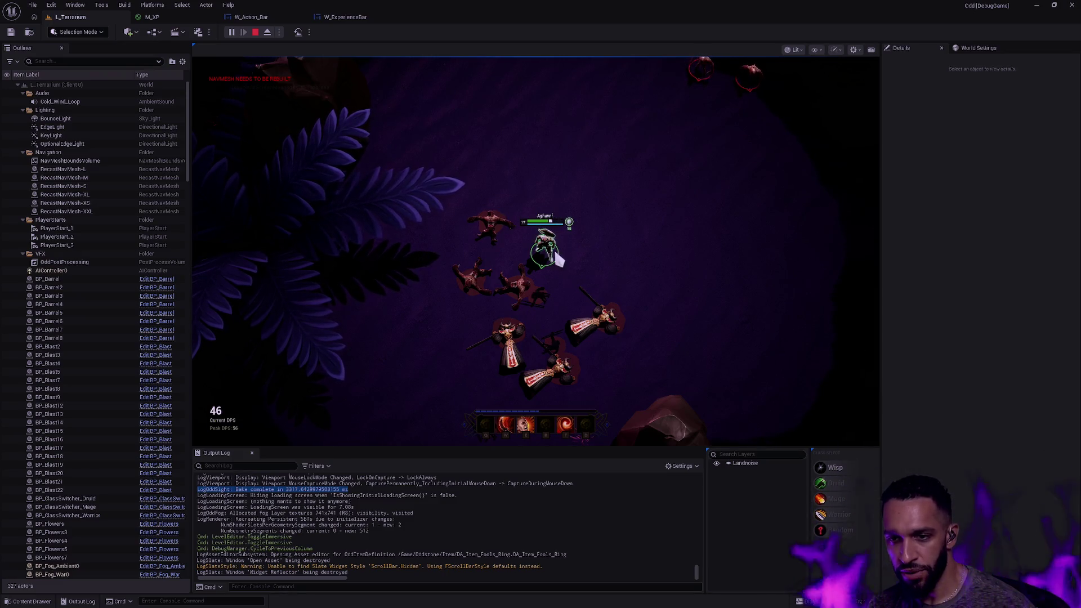
{"action": "left_click", "coordinate": [540, 254]}
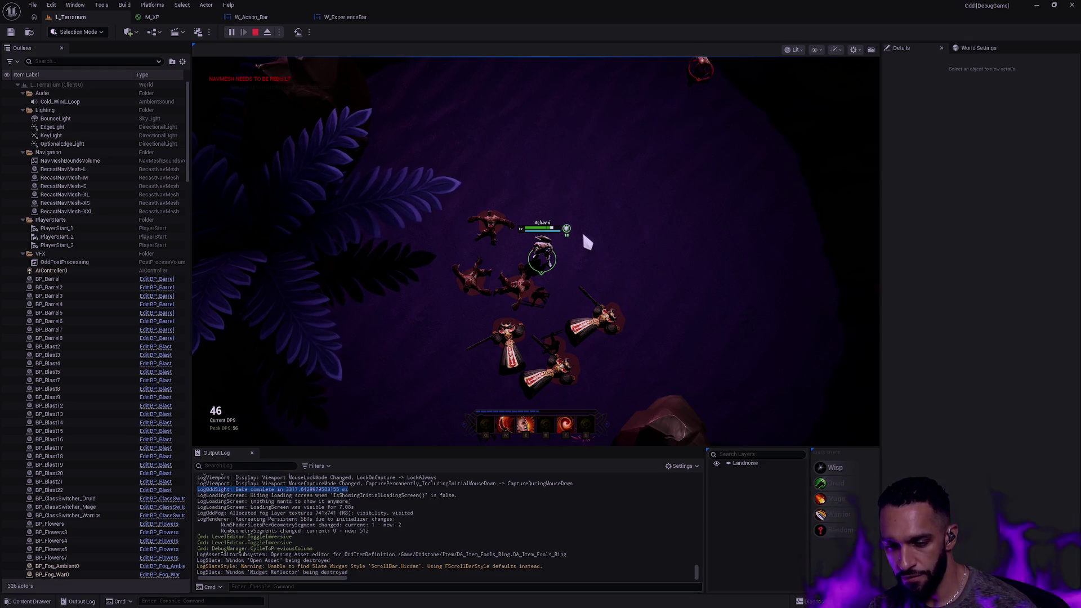
{"action": "left_click", "coordinate": [478, 215]}
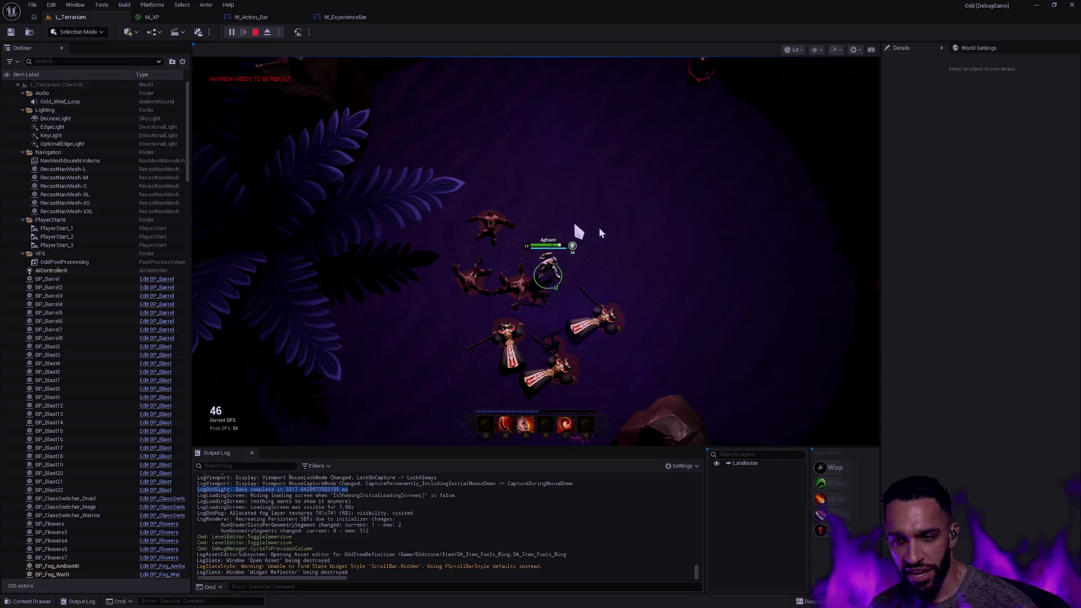
{"action": "key", "text": "Escape"}
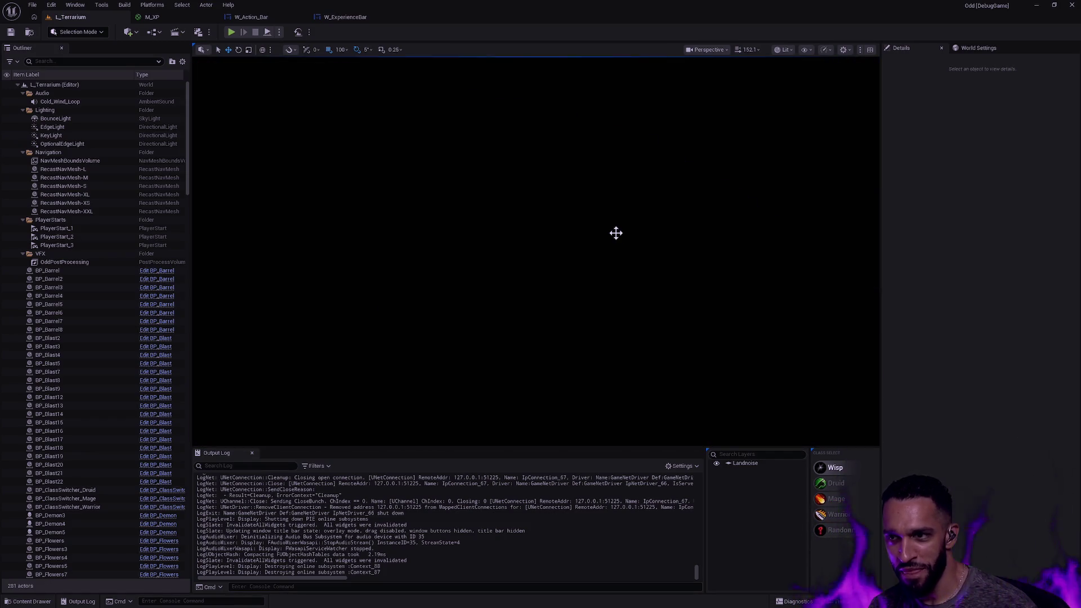
- Steer the viewport camera over the landscape, dismissing the stray context menus
{"action": "right_click", "coordinate": [614, 235]}
{"action": "key", "text": "Escape"}
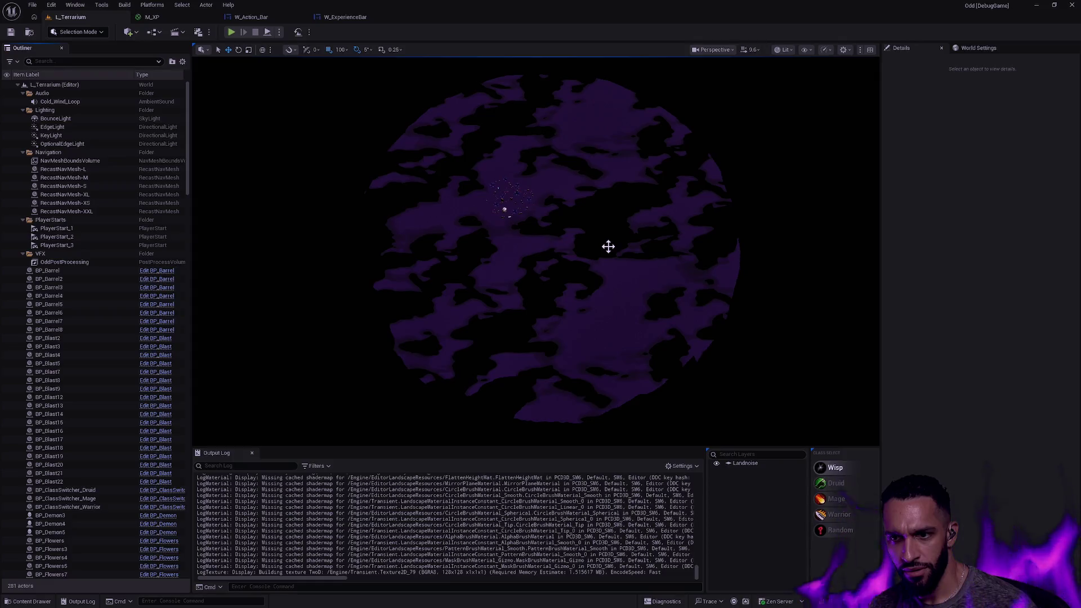
{"action": "right_click", "coordinate": [608, 252]}
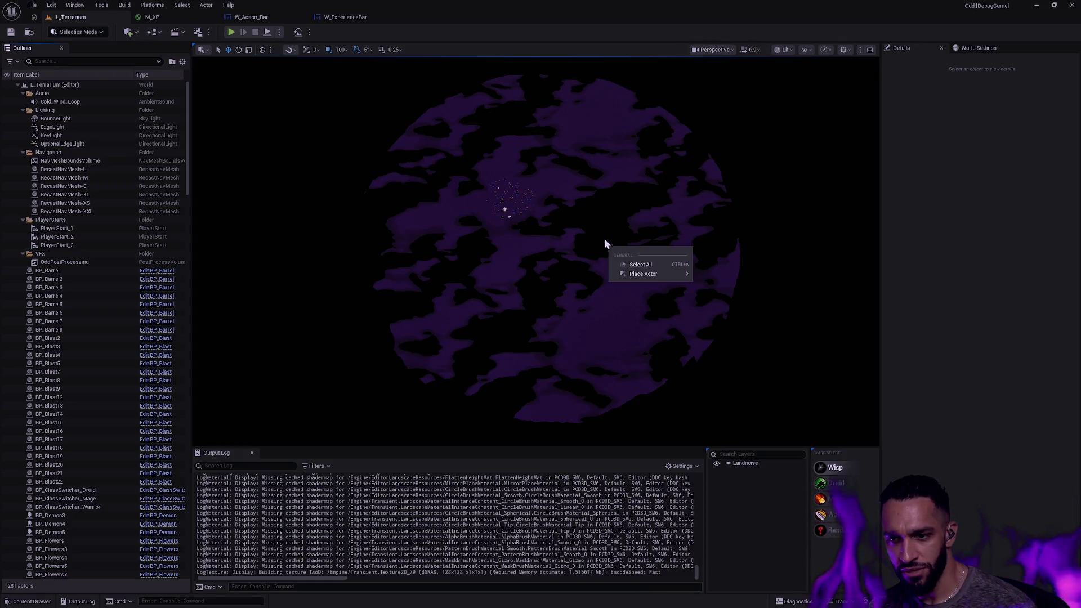
{"action": "key", "text": "Escape"}
{"action": "left_click_drag", "start_coordinate": [605, 241], "coordinate": [608, 241]}
{"action": "scroll", "coordinate": [607, 237], "scroll_direction": "down", "scroll_amount": 3}
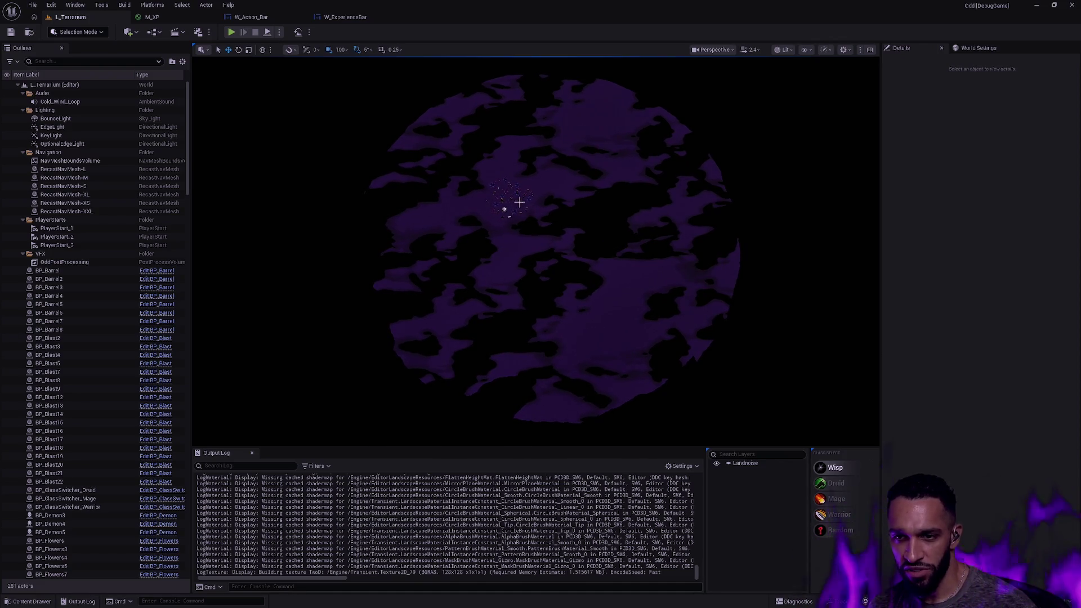
{"action": "right_click", "coordinate": [656, 237]}
{"action": "left_click", "coordinate": [780, 212]}
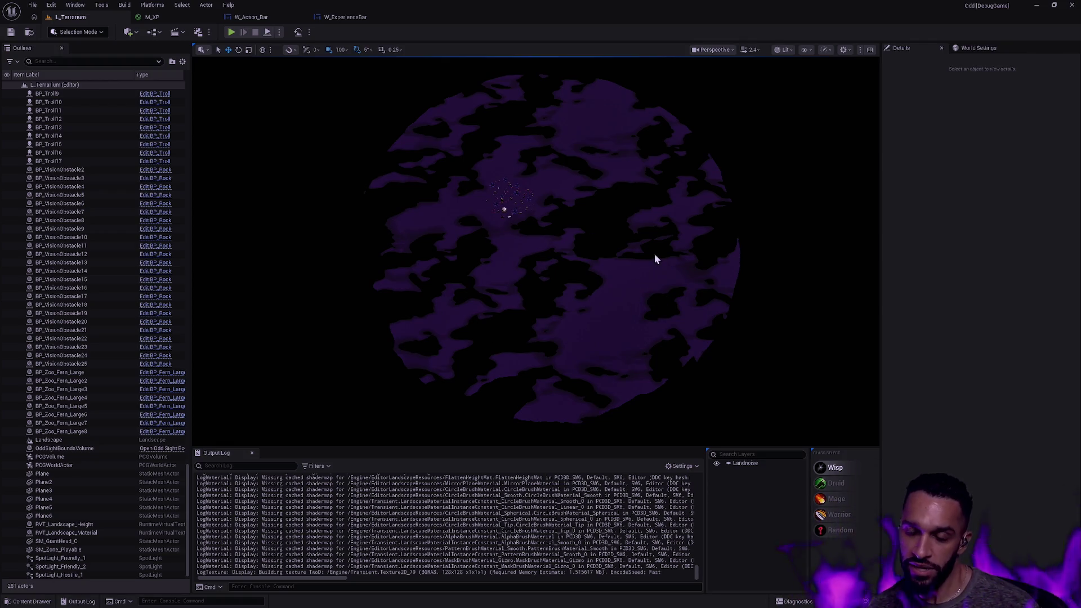
- Fly the camera in close on the fern, rock and giant head cluster
{"action": "scroll", "coordinate": [592, 255], "scroll_direction": "up", "scroll_amount": 1}
{"action": "scroll", "coordinate": [592, 255], "scroll_direction": "up", "scroll_amount": 5}
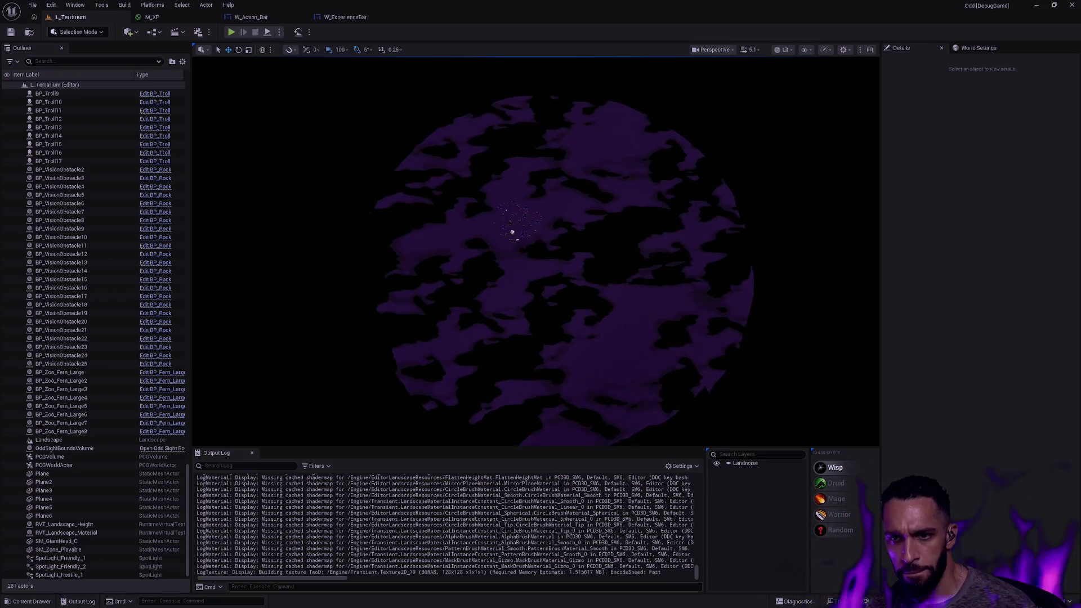
{"action": "scroll", "coordinate": [592, 255], "scroll_direction": "up", "scroll_amount": 4}
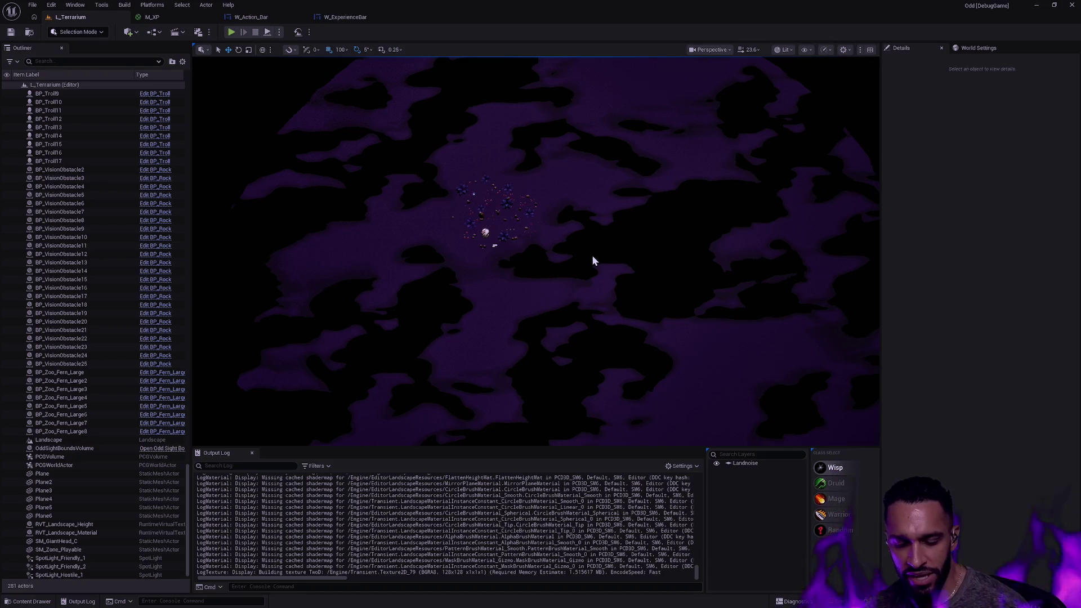
{"action": "mouse_move", "coordinate": [592, 255]}
{"action": "left_mouse_down"}
{"action": "mouse_move", "coordinate": [586, 265]}
{"action": "mouse_move", "coordinate": [608, 259]}
{"action": "left_mouse_up"}
{"action": "scroll", "coordinate": [599, 242], "scroll_direction": "up", "scroll_amount": 6}
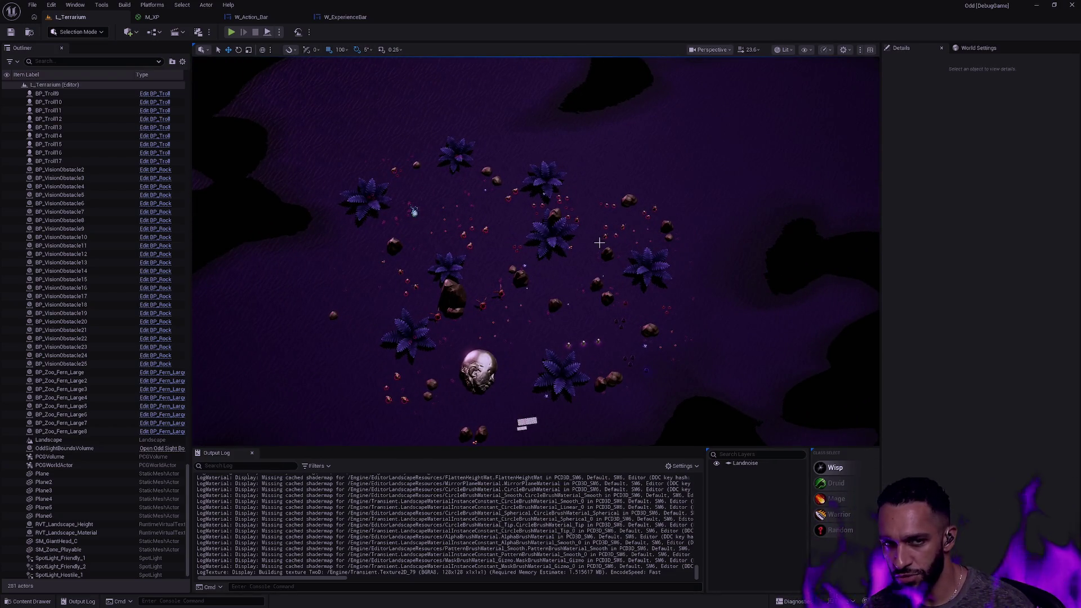
{"action": "scroll", "coordinate": [599, 243], "scroll_direction": "up", "scroll_amount": 5}
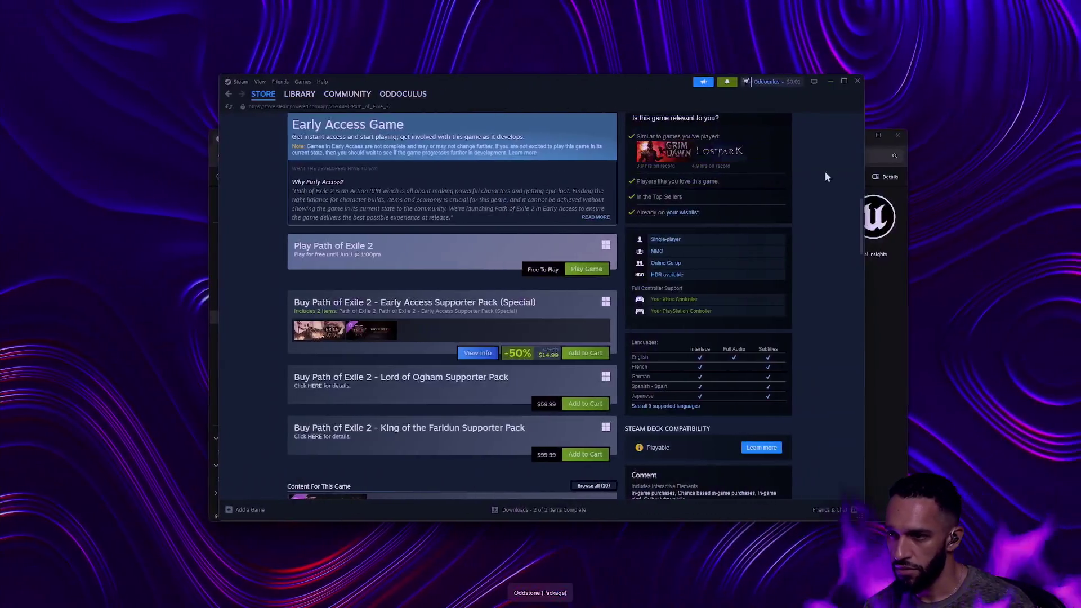
- Search Windows for 'epic' and launch the Epic Games Launcher
{"action": "key", "text": "super"}
{"action": "type", "text": "epic"}
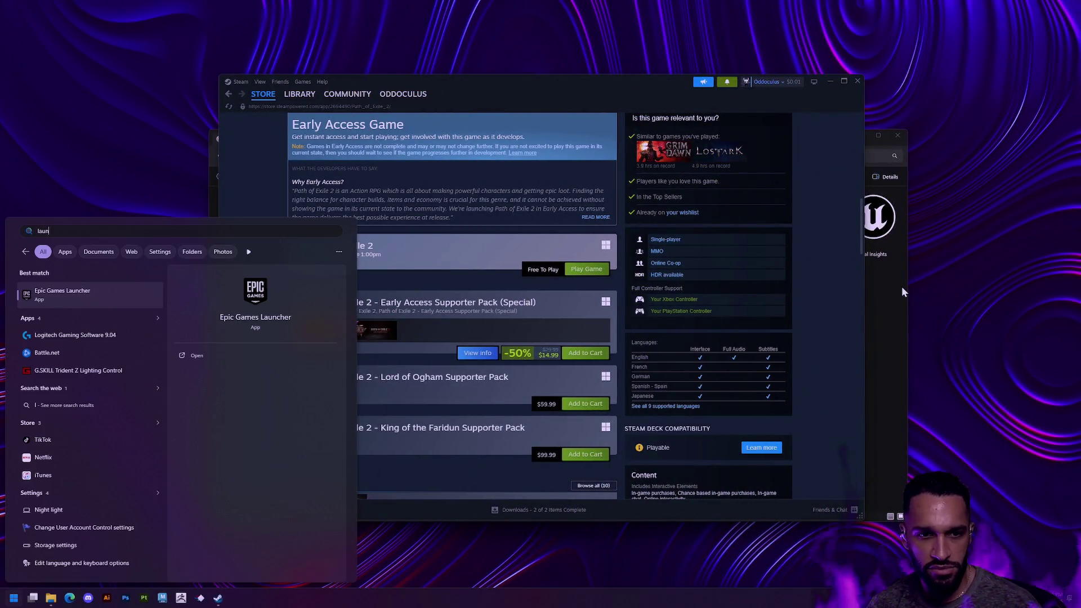
{"action": "key", "text": "Return"}
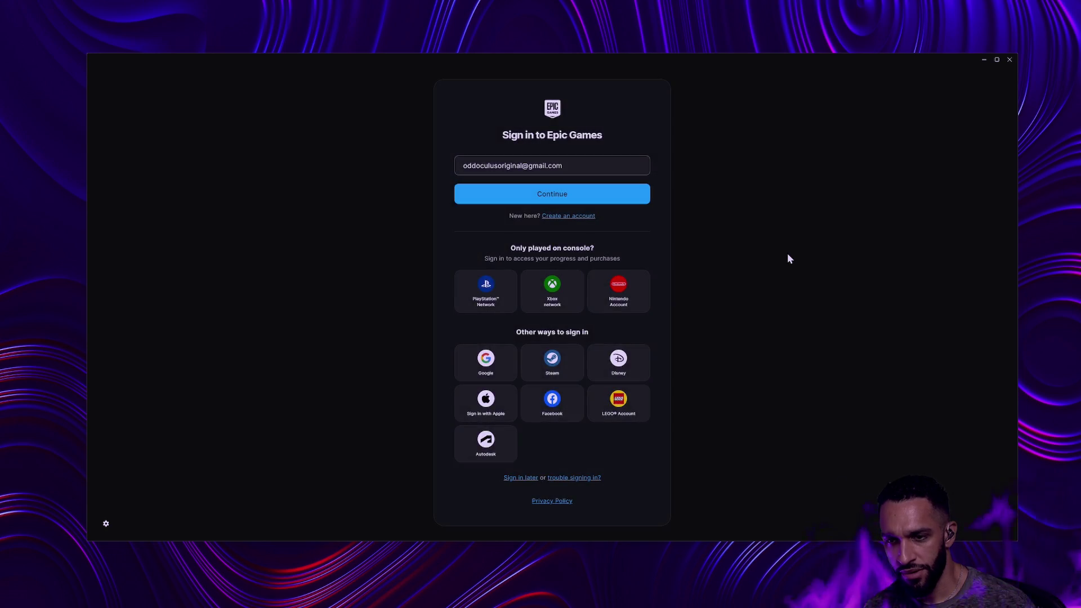
- Continue past the email step and enter the account password, retyping it after the mismatch error
{"action": "left_click", "coordinate": [646, 196]}
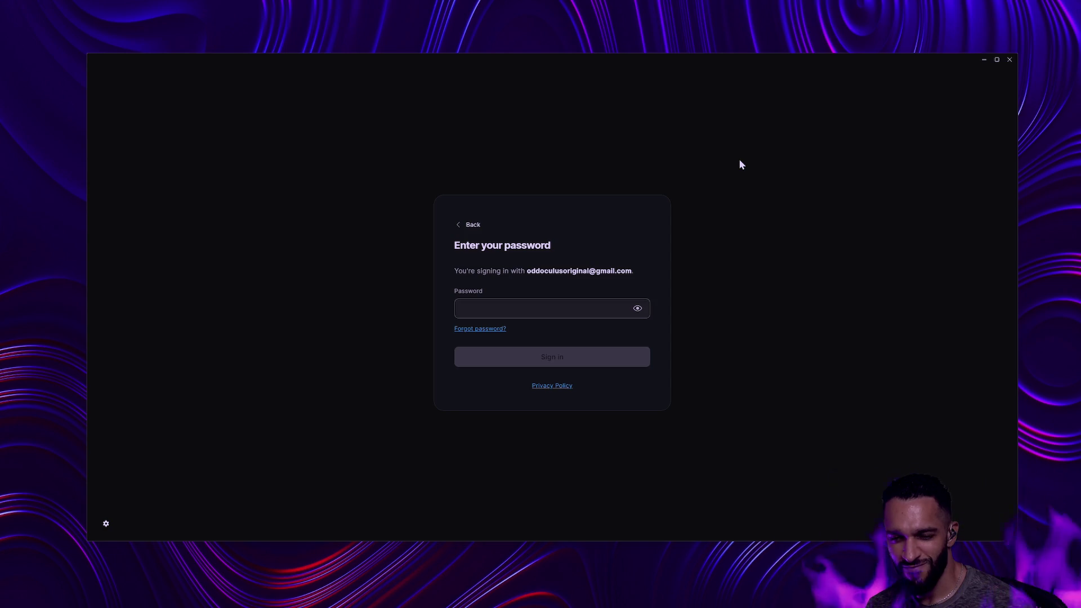
{"action": "left_click", "coordinate": [568, 312]}
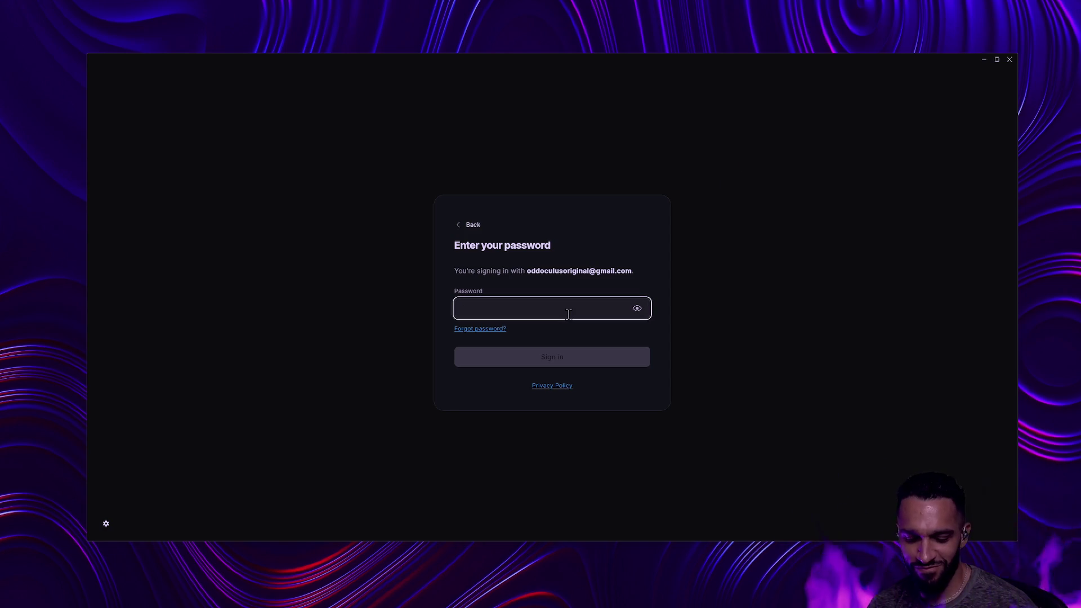
{"action": "type", "text": "pa•••••••••"}
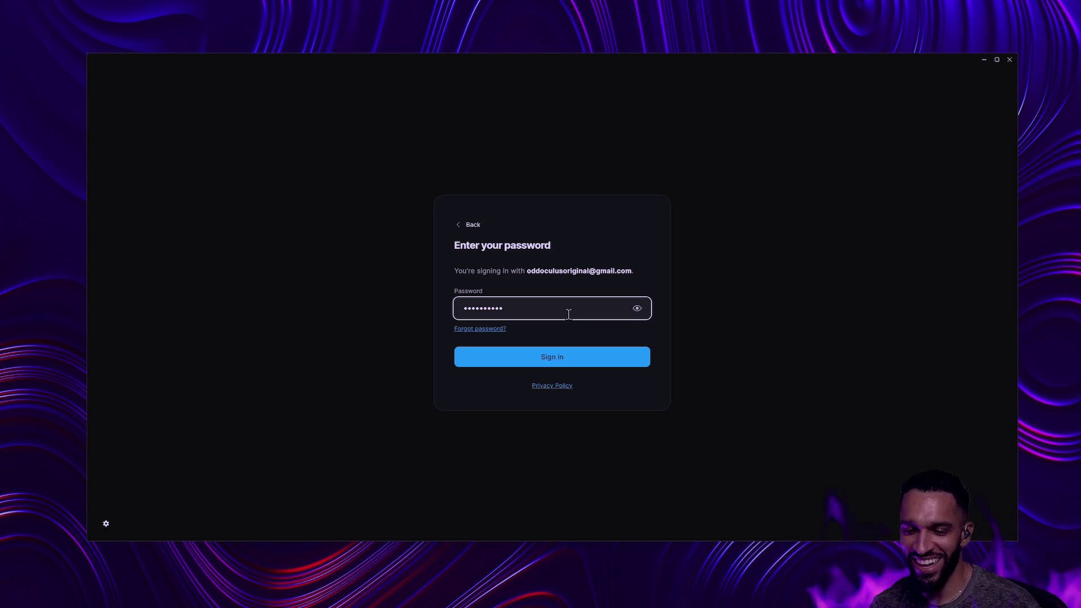
{"action": "key", "text": "Return"}
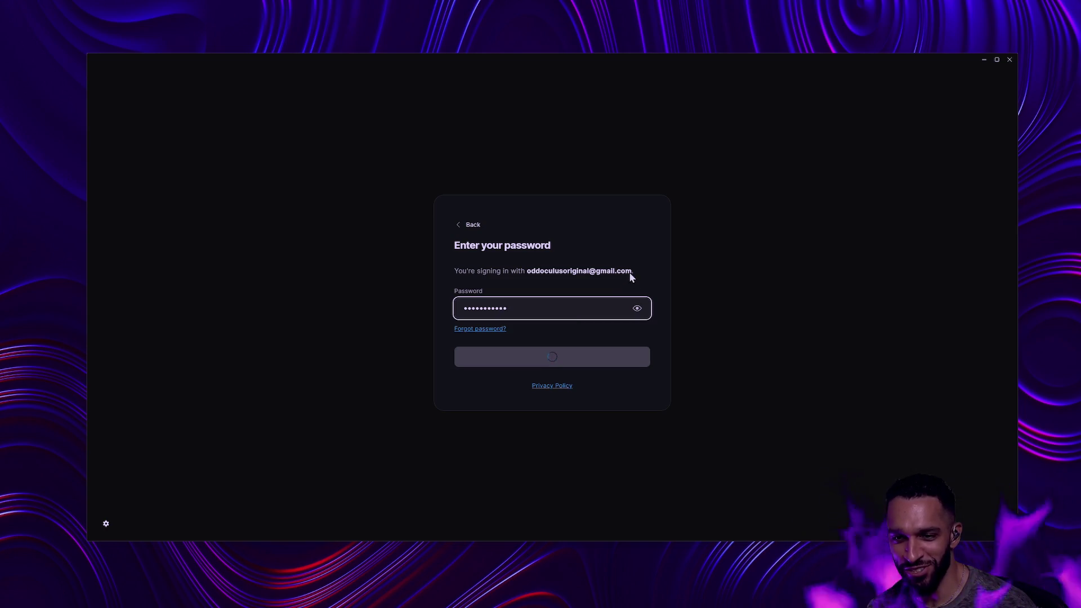
{"action": "double_click", "coordinate": [544, 350]}
{"action": "type", "text": "••••••••••••"}
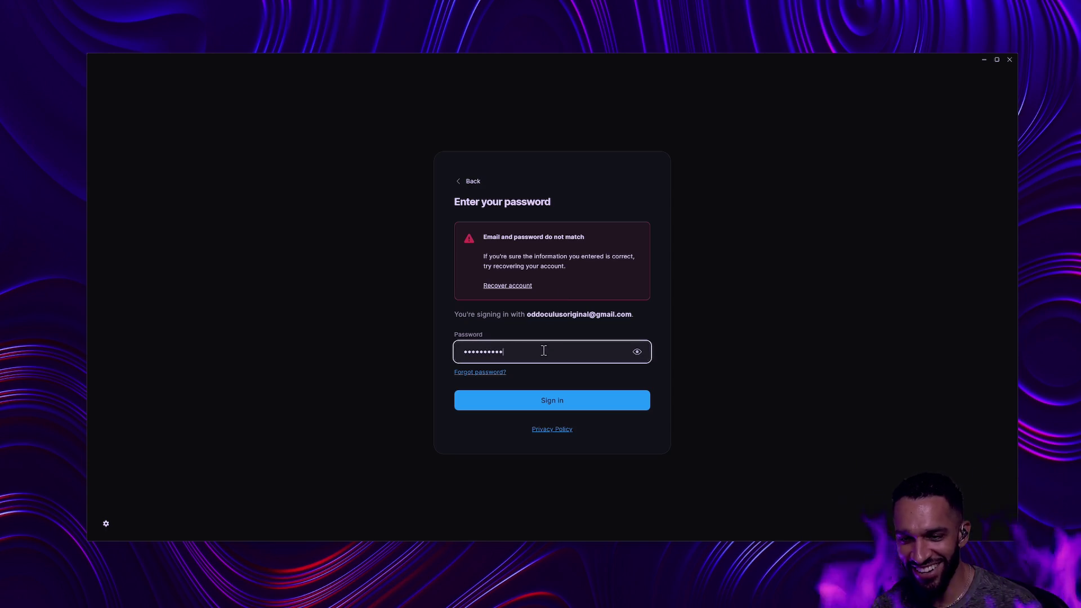
{"action": "key", "text": "Return"}
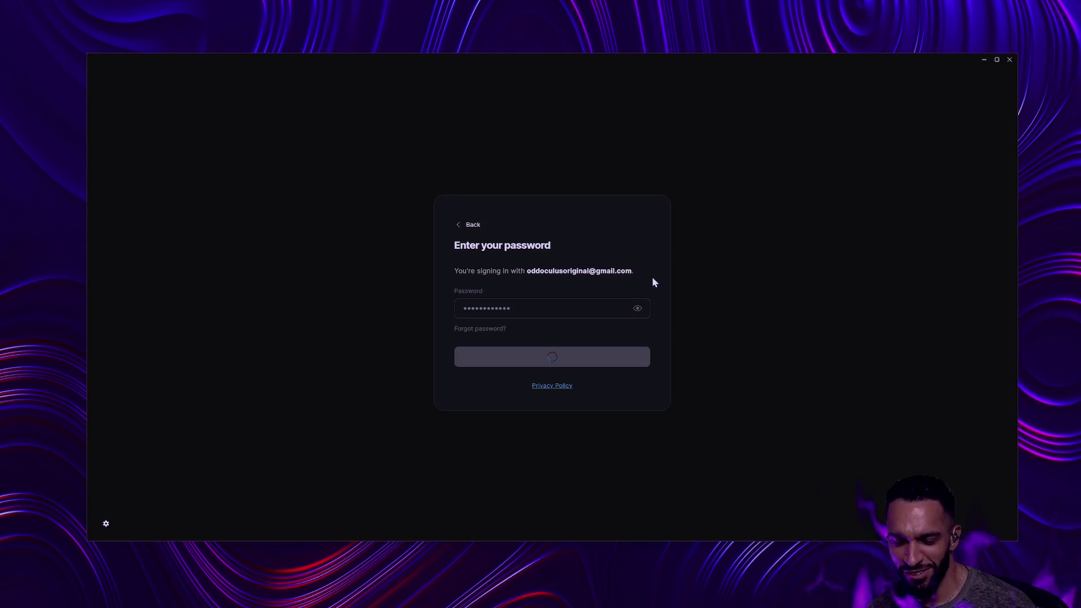
- Retype the password once more and enter the six-digit authenticator security code
{"action": "double_click", "coordinate": [558, 345]}
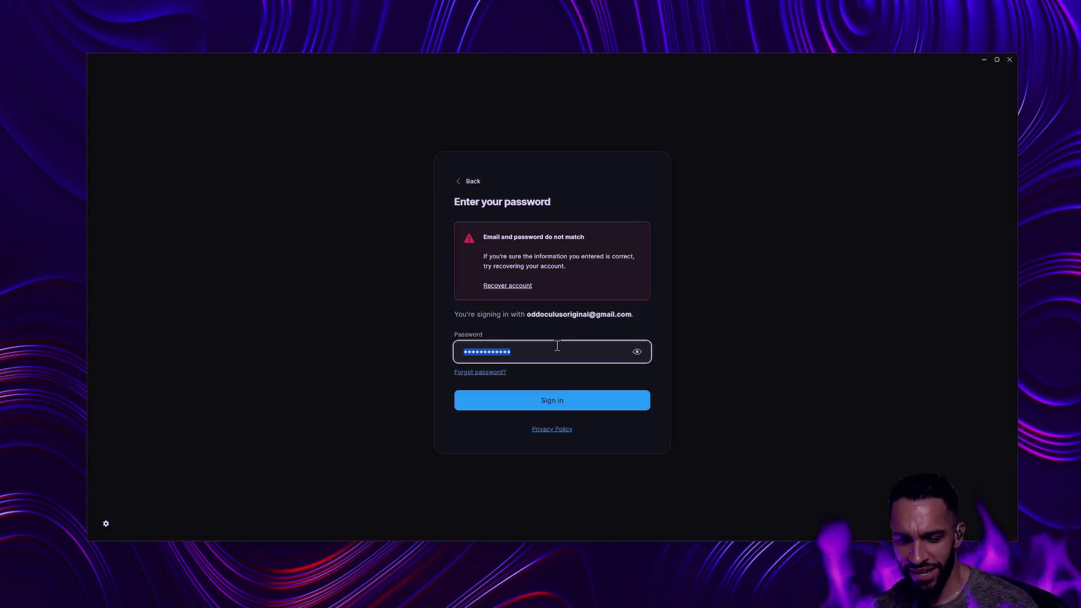
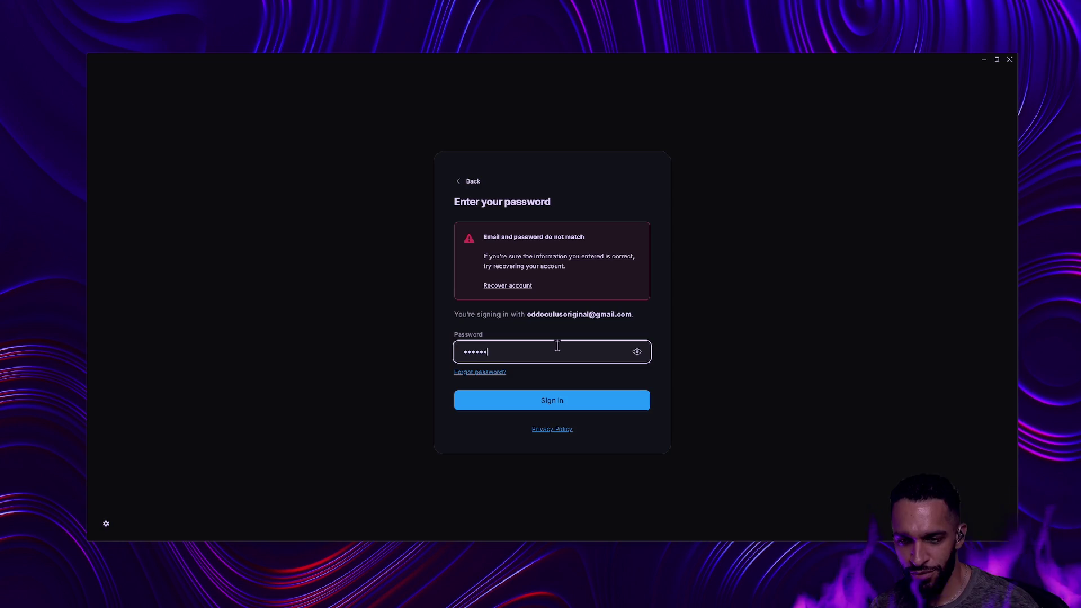
{"action": "key", "text": "ctrl+a"}
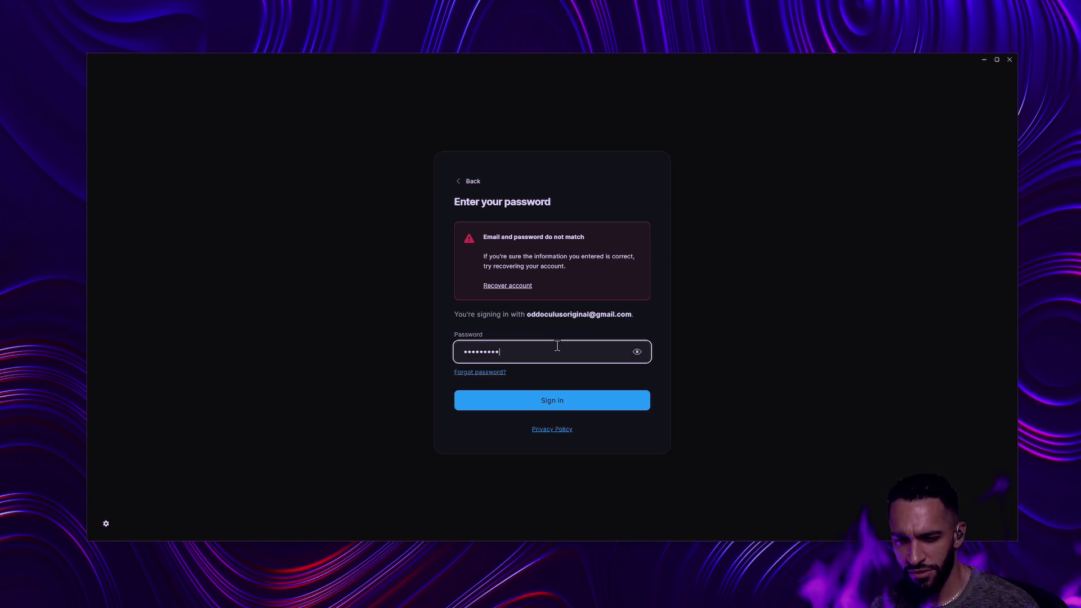
{"action": "key", "text": "Return"}
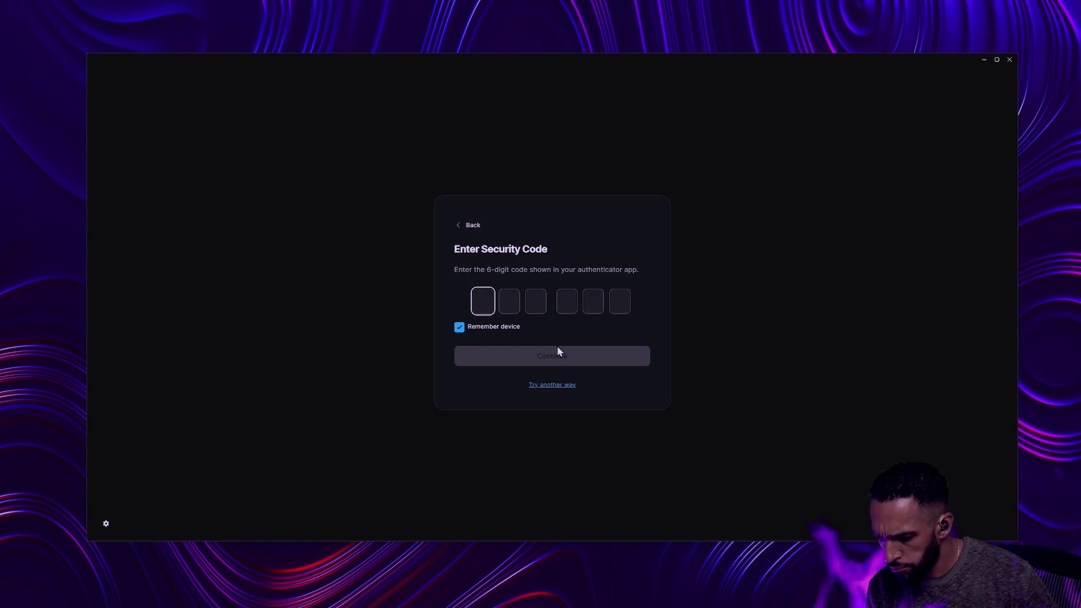
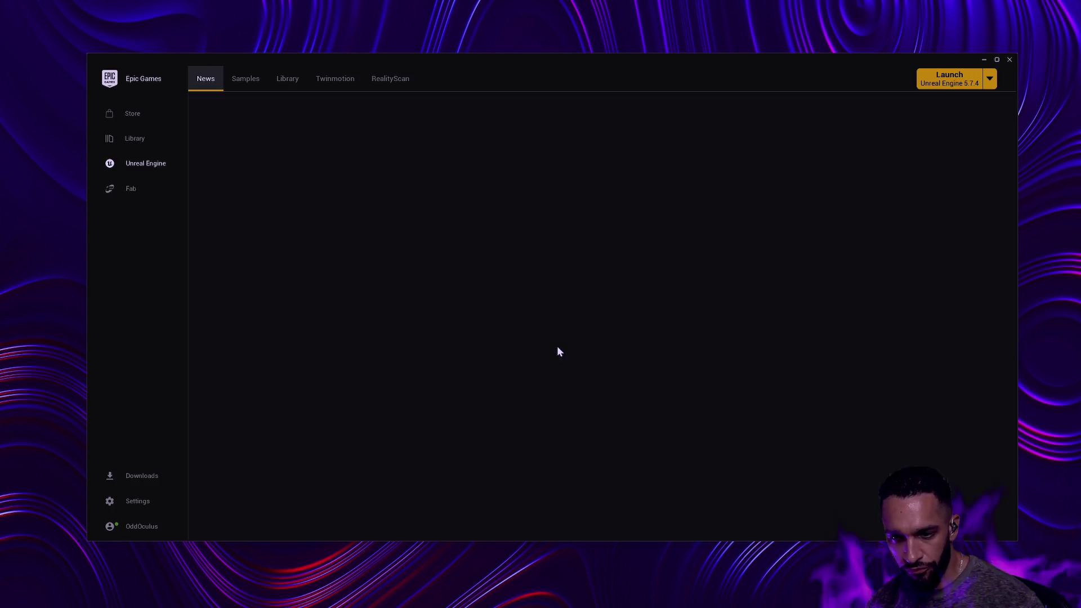
- Launch the Sandbox project from My Projects in the Library
{"action": "left_click", "coordinate": [287, 78]}
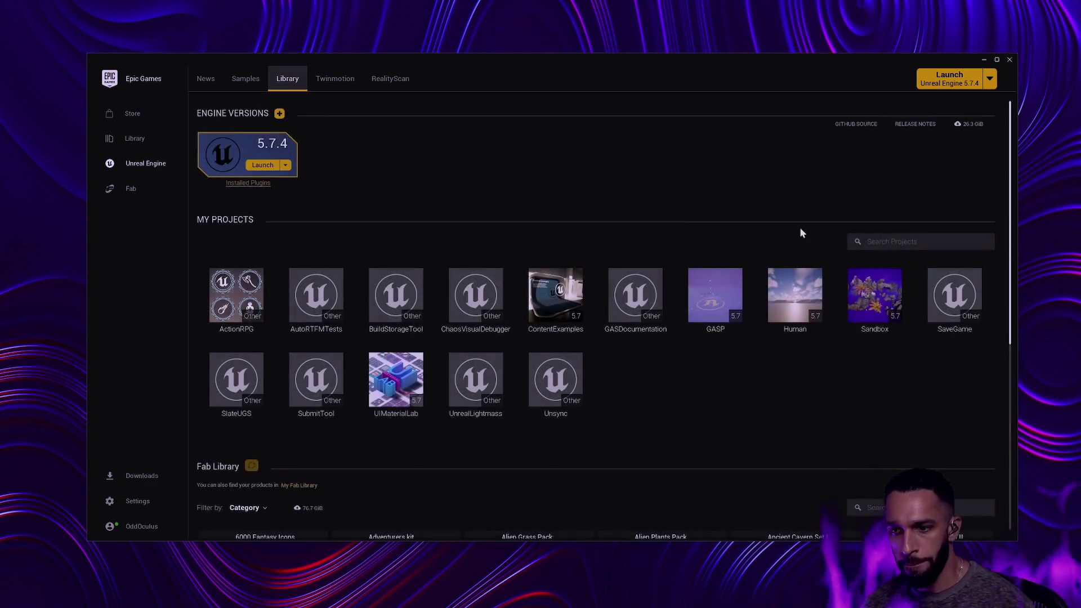
{"action": "double_click", "coordinate": [878, 306]}
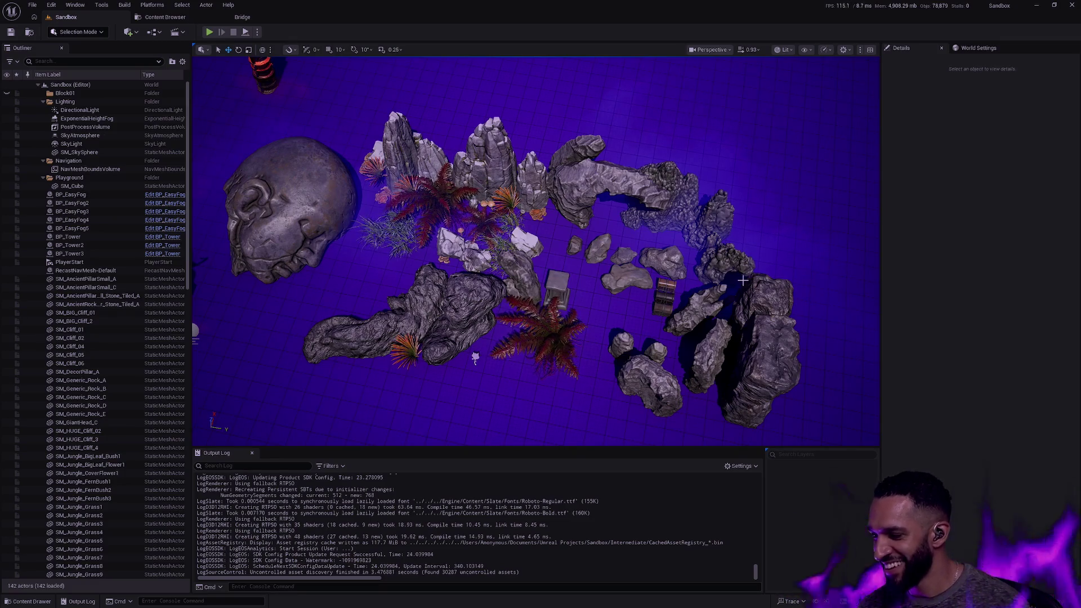
- Fly past the stone head and rock spires, go full-screen with F11, and zoom out
{"action": "left_click_drag", "start_coordinate": [611, 246], "coordinate": [581, 283]}
{"action": "left_click_drag", "start_coordinate": [535, 328], "coordinate": [535, 328]}
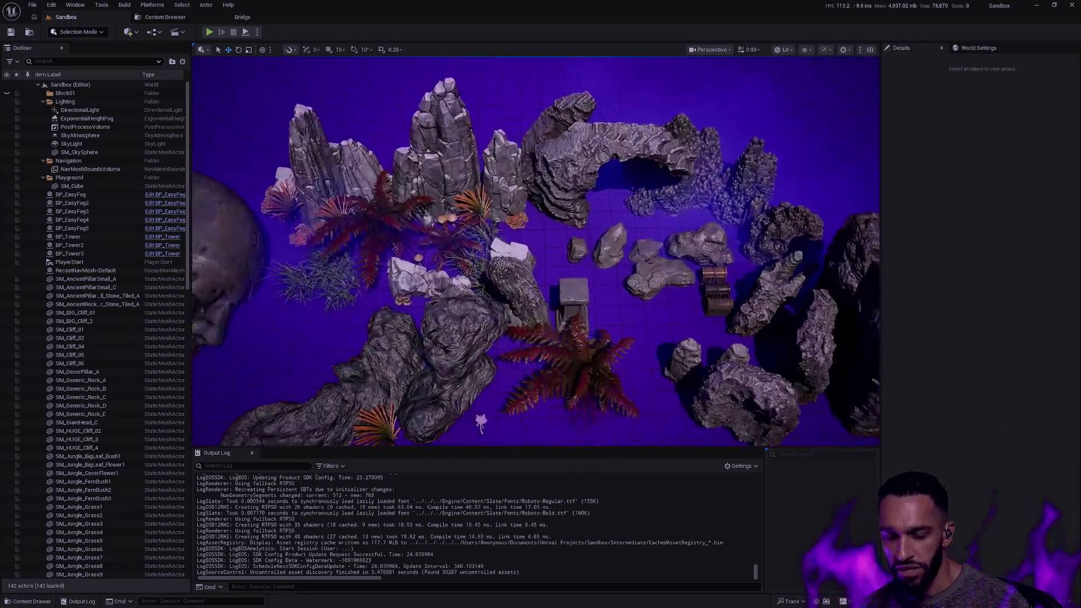
{"action": "left_click_drag", "start_coordinate": [535, 328], "coordinate": [608, 372]}
{"action": "key", "text": "F11"}
{"action": "scroll", "coordinate": [614, 376], "scroll_direction": "down", "scroll_amount": 5}
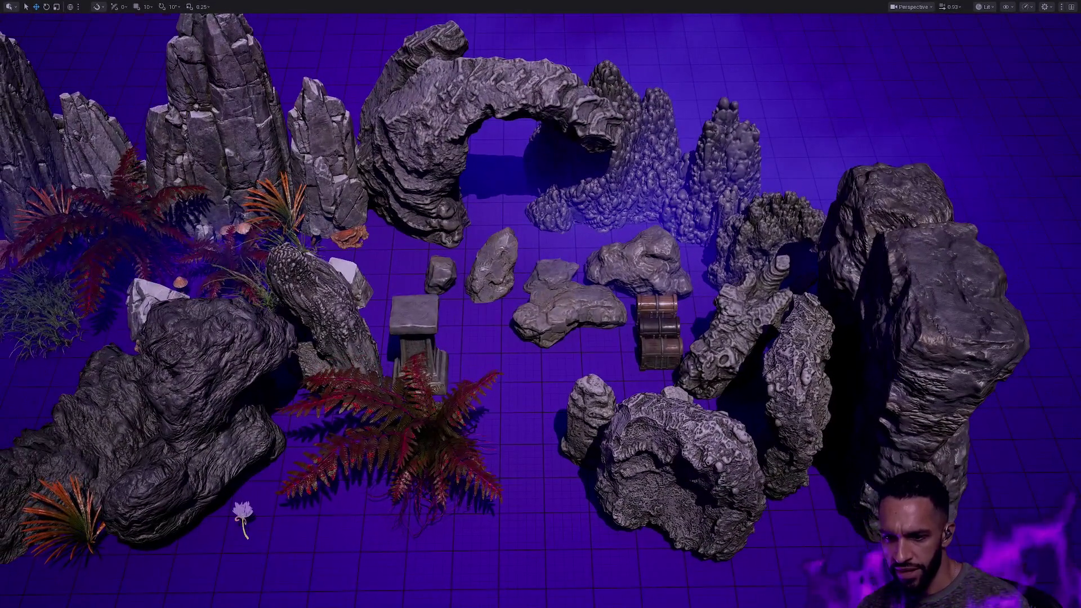
{"action": "key", "text": "f"}
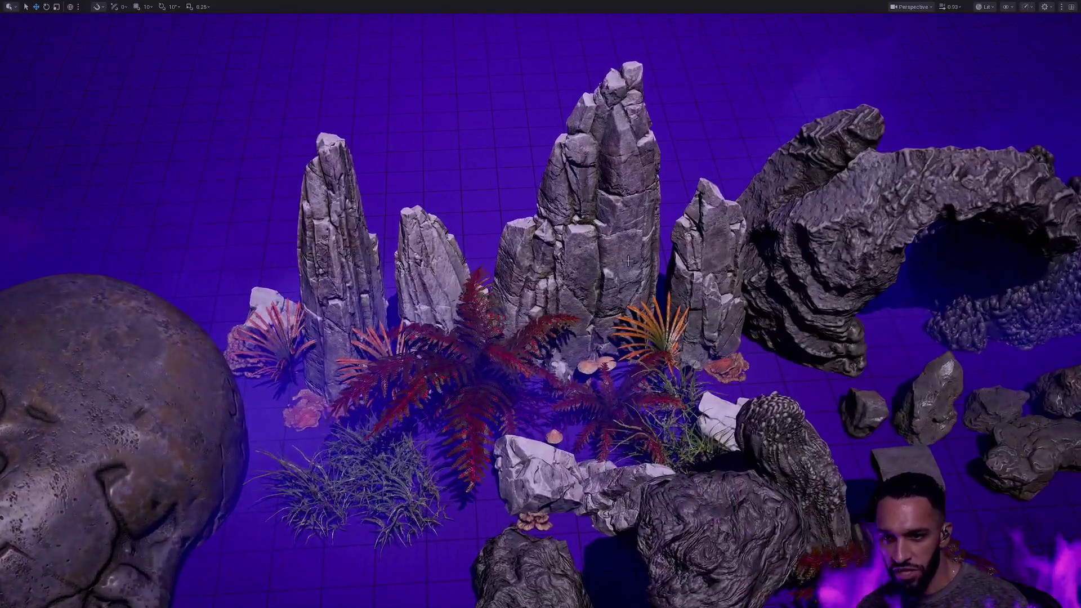
- Select, deselect and reselect the tall central rock pillar in the level
{"action": "left_click", "coordinate": [463, 270]}
{"action": "key", "text": "Escape"}
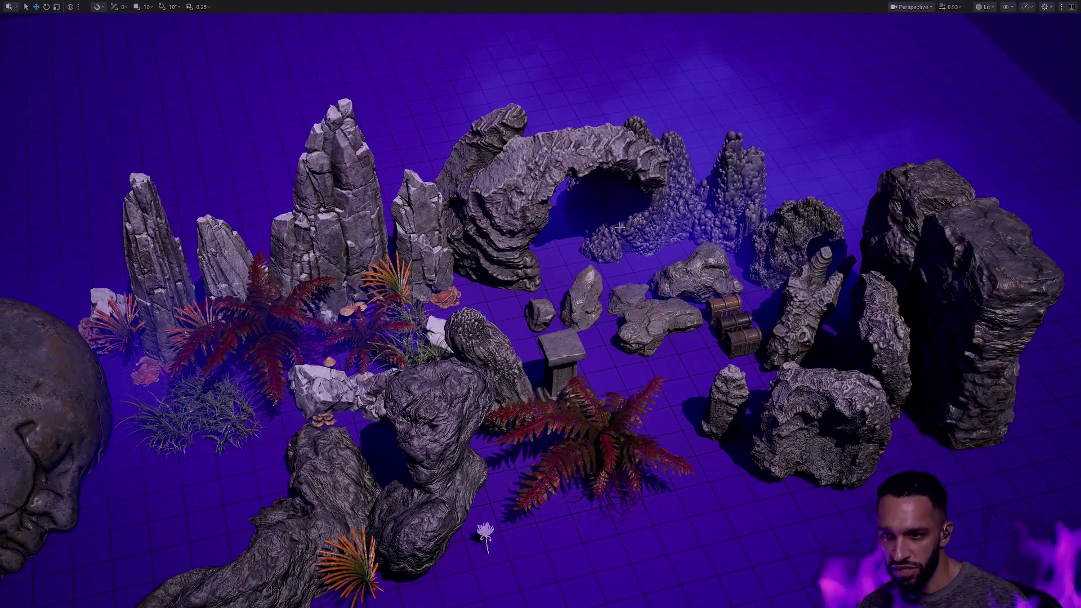
{"action": "left_click", "coordinate": [324, 225]}
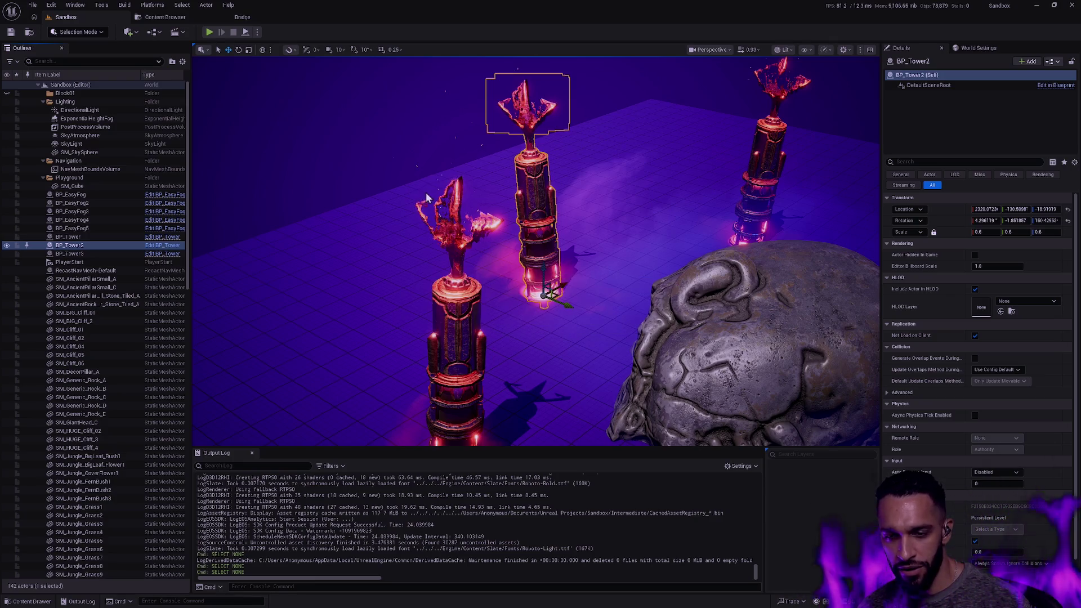
- Open the BP_Tower Blueprint and test-move its Crown component, then undo the move
{"action": "key", "text": "ctrl+e"}
{"action": "left_click", "coordinate": [208, 48]}
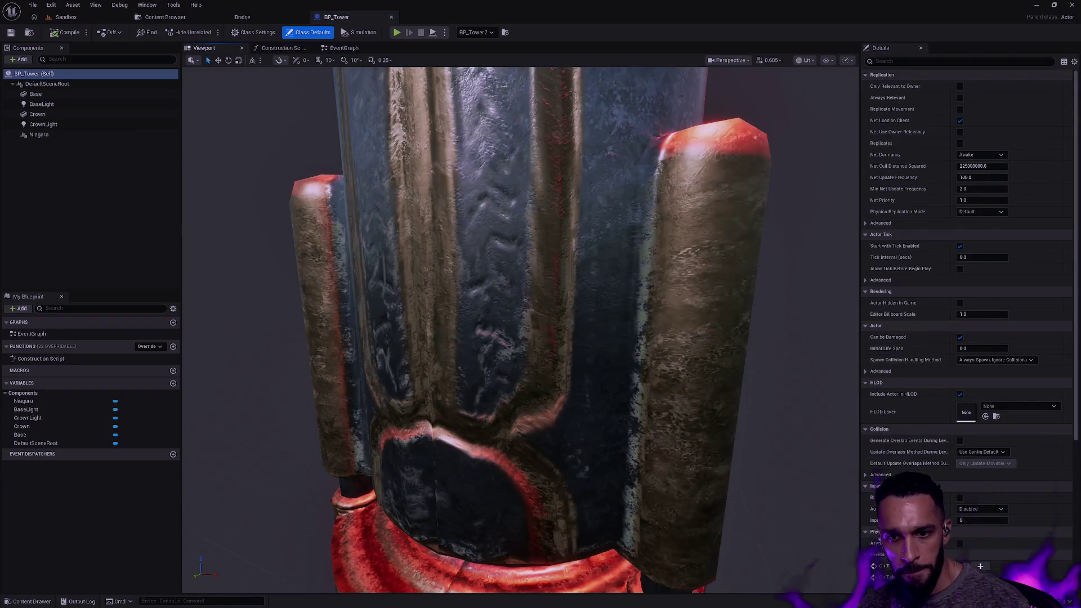
{"action": "scroll", "coordinate": [495, 152], "scroll_direction": "down", "scroll_amount": 5}
{"action": "scroll", "coordinate": [512, 309], "scroll_direction": "down", "scroll_amount": 3}
{"action": "scroll", "coordinate": [512, 310], "scroll_direction": "up", "scroll_amount": 5}
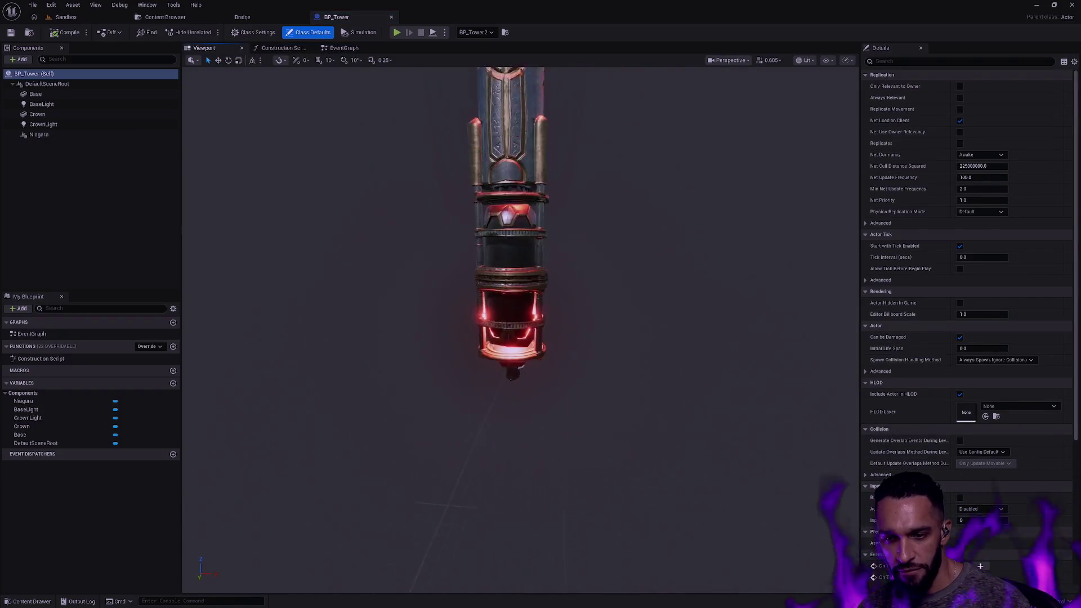
{"action": "scroll", "coordinate": [512, 309], "scroll_direction": "down", "scroll_amount": 3}
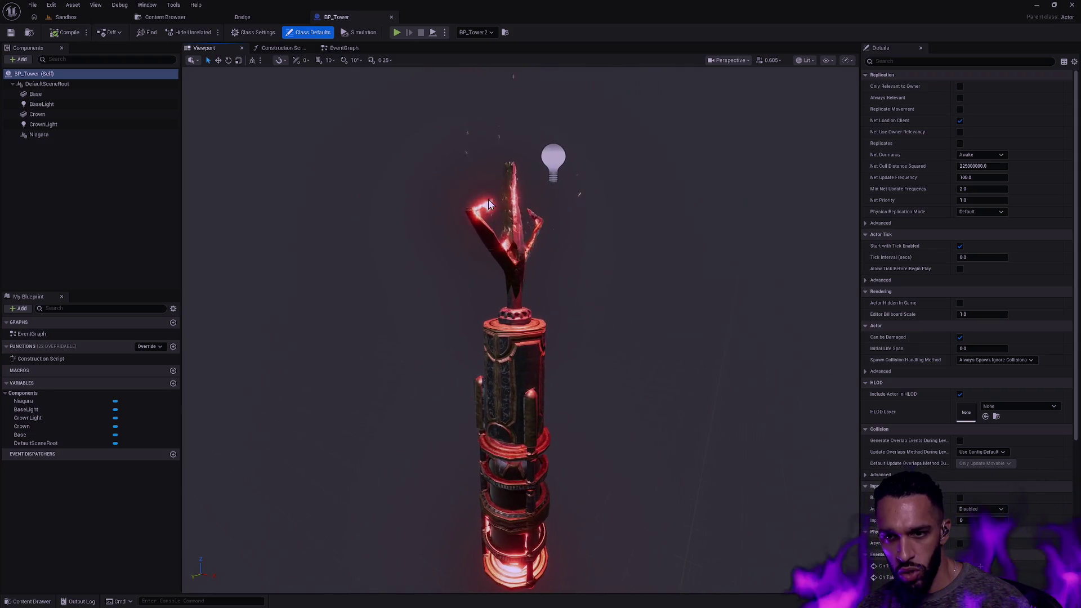
{"action": "left_click", "coordinate": [510, 196]}
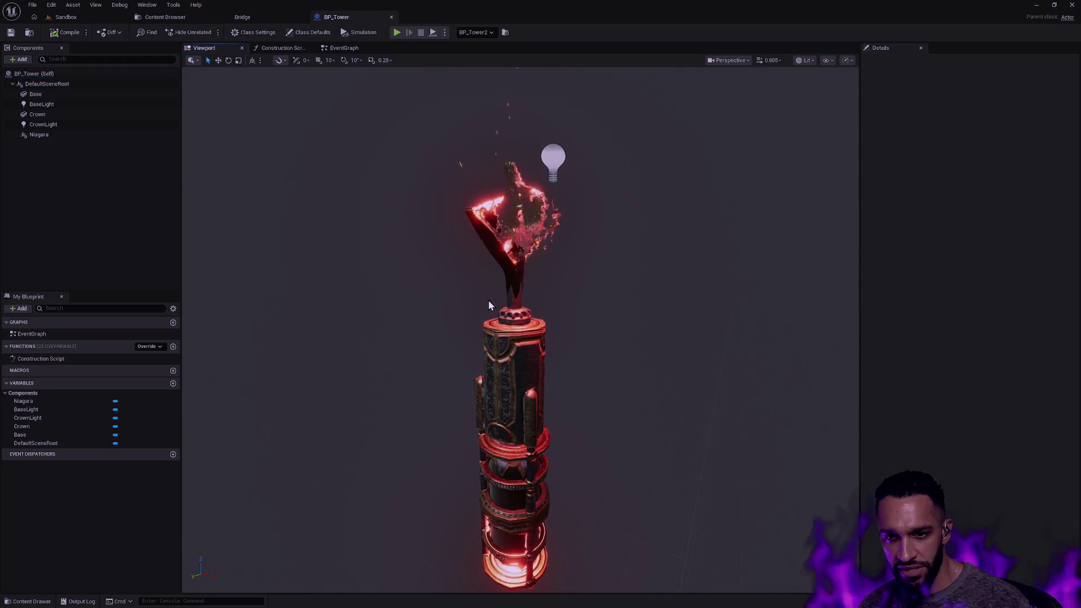
{"action": "mouse_move", "coordinate": [486, 306]}
{"action": "left_mouse_down"}
{"action": "mouse_move", "coordinate": [318, 281]}
{"action": "mouse_move", "coordinate": [380, 257]}
{"action": "mouse_move", "coordinate": [632, 282]}
{"action": "left_mouse_up"}
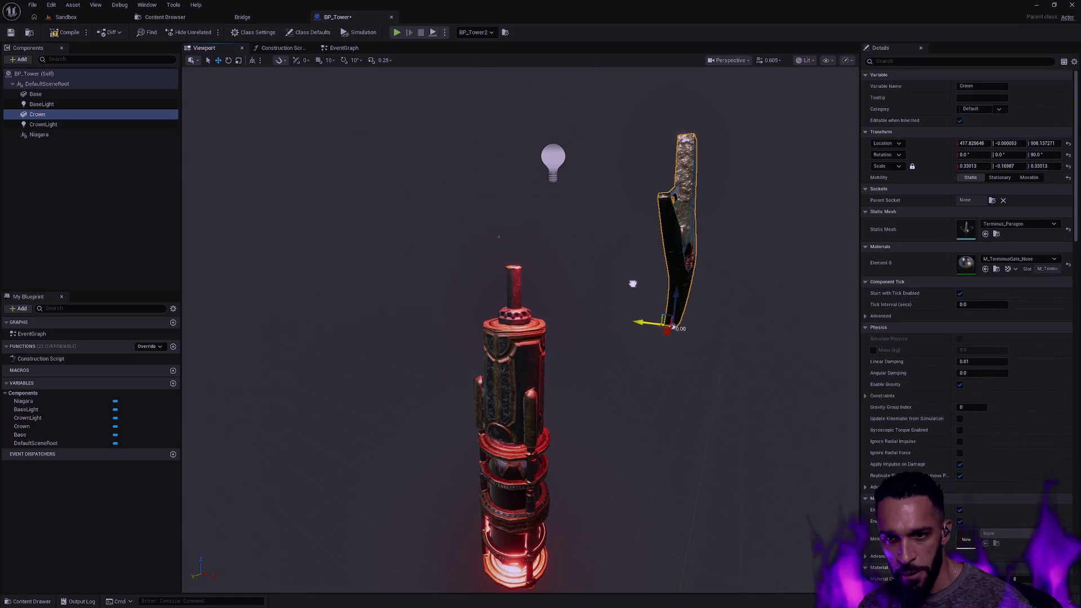
{"action": "key", "text": "ctrl+z"}
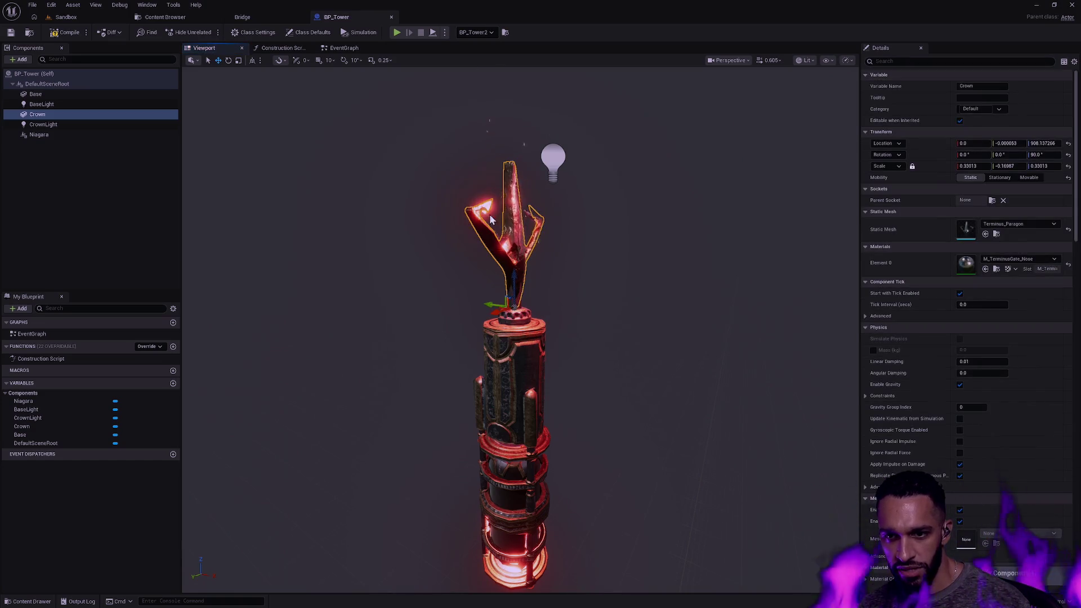
{"action": "left_click", "coordinate": [584, 249]}
- Focus on the CrownLight, test-lower it onto the crown tip, then undo
{"action": "left_click", "coordinate": [553, 158]}
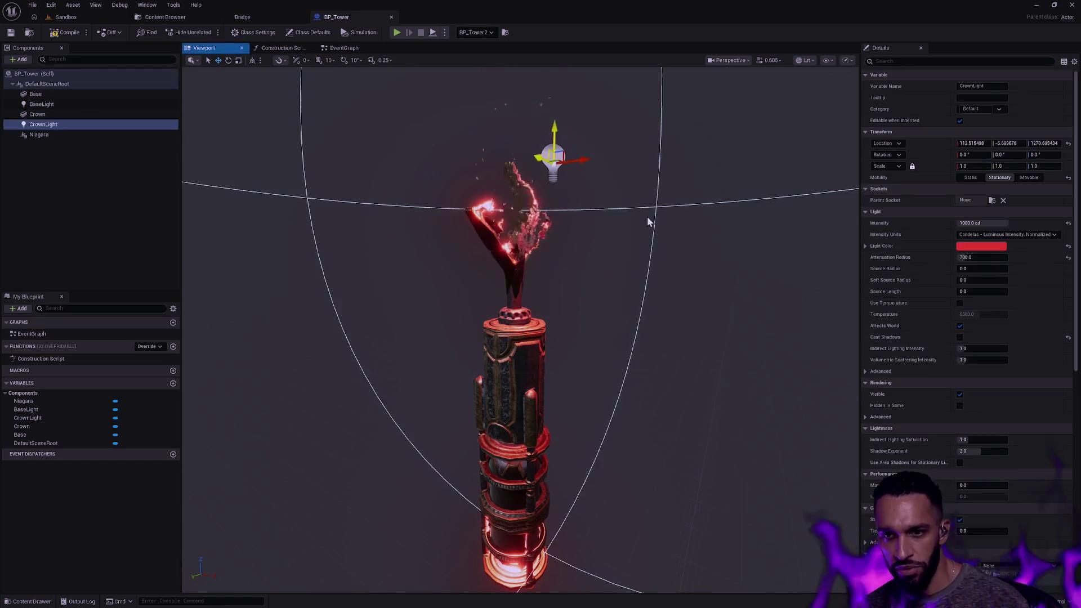
{"action": "key", "text": "f"}
{"action": "mouse_move", "coordinate": [576, 138]}
{"action": "left_mouse_down"}
{"action": "mouse_move", "coordinate": [499, 143]}
{"action": "mouse_move", "coordinate": [543, 158]}
{"action": "left_mouse_up"}
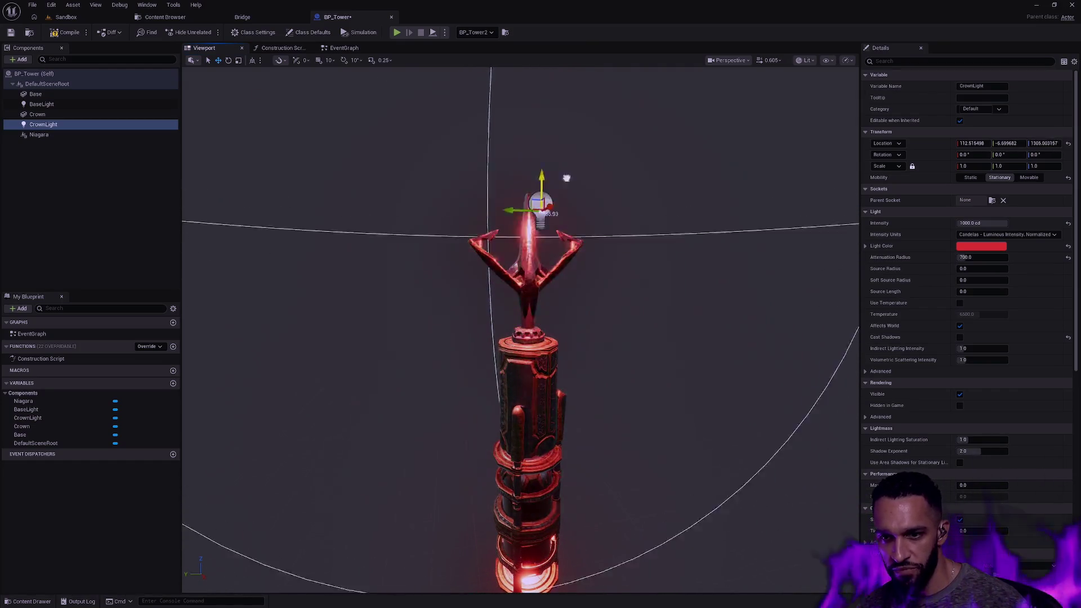
{"action": "key", "text": "ctrl+z"}
- Select the BaseLight component, save BP_Tower, and return to the Sandbox level
{"action": "scroll", "coordinate": [518, 327], "scroll_direction": "down", "scroll_amount": 3}
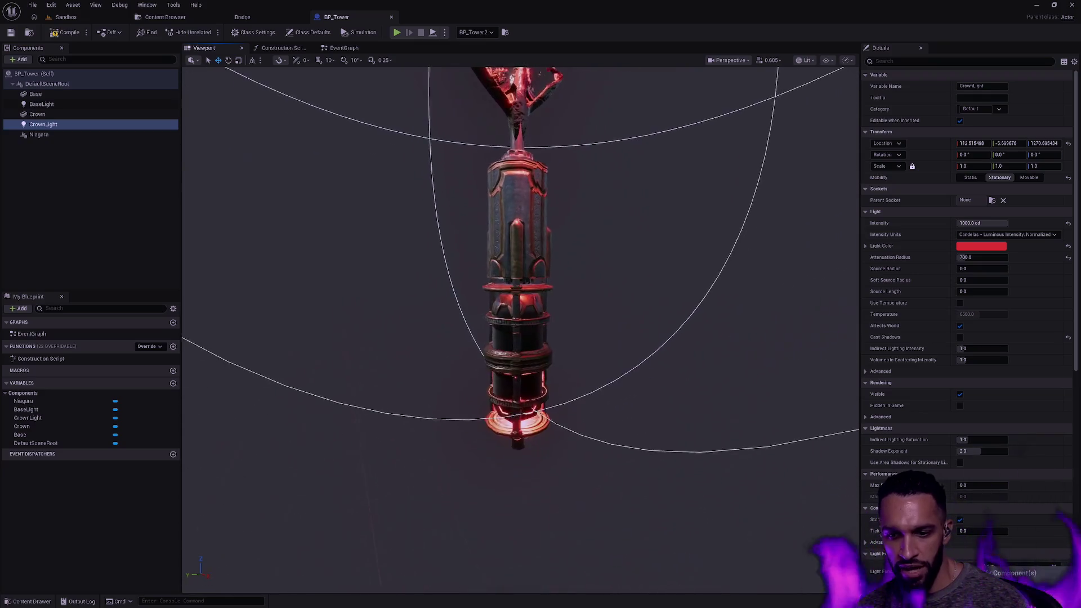
{"action": "left_click", "coordinate": [42, 104]}
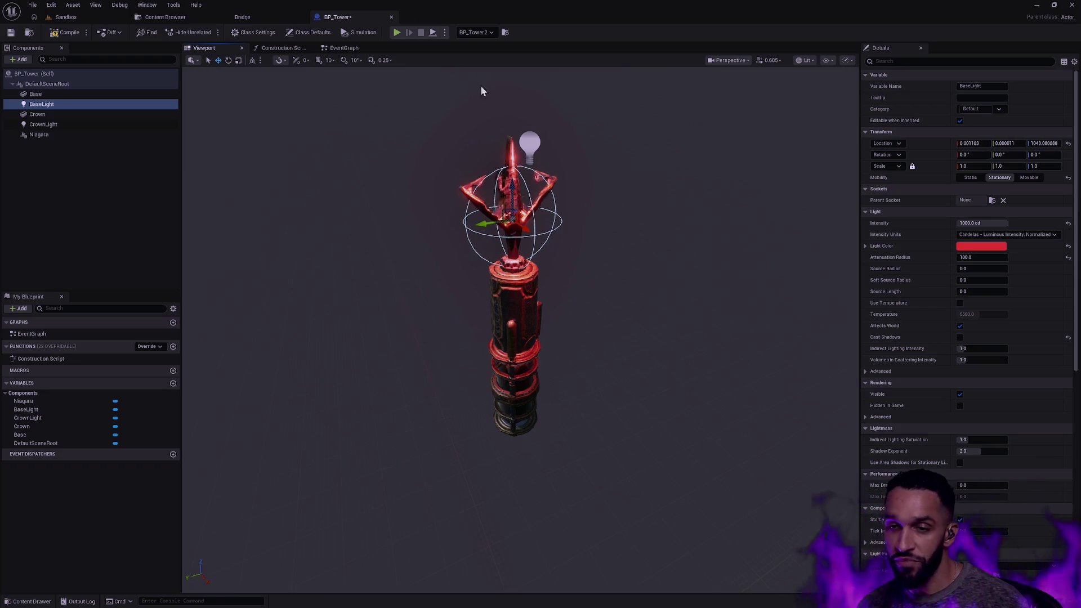
{"action": "left_click", "coordinate": [81, 20]}
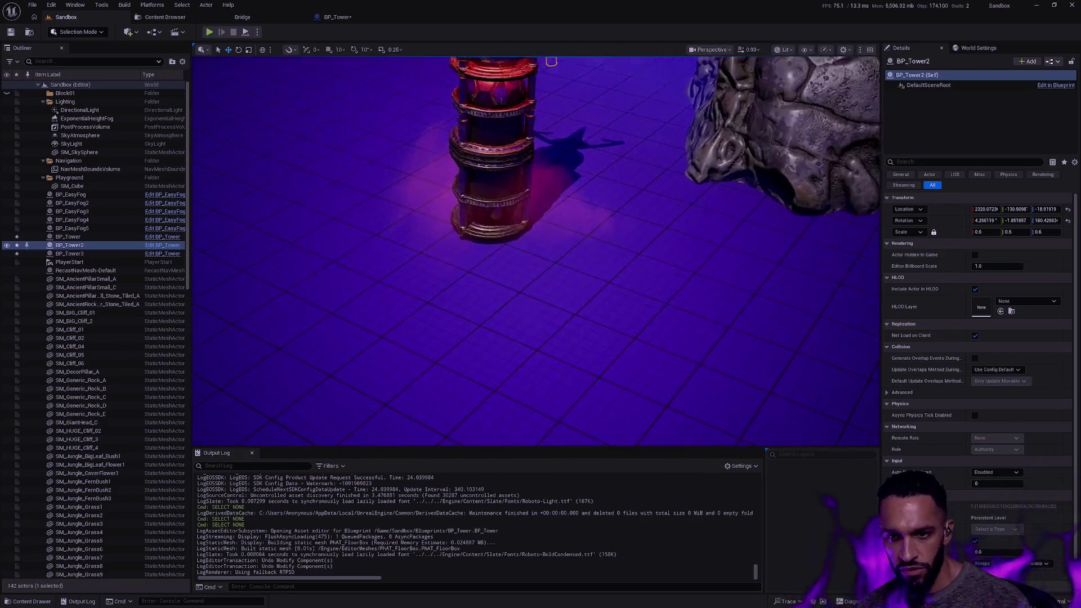
{"action": "left_click", "coordinate": [337, 17]}
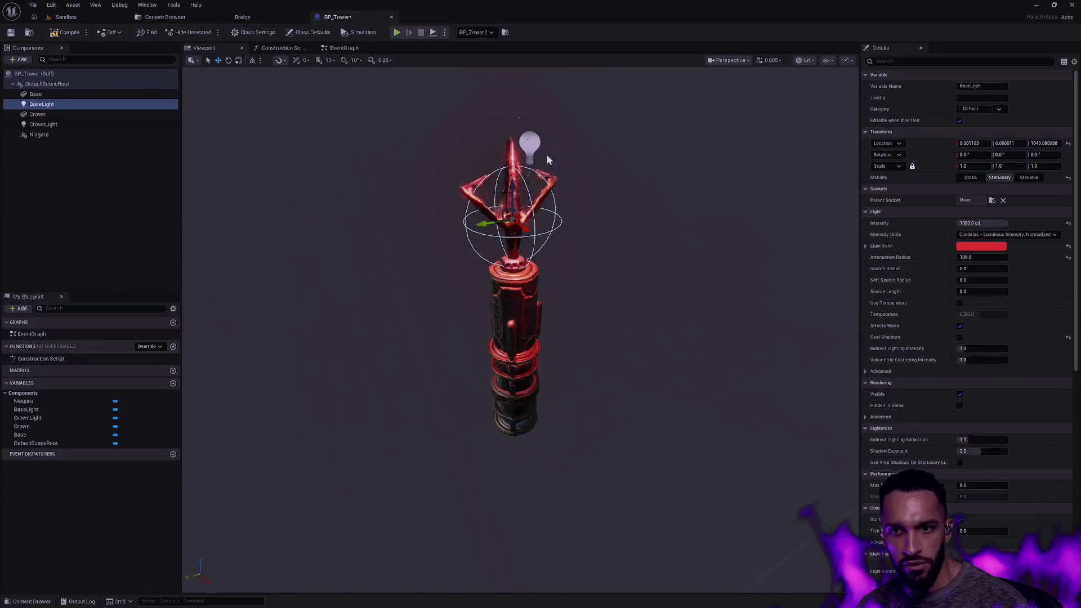
{"action": "left_click", "coordinate": [11, 32]}
{"action": "left_click", "coordinate": [66, 16]}
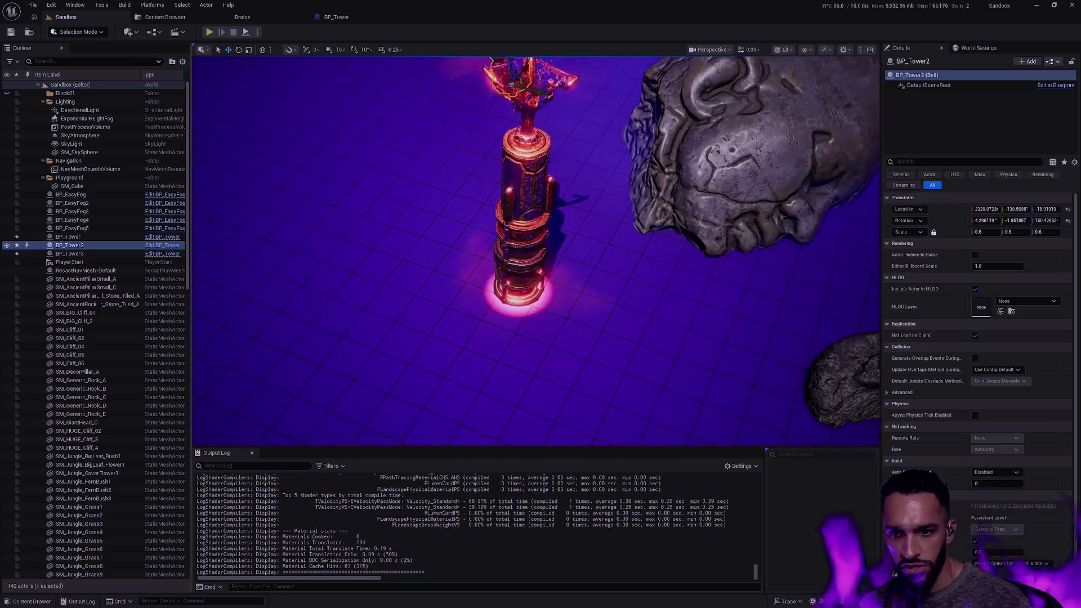
- Drag the BP_Tower BaseLight down along its Z axis to the tower's base
{"action": "left_click", "coordinate": [337, 17]}
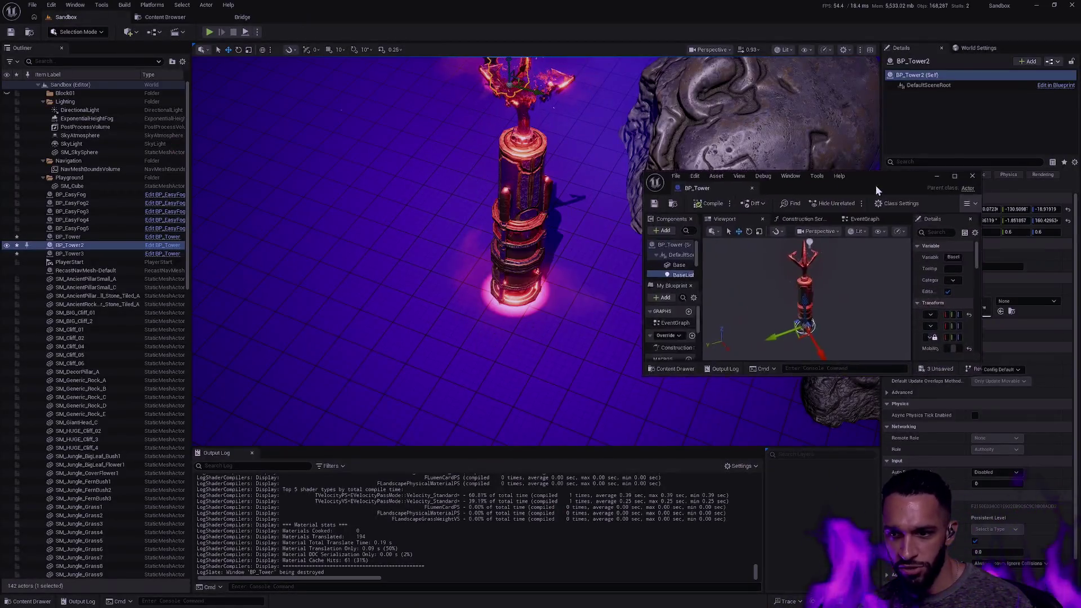
{"action": "left_click_drag", "start_coordinate": [876, 185], "coordinate": [926, 174]}
{"action": "mouse_move", "coordinate": [856, 289]}
{"action": "left_mouse_down"}
{"action": "mouse_move", "coordinate": [856, 274]}
{"action": "mouse_move", "coordinate": [854, 304]}
{"action": "left_mouse_up"}
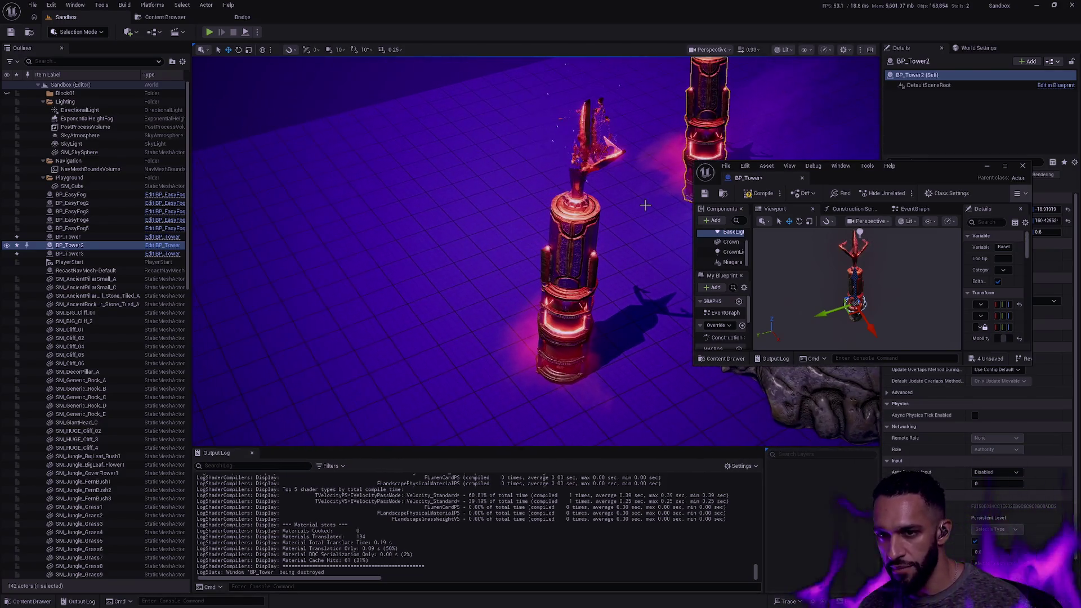
{"action": "mouse_move", "coordinate": [853, 290]}
{"action": "left_mouse_down"}
{"action": "mouse_move", "coordinate": [862, 300]}
{"action": "mouse_move", "coordinate": [862, 287]}
{"action": "left_mouse_up"}
{"action": "left_click_drag", "start_coordinate": [875, 247], "coordinate": [874, 293]}
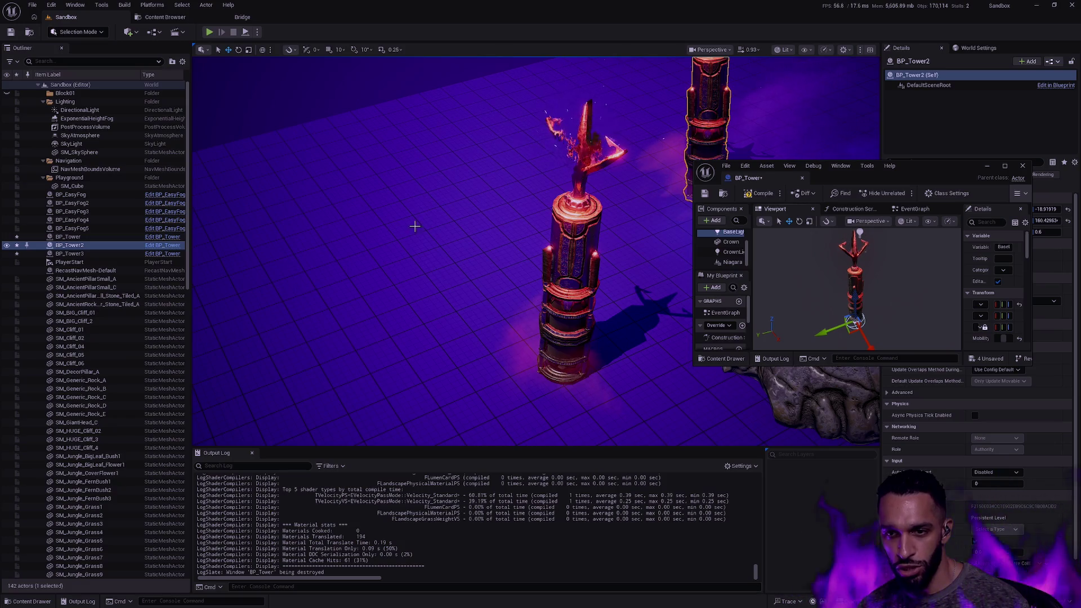
{"action": "left_click_drag", "start_coordinate": [860, 322], "coordinate": [860, 287]}
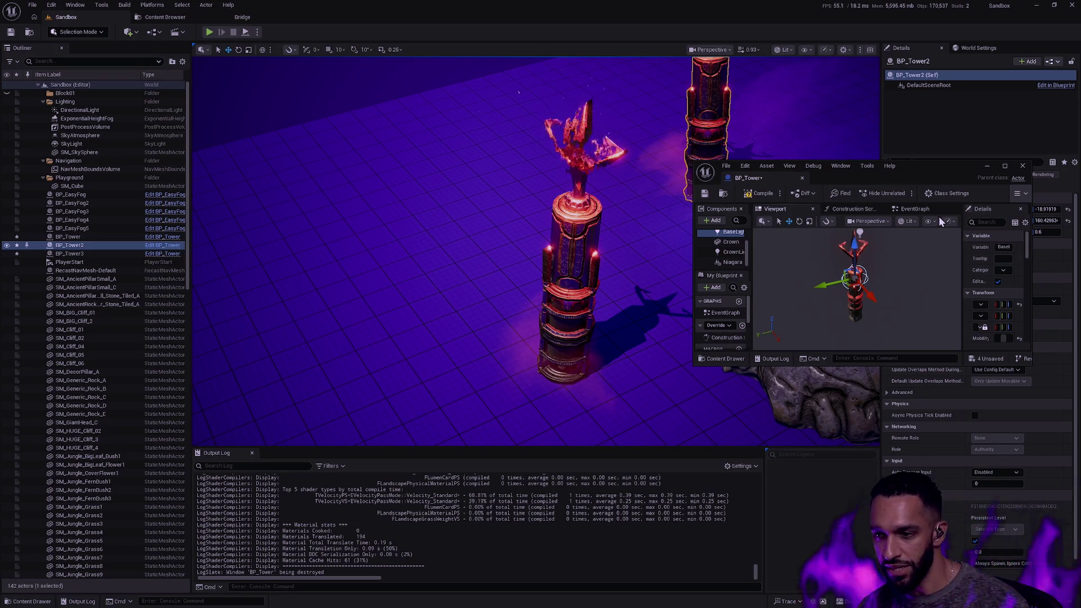
{"action": "key", "text": "ctrl+z"}
{"action": "left_click_drag", "start_coordinate": [854, 321], "coordinate": [860, 311]}
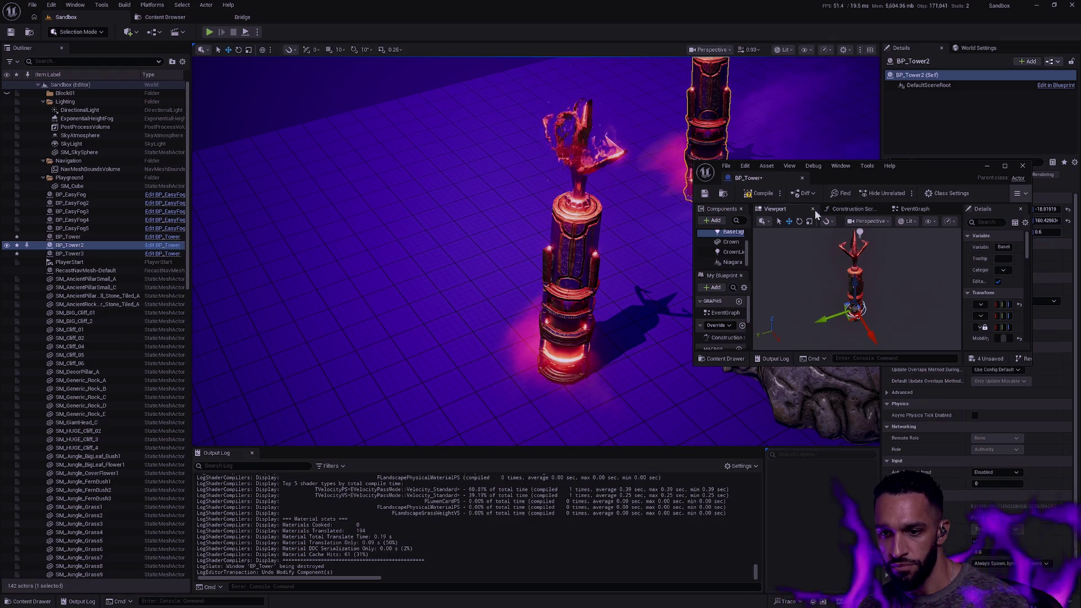
- Compile BP_Tower, close its Blueprint window, and clear the level selection
{"action": "left_click", "coordinate": [704, 195]}
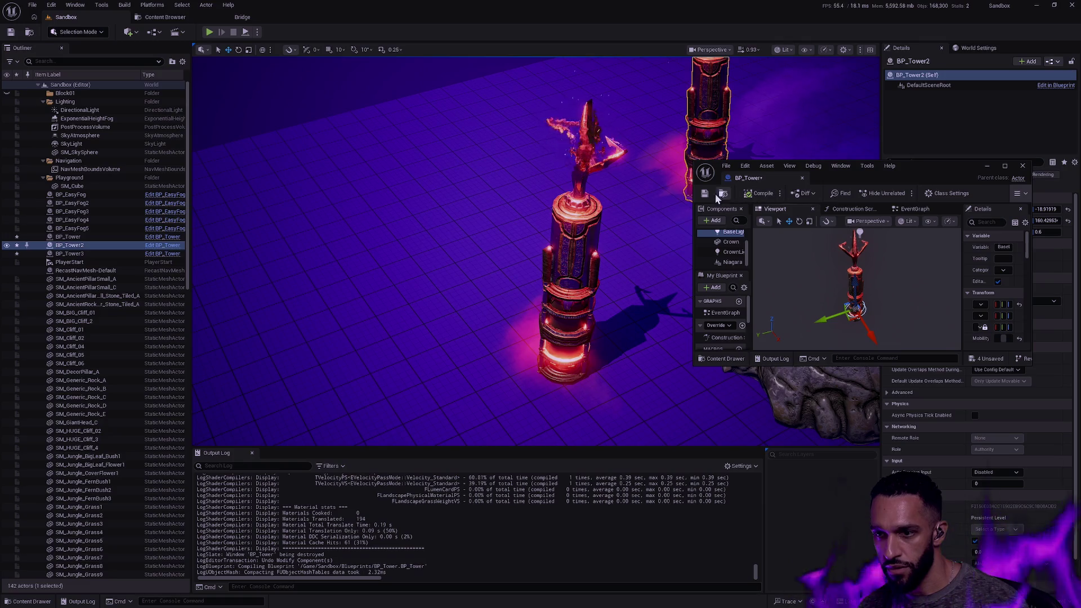
{"action": "left_click", "coordinate": [1023, 168]}
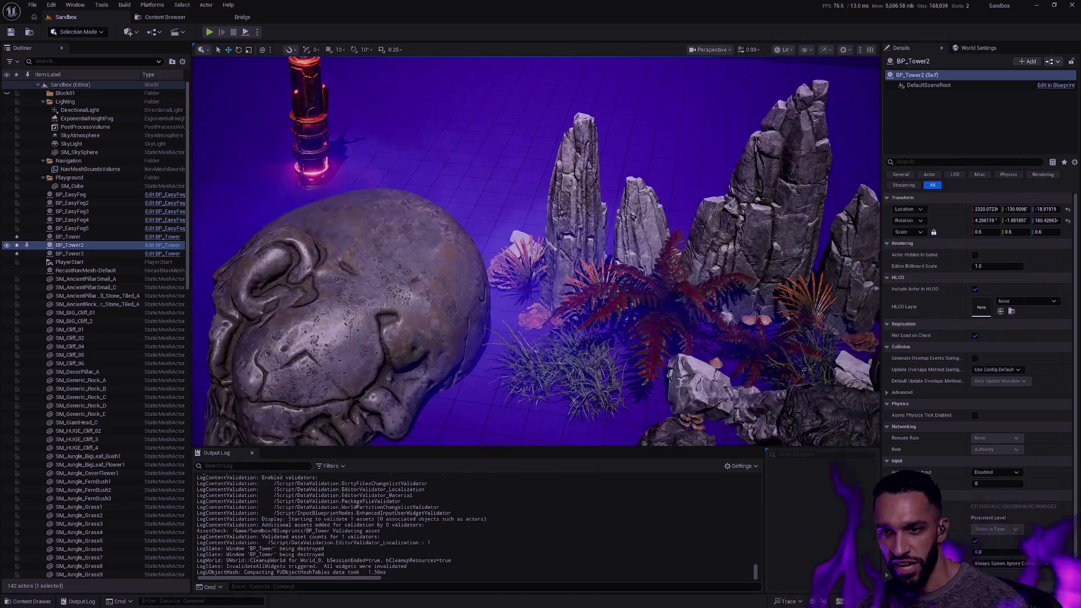
{"action": "left_click", "coordinate": [360, 268]}
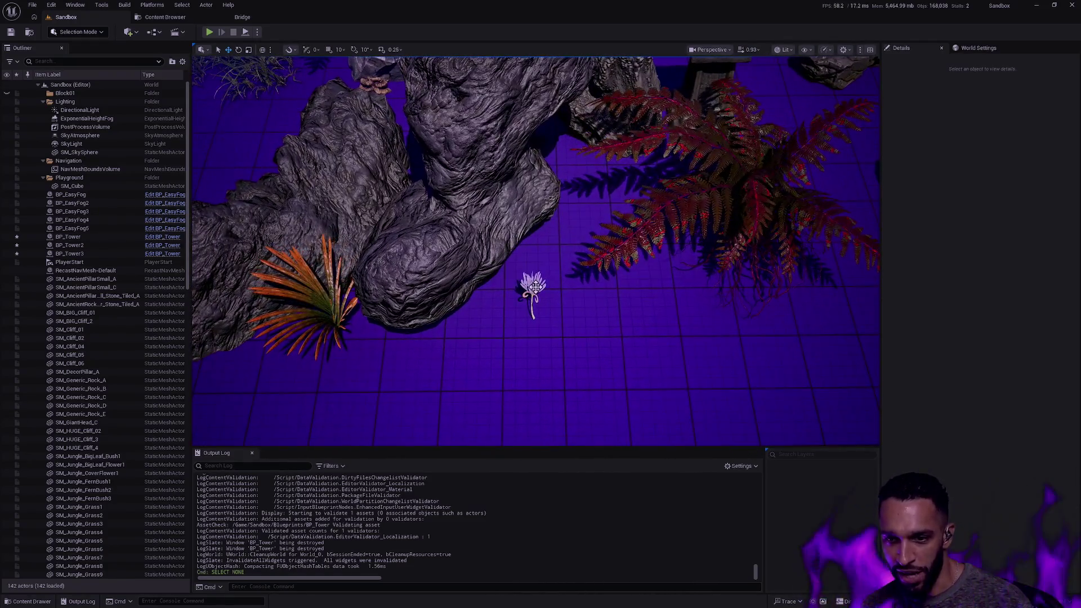
{"action": "left_click", "coordinate": [527, 284]}
{"action": "key", "text": "f"}
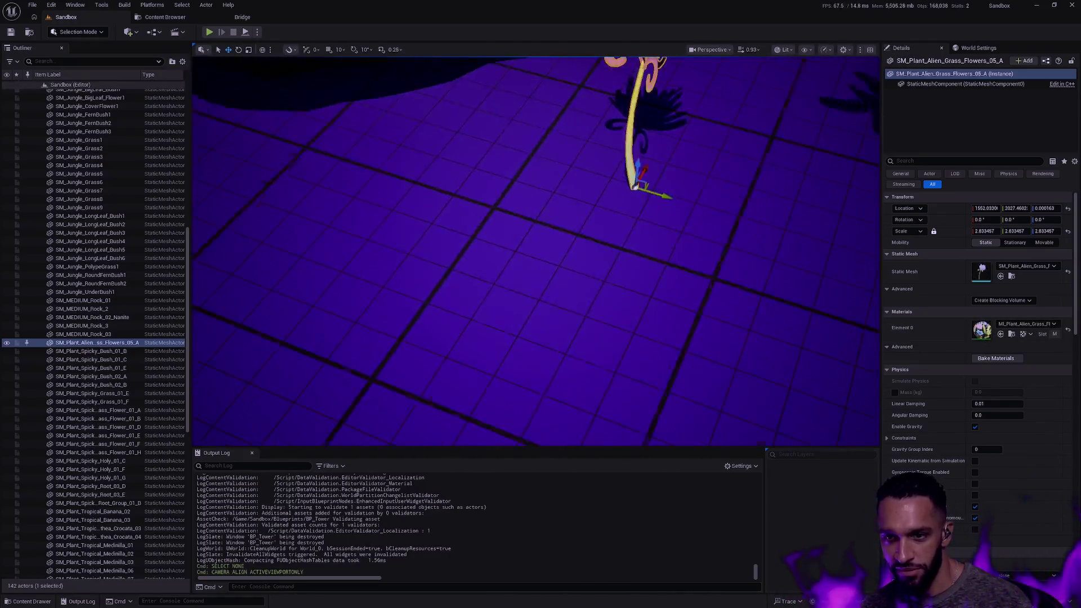
{"action": "left_click", "coordinate": [657, 303]}
{"action": "left_click", "coordinate": [558, 365]}
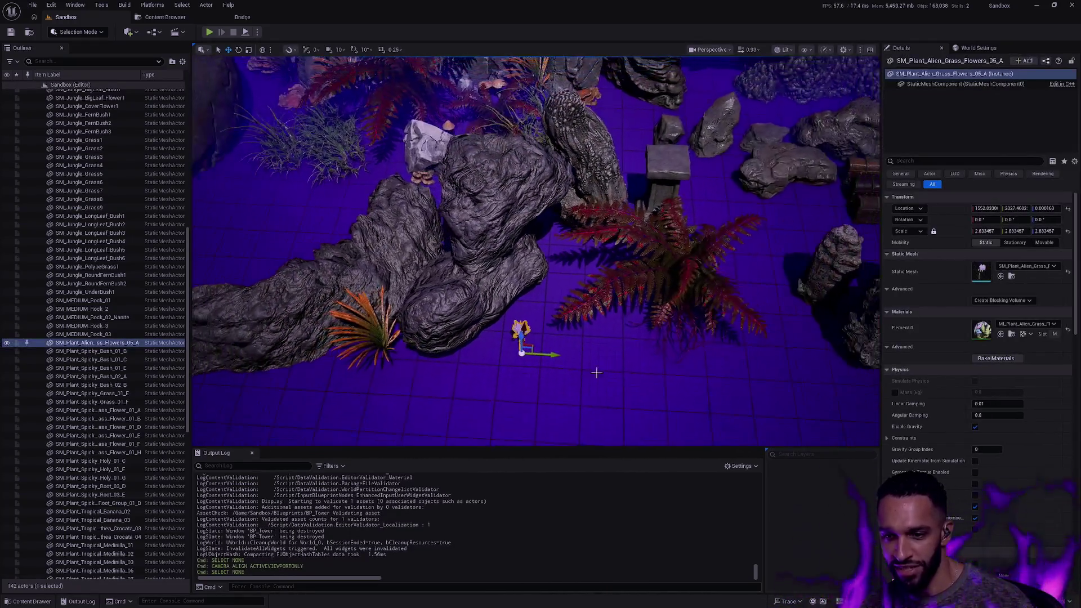
{"action": "key", "text": "ctrl+z"}
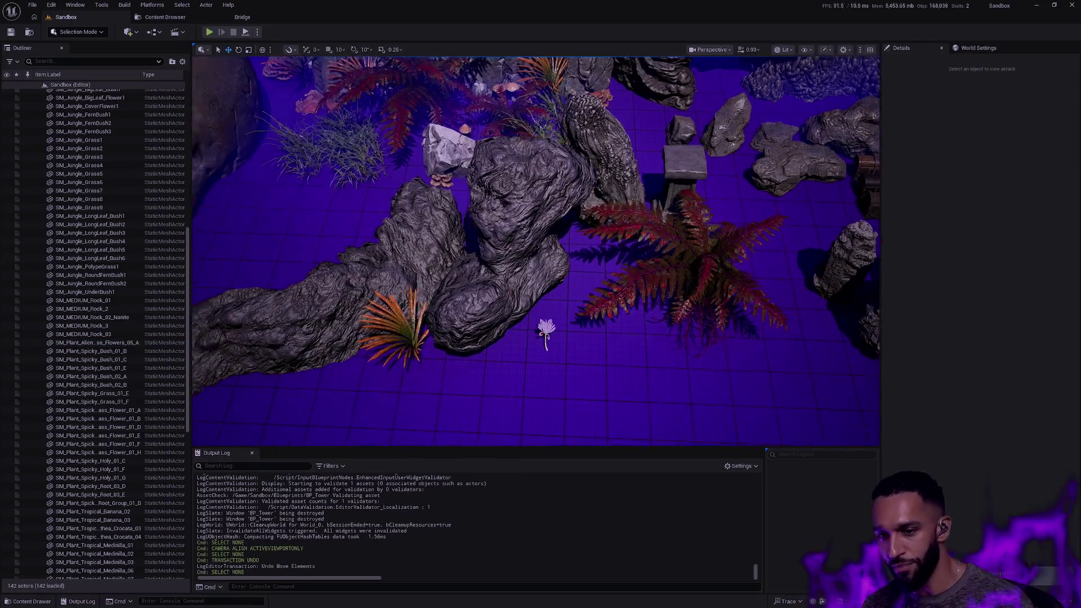
{"action": "scroll", "coordinate": [594, 346], "scroll_direction": "up", "scroll_amount": 5}
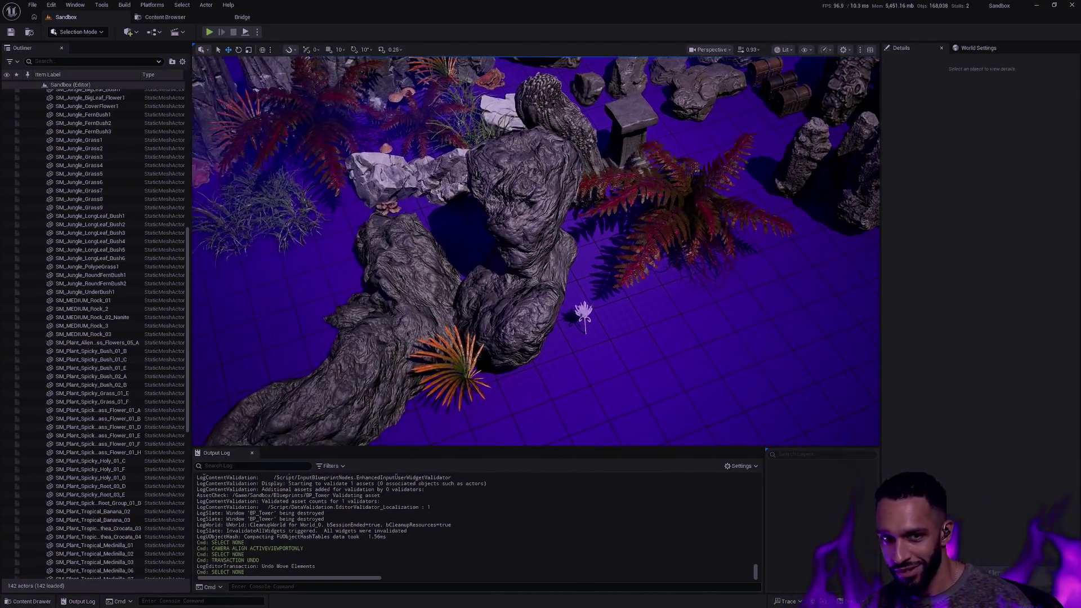
{"action": "mouse_move", "coordinate": [574, 335]}
{"action": "left_mouse_down"}
{"action": "mouse_move", "coordinate": [506, 335]}
{"action": "mouse_move", "coordinate": [596, 335]}
{"action": "mouse_move", "coordinate": [598, 349]}
{"action": "left_mouse_up"}
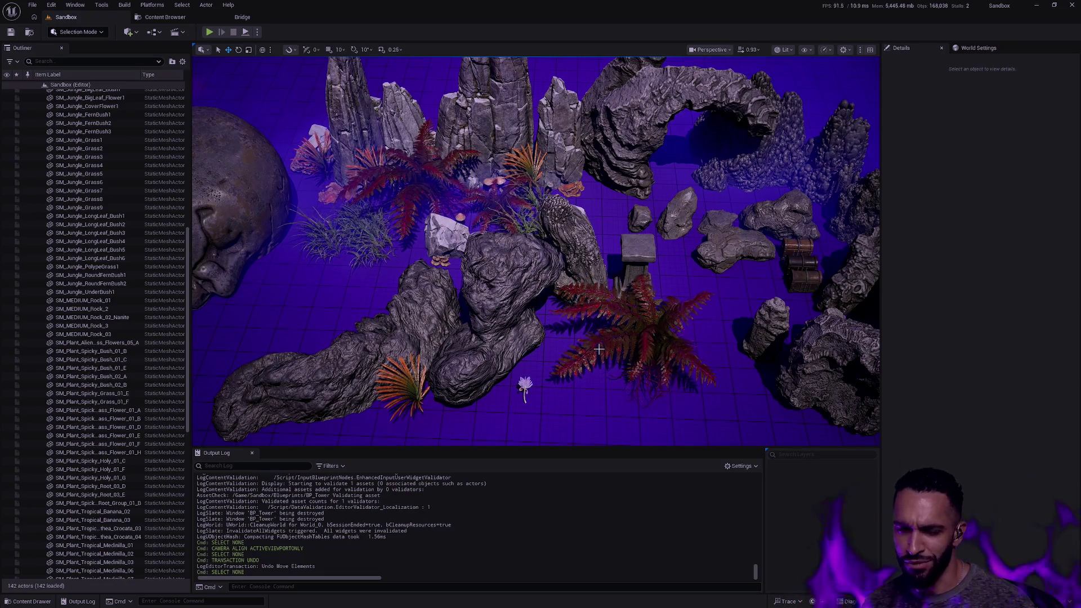
{"action": "mouse_move", "coordinate": [598, 349]}
{"action": "left_mouse_down"}
{"action": "mouse_move", "coordinate": [540, 337]}
{"action": "mouse_move", "coordinate": [590, 332]}
{"action": "mouse_move", "coordinate": [538, 233]}
{"action": "left_mouse_up"}
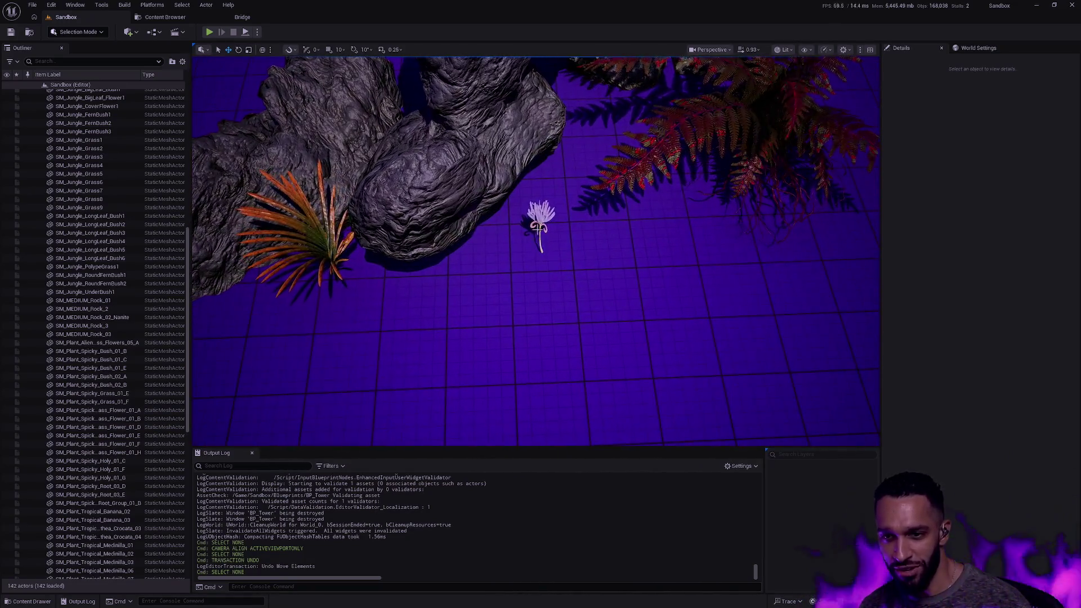
{"action": "left_click", "coordinate": [539, 233]}
{"action": "key", "text": "f"}
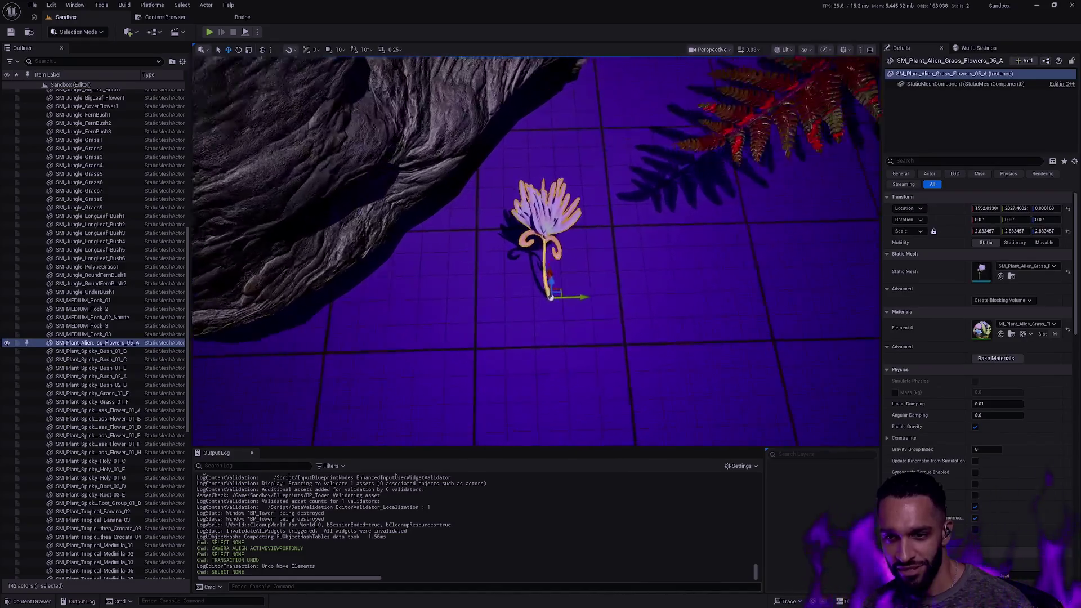
{"action": "left_click_drag", "start_coordinate": [541, 281], "coordinate": [585, 258]}
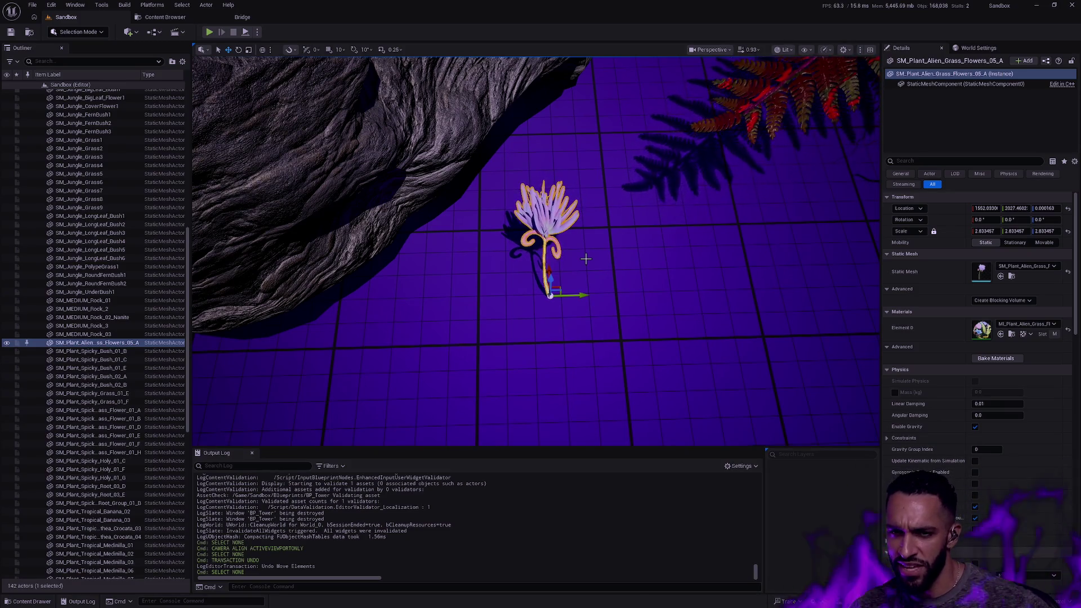
{"action": "left_click", "coordinate": [585, 258]}
{"action": "mouse_move", "coordinate": [586, 259]}
{"action": "left_mouse_down"}
{"action": "mouse_move", "coordinate": [560, 338]}
{"action": "mouse_move", "coordinate": [572, 269]}
{"action": "left_mouse_up"}
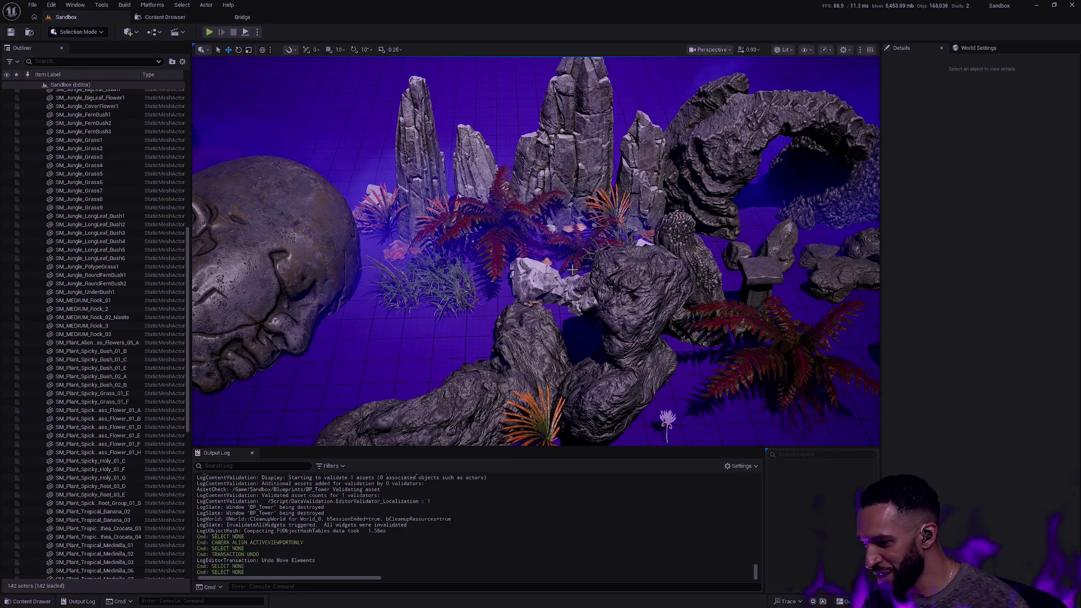
- Pan the L_Terrarium view toward the white rocks and ferns and zoom around
{"action": "mouse_move", "coordinate": [571, 231]}
{"action": "left_mouse_down"}
{"action": "mouse_move", "coordinate": [541, 228]}
{"action": "mouse_move", "coordinate": [568, 214]}
{"action": "mouse_move", "coordinate": [571, 191]}
{"action": "mouse_move", "coordinate": [551, 208]}
{"action": "mouse_move", "coordinate": [596, 197]}
{"action": "mouse_move", "coordinate": [545, 224]}
{"action": "mouse_move", "coordinate": [569, 242]}
{"action": "mouse_move", "coordinate": [615, 240]}
{"action": "left_mouse_up"}
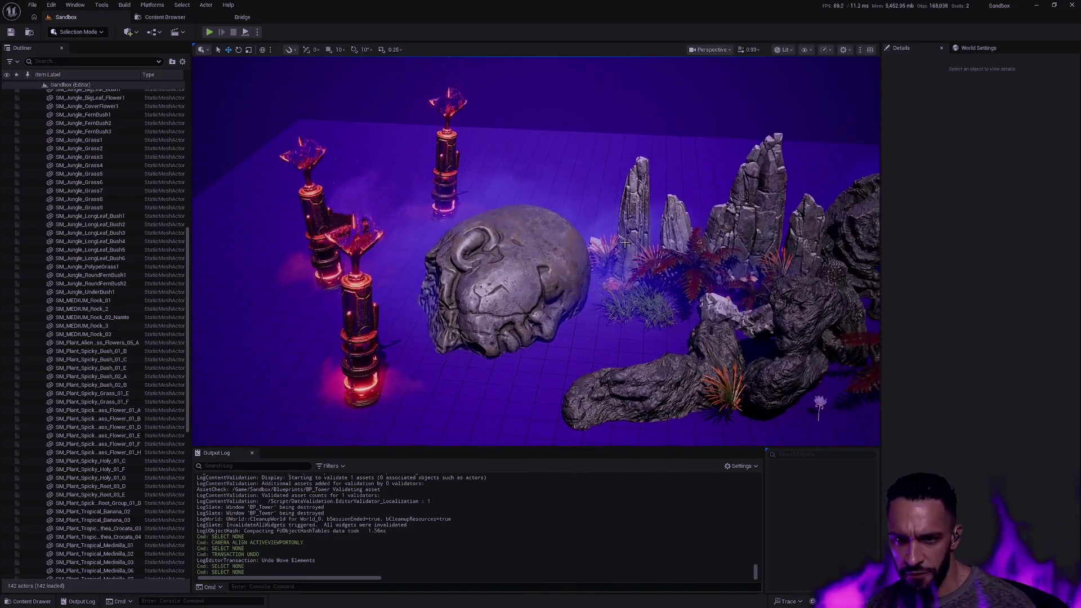
{"action": "scroll", "coordinate": [578, 290], "scroll_direction": "up", "scroll_amount": 5}
{"action": "scroll", "coordinate": [578, 290], "scroll_direction": "down", "scroll_amount": 5}
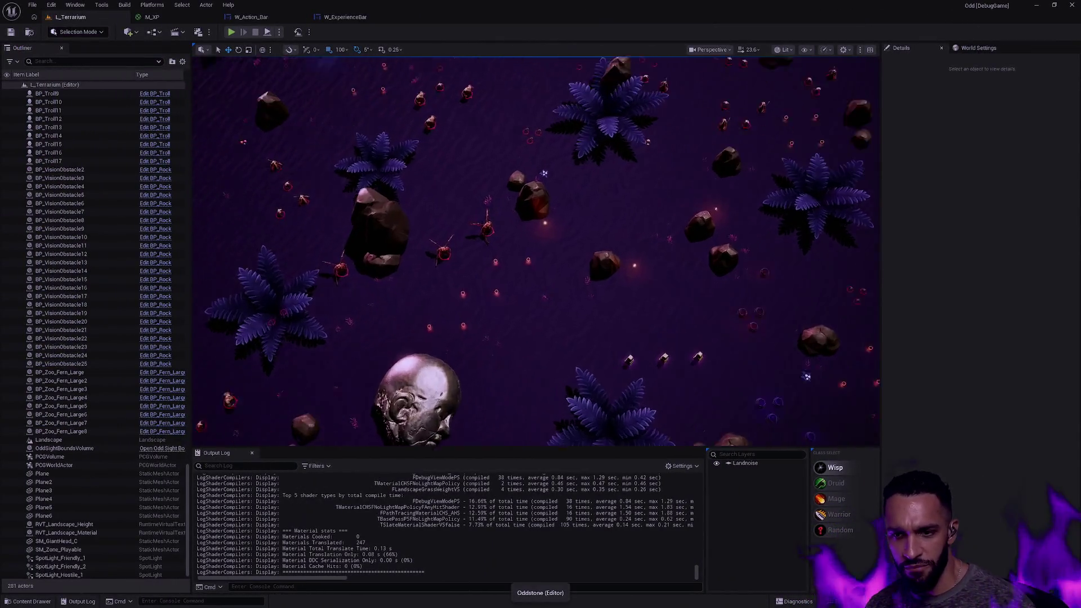
{"action": "scroll", "coordinate": [535, 250], "scroll_direction": "down", "scroll_amount": 5}
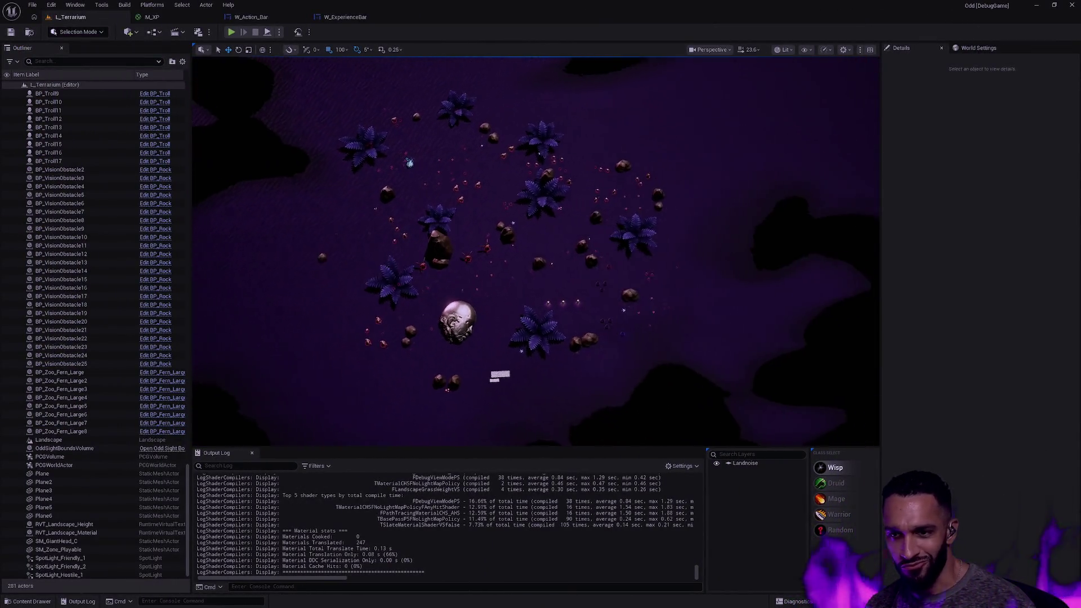
{"action": "scroll", "coordinate": [536, 251], "scroll_direction": "up", "scroll_amount": 8}
{"action": "scroll", "coordinate": [579, 290], "scroll_direction": "up", "scroll_amount": 6}
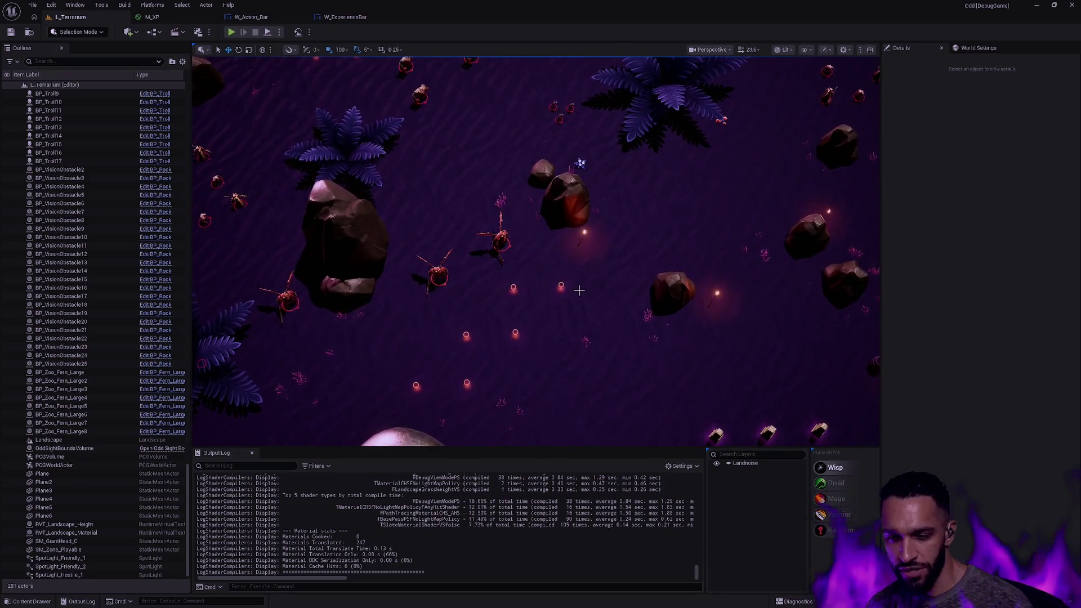
- Expand the viewport to immersive fullscreen and zoom across the ferns, rocks, creatures and skull
{"action": "key", "text": "F11"}
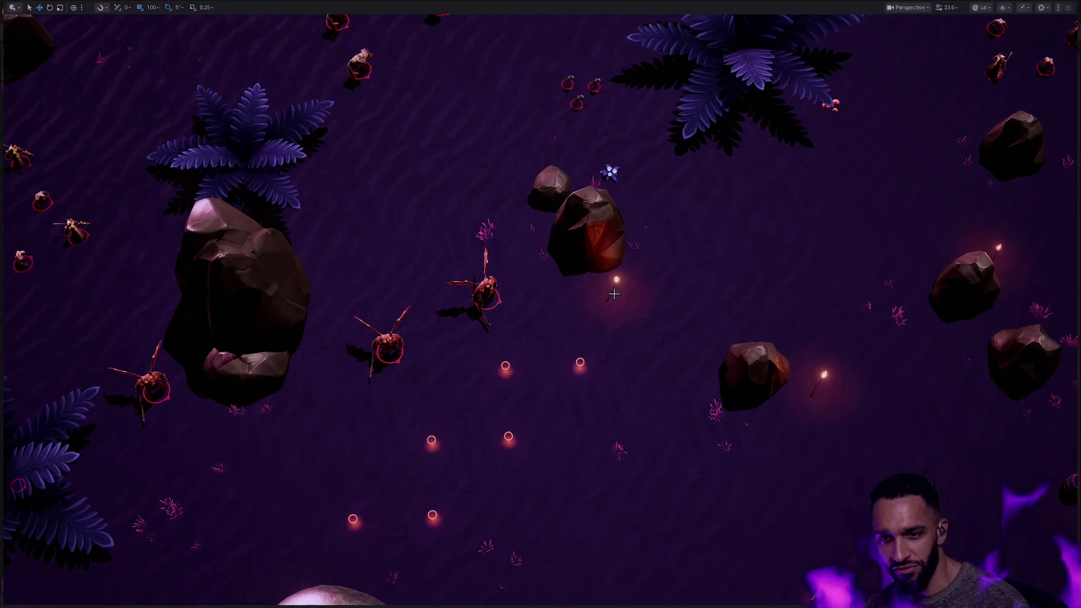
{"action": "scroll", "coordinate": [540, 304], "scroll_direction": "down", "scroll_amount": 4}
{"action": "scroll", "coordinate": [540, 304], "scroll_direction": "up", "scroll_amount": 4}
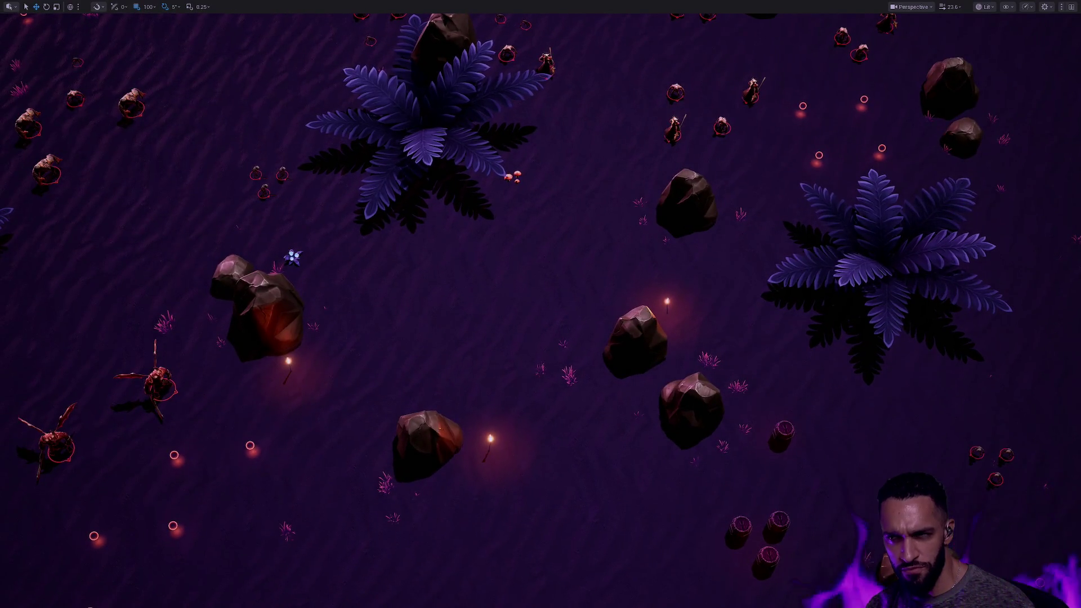
{"action": "scroll", "coordinate": [540, 304], "scroll_direction": "down", "scroll_amount": 6}
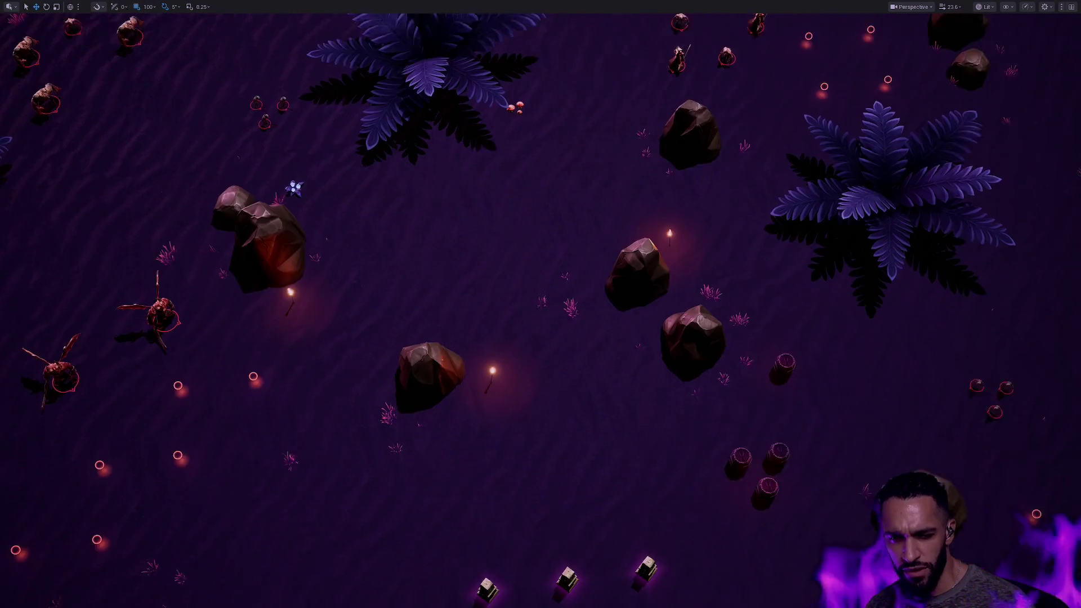
{"action": "scroll", "coordinate": [540, 304], "scroll_direction": "down", "scroll_amount": 5}
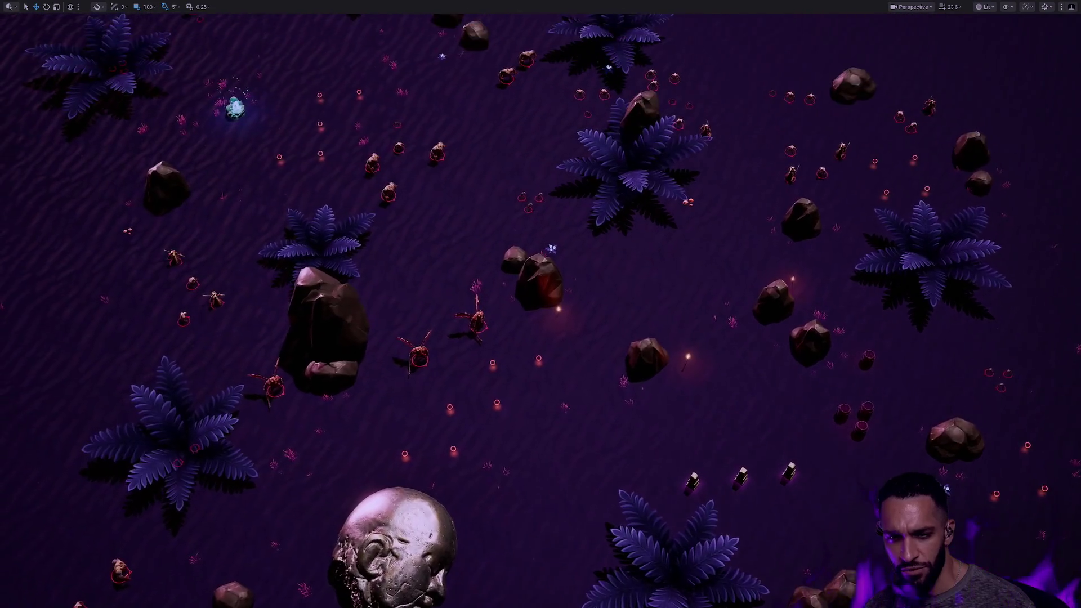
{"action": "scroll", "coordinate": [540, 303], "scroll_direction": "down", "scroll_amount": 6}
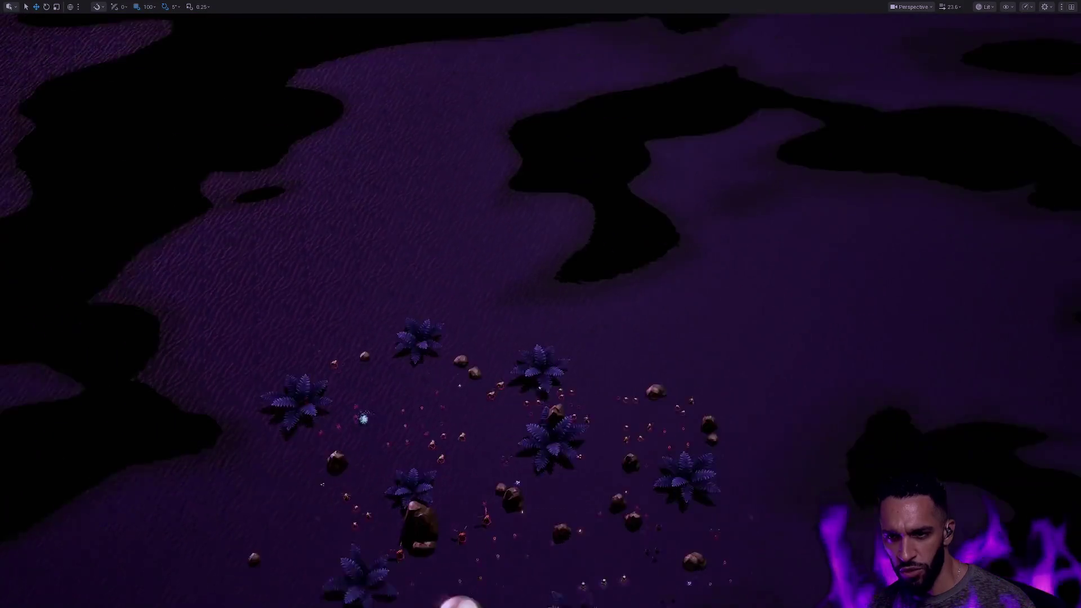
{"action": "scroll", "coordinate": [541, 304], "scroll_direction": "up", "scroll_amount": 4}
{"action": "scroll", "coordinate": [541, 304], "scroll_direction": "up", "scroll_amount": 8}
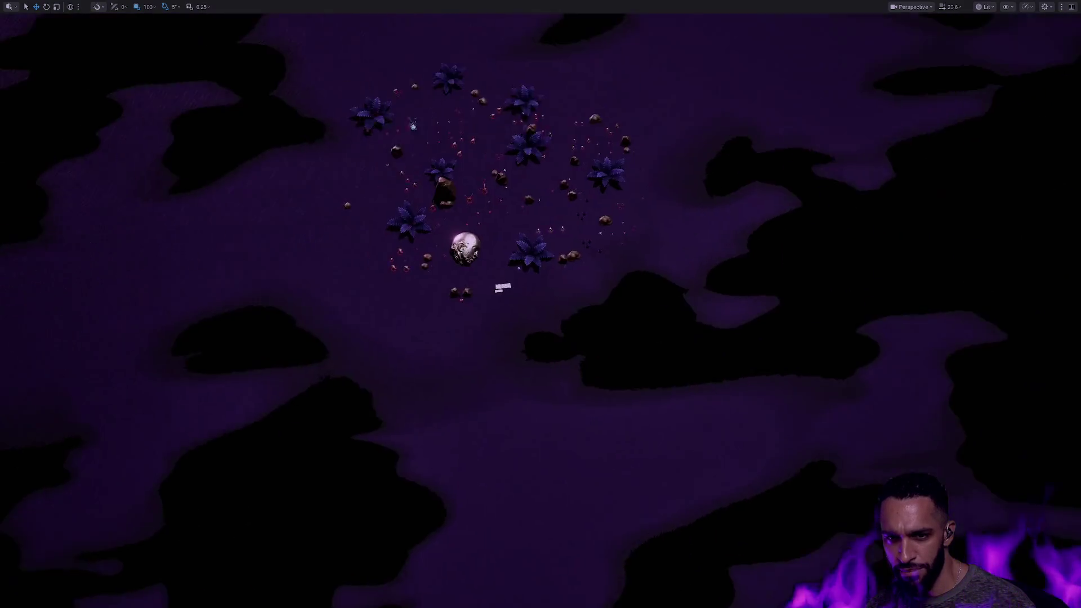
{"action": "scroll", "coordinate": [540, 304], "scroll_direction": "up", "scroll_amount": 8}
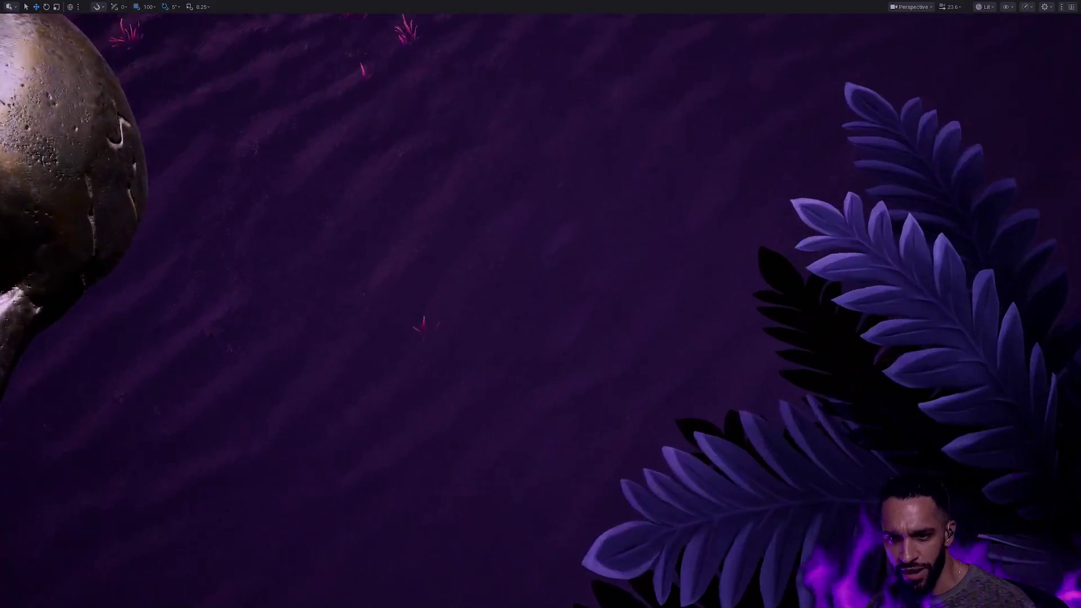
{"action": "scroll", "coordinate": [540, 304], "scroll_direction": "down", "scroll_amount": 8}
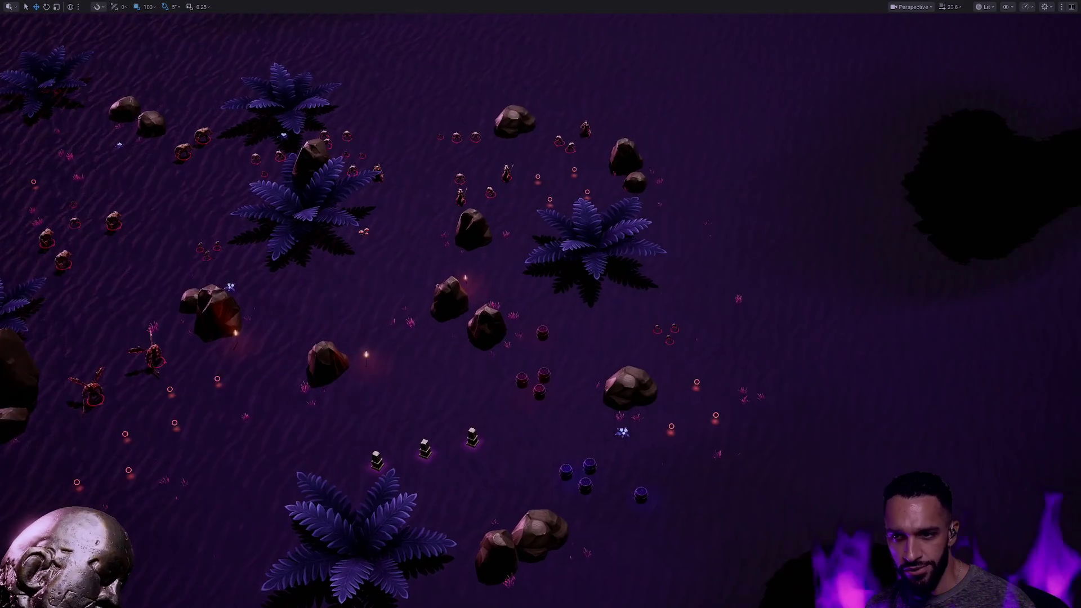
{"action": "scroll", "coordinate": [677, 326], "scroll_direction": "up", "scroll_amount": 3}
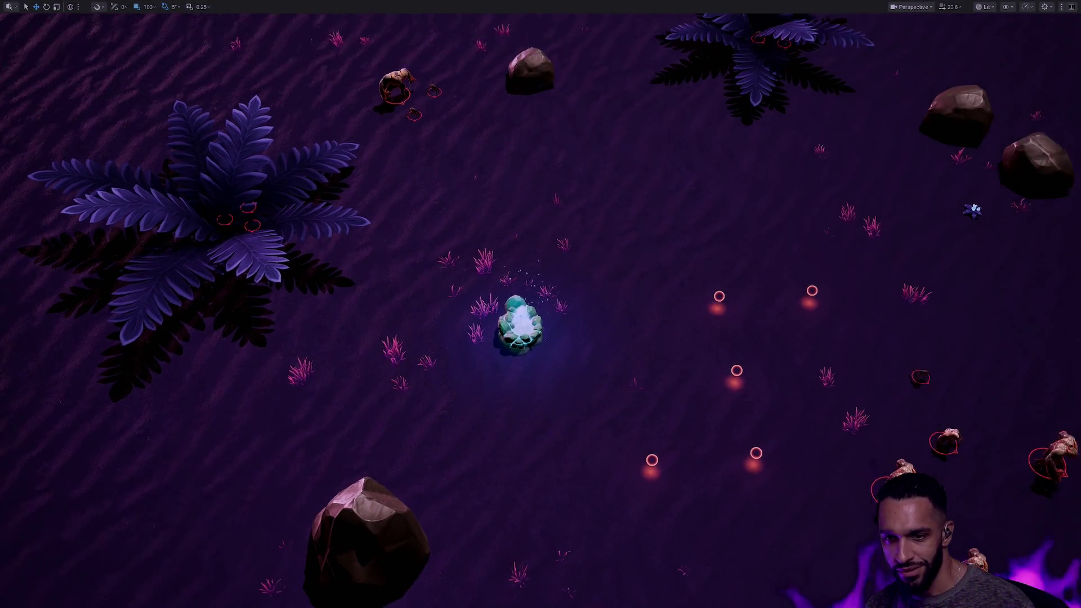
{"action": "scroll", "coordinate": [613, 394], "scroll_direction": "up", "scroll_amount": 2}
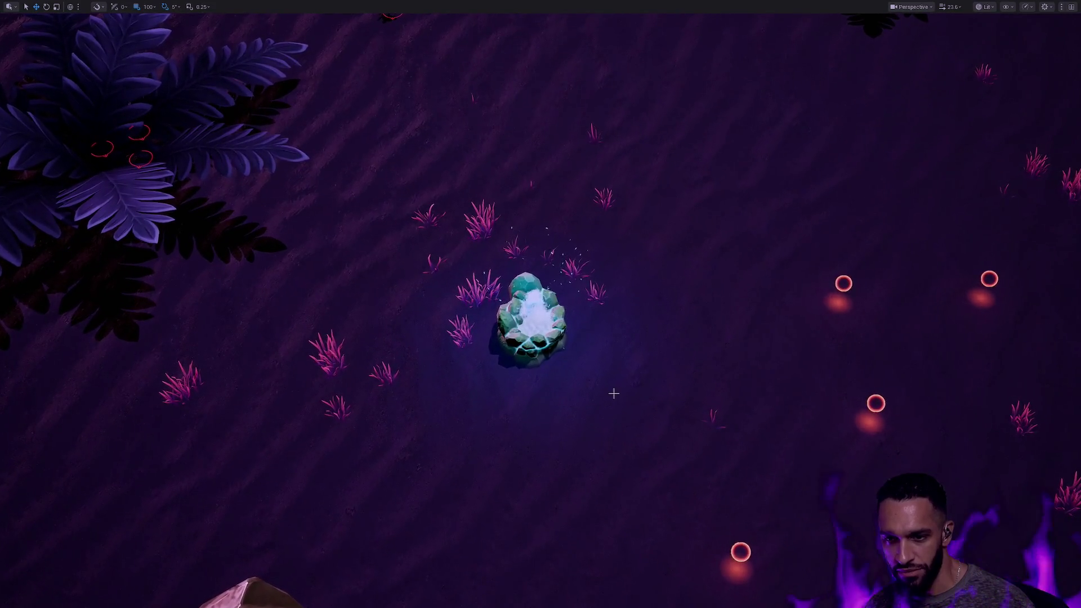
{"action": "scroll", "coordinate": [616, 401], "scroll_direction": "down", "scroll_amount": 4}
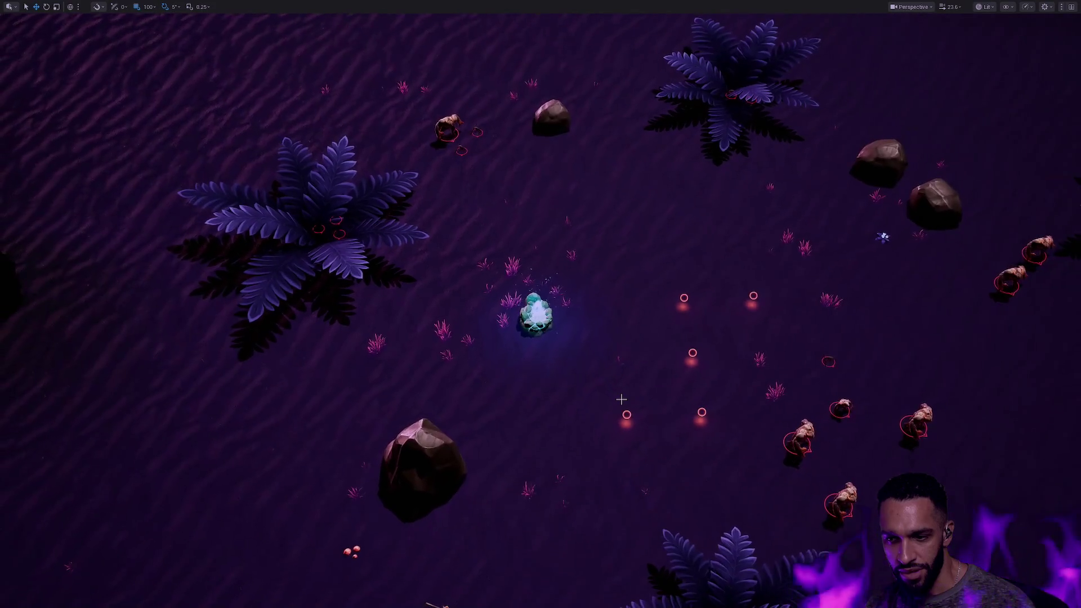
{"action": "scroll", "coordinate": [621, 399], "scroll_direction": "down", "scroll_amount": 2}
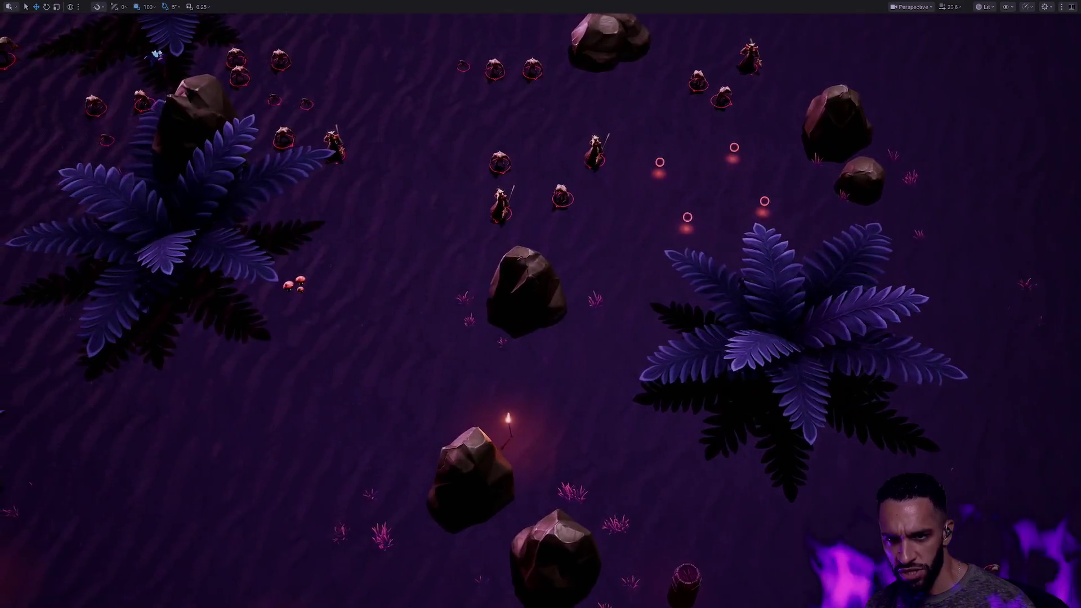
{"action": "scroll", "coordinate": [622, 400], "scroll_direction": "down", "scroll_amount": 3}
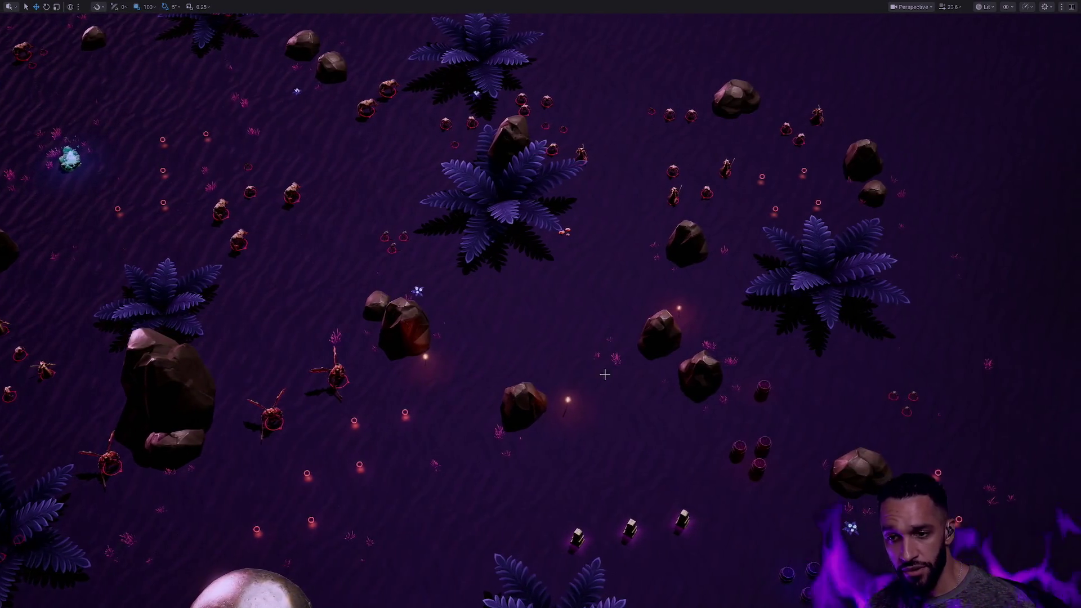
{"action": "key", "text": "ctrl+space"}
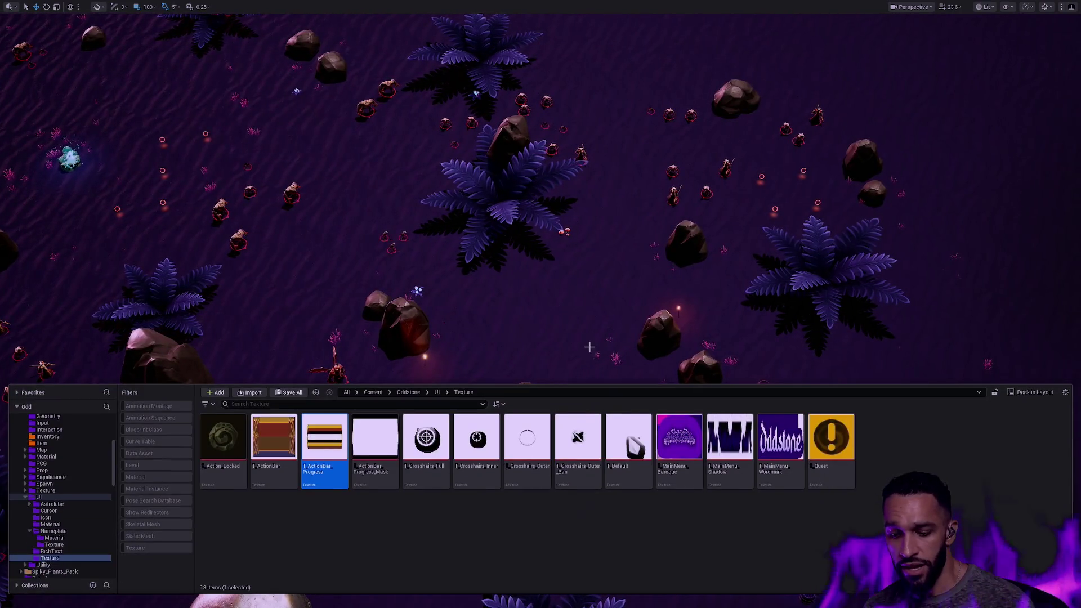
- Exit immersive mode, open the Content Drawer, and go to the Map folder of levels
{"action": "key", "text": "F11"}
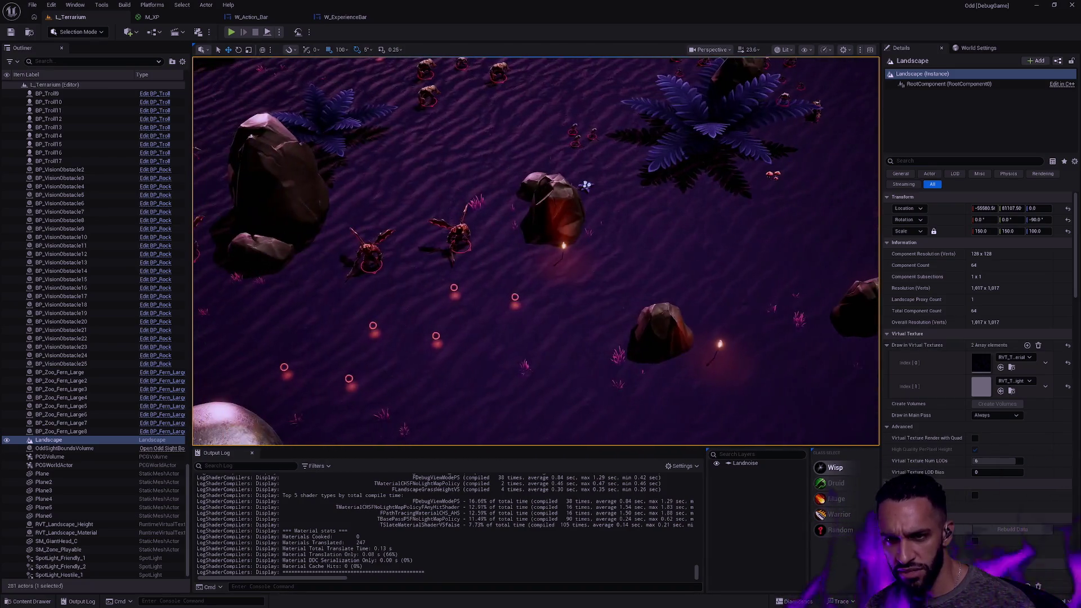
{"action": "key", "text": "ctrl+space"}
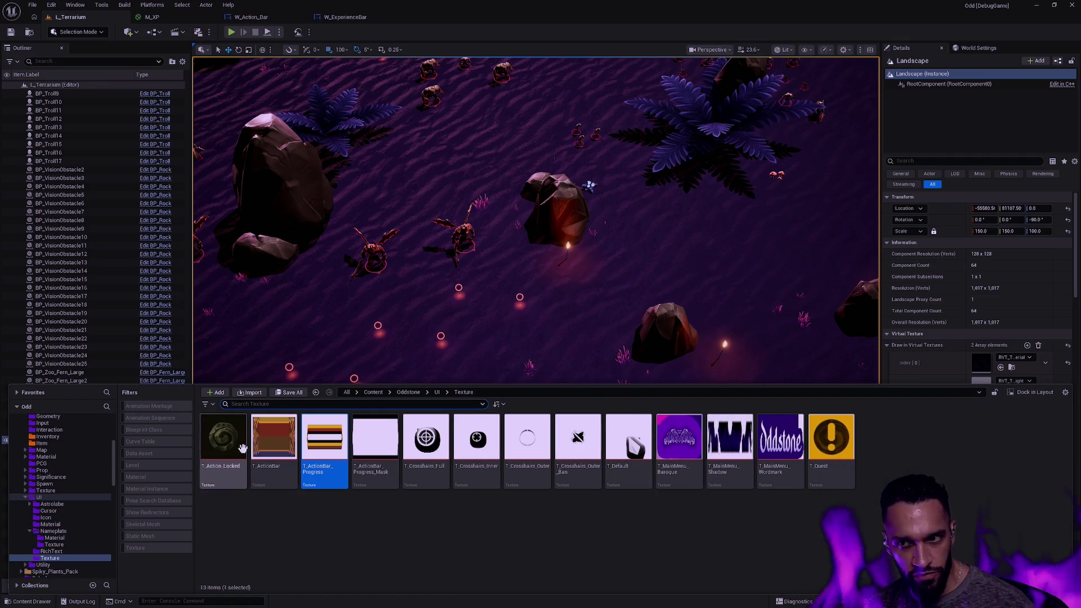
{"action": "scroll", "coordinate": [59, 506], "scroll_direction": "down", "scroll_amount": 4}
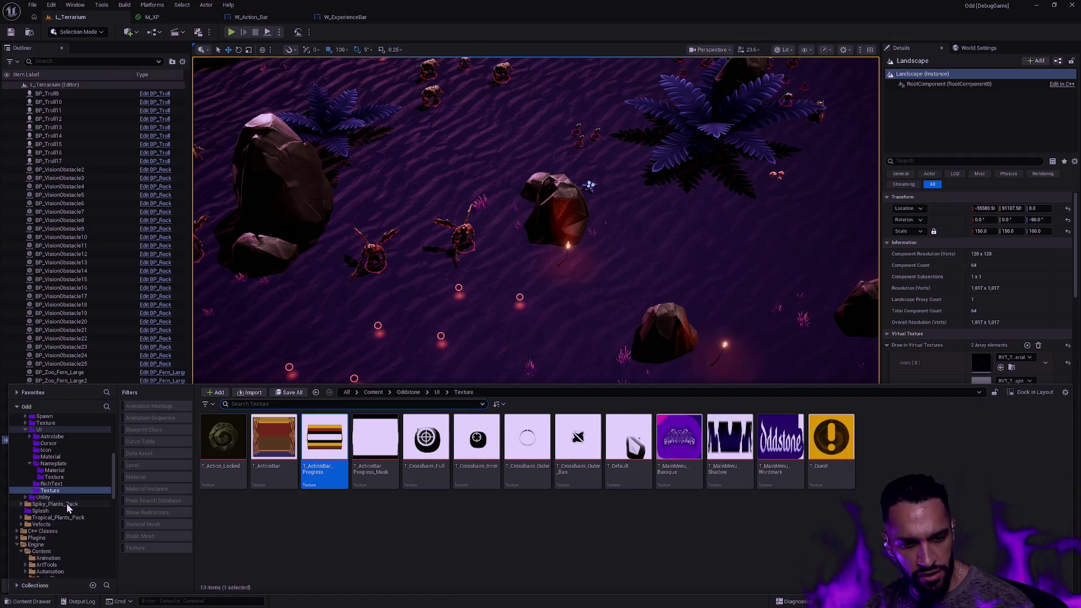
{"action": "scroll", "coordinate": [69, 488], "scroll_direction": "up", "scroll_amount": 5}
{"action": "left_click", "coordinate": [42, 477]}
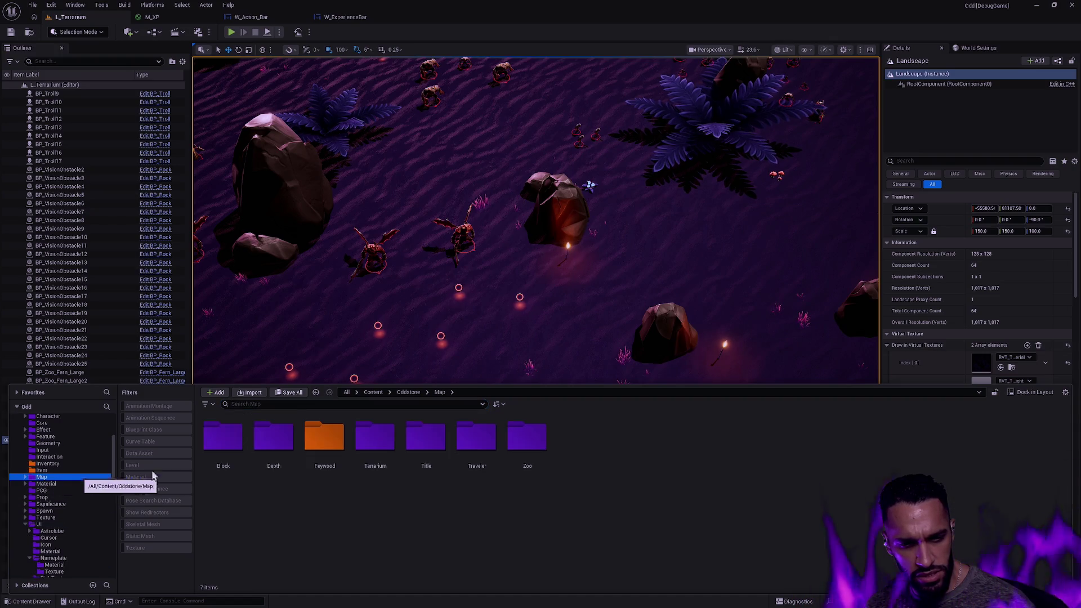
- Open the Padzoo level from the Map's Depth folder and select the Merge2 mesh
{"action": "double_click", "coordinate": [261, 444]}
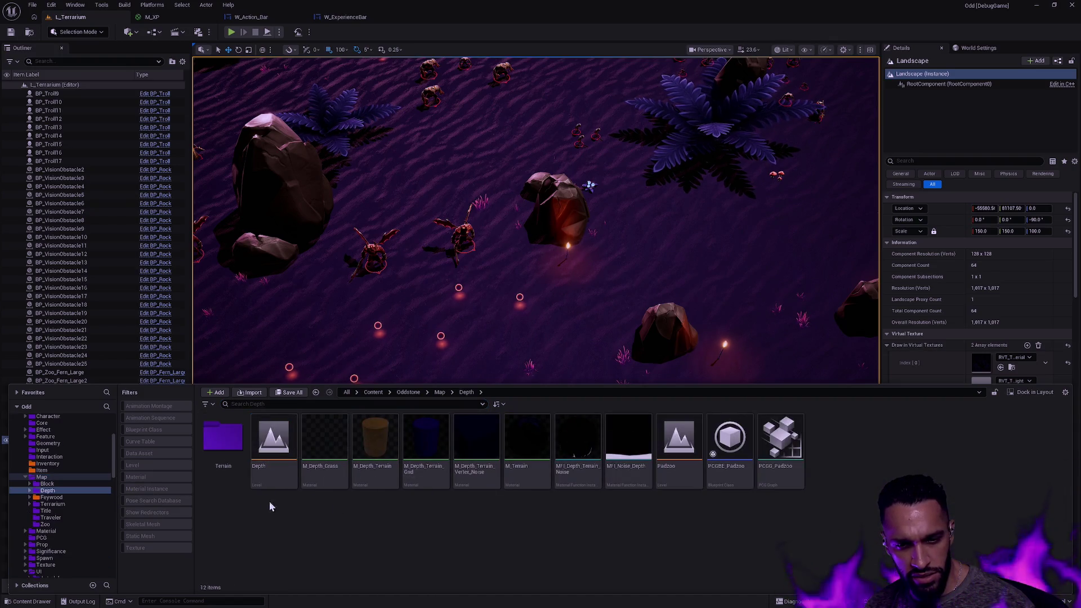
{"action": "double_click", "coordinate": [694, 446]}
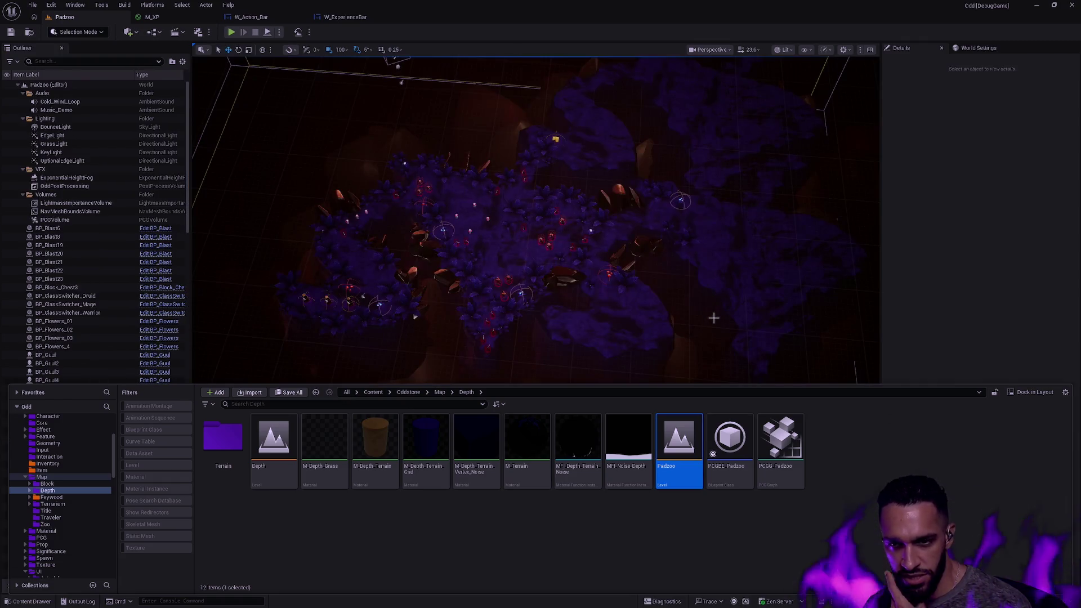
{"action": "left_click", "coordinate": [693, 294]}
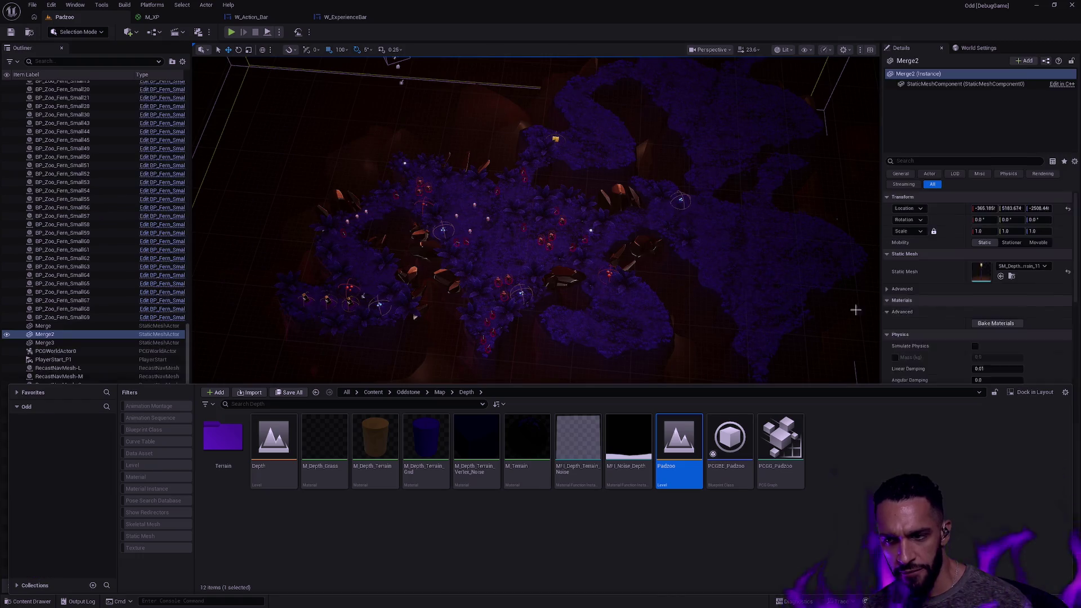
{"action": "key", "text": "Escape"}
- Zoom toward the pedestals area and launch Play in Editor with Alt+P
{"action": "scroll", "coordinate": [591, 318], "scroll_direction": "up", "scroll_amount": 5}
{"action": "scroll", "coordinate": [592, 320], "scroll_direction": "up", "scroll_amount": 5}
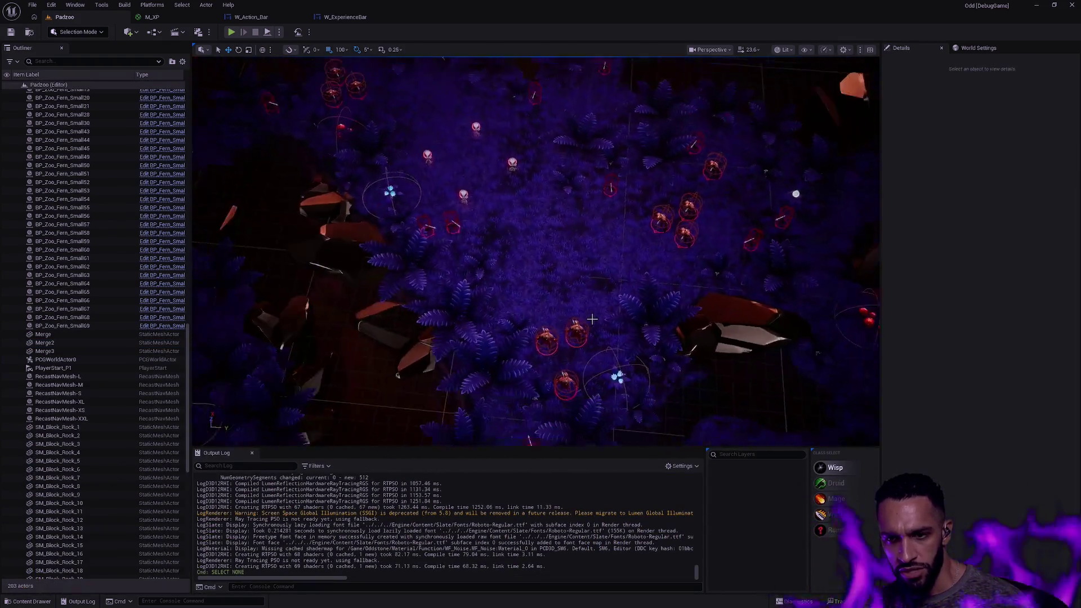
{"action": "scroll", "coordinate": [592, 319], "scroll_direction": "down", "scroll_amount": 5}
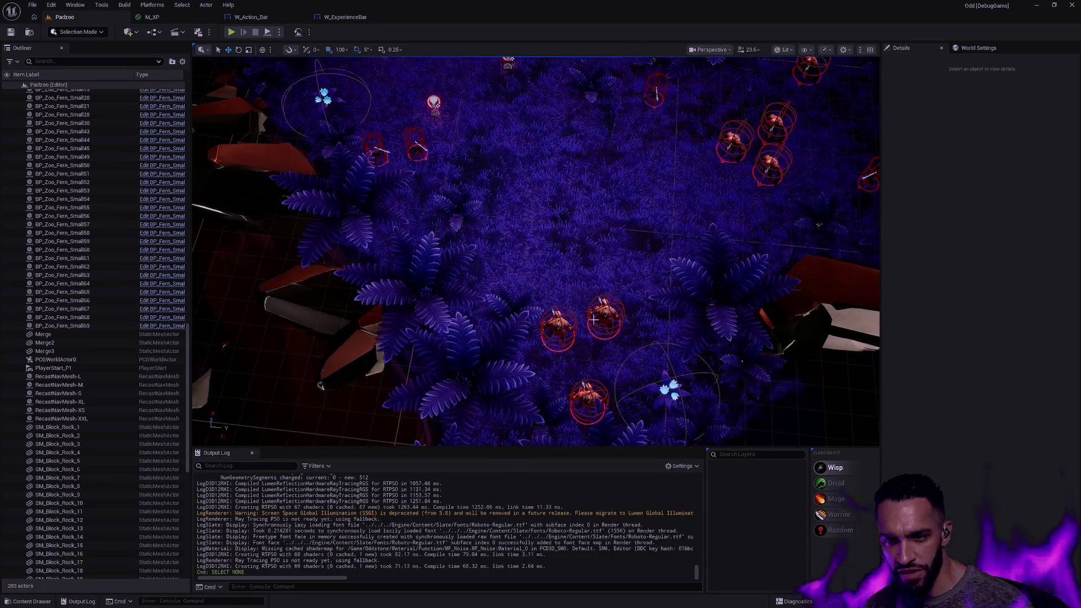
{"action": "scroll", "coordinate": [591, 319], "scroll_direction": "up", "scroll_amount": 5}
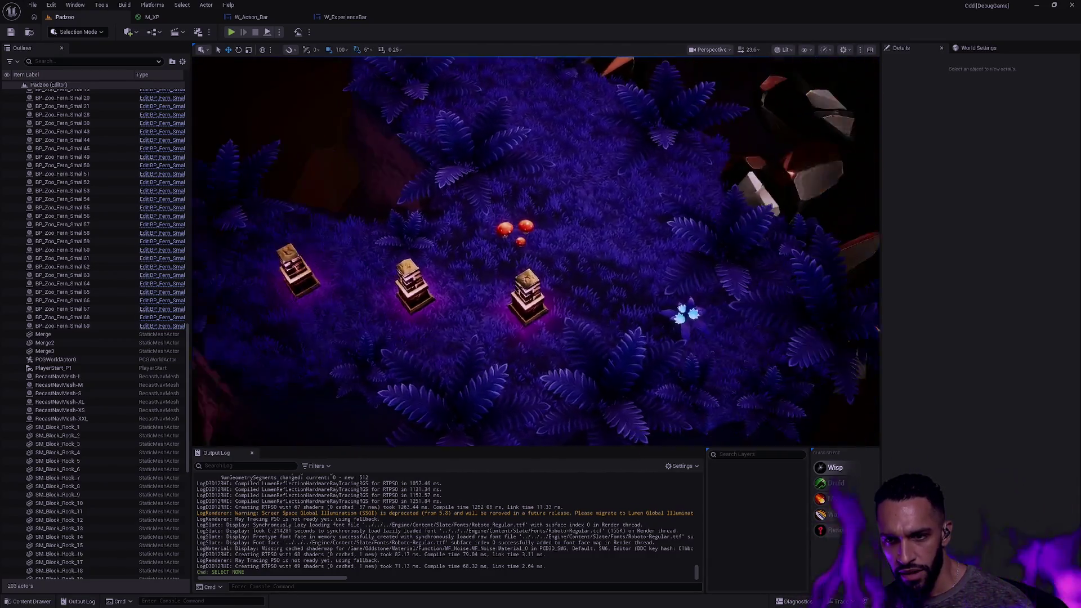
{"action": "scroll", "coordinate": [348, 122], "scroll_direction": "up", "scroll_amount": 3}
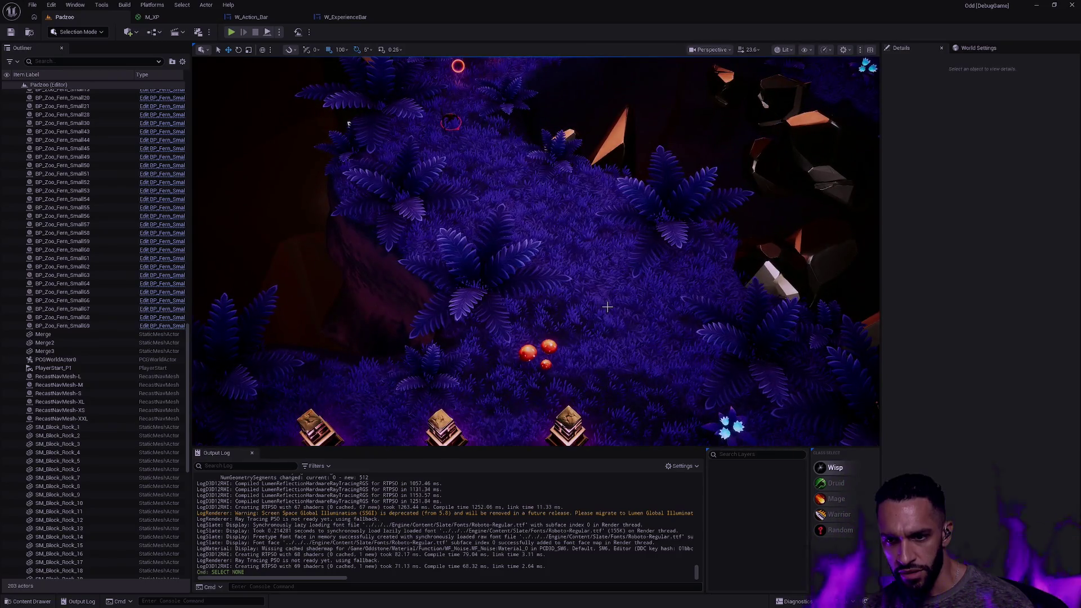
{"action": "key", "text": "alt+p"}
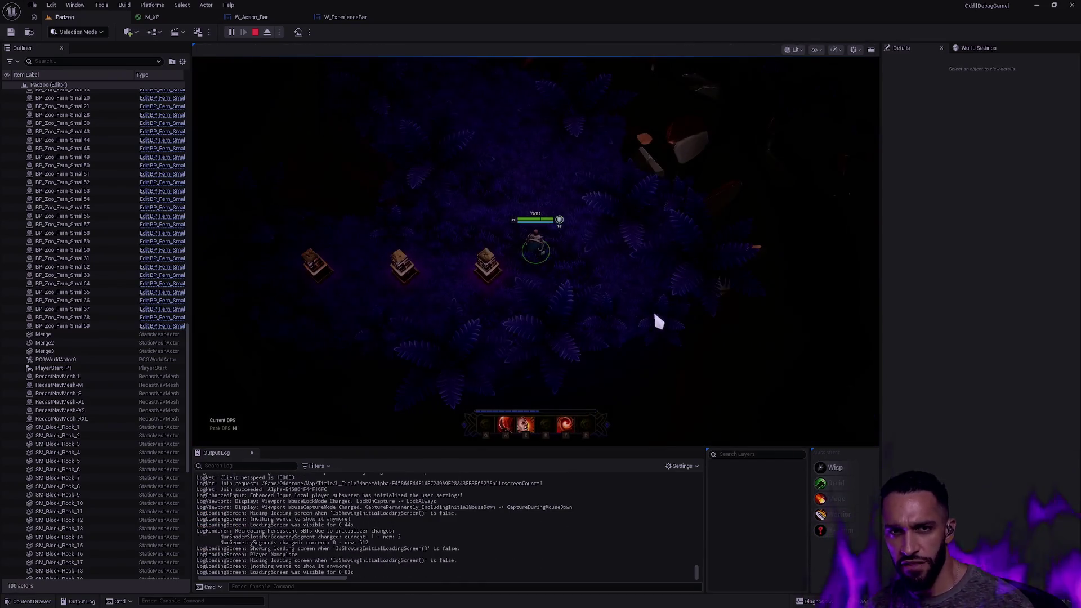
- Walk the hero left through the ferns and up-right toward the crystals, then stop the playtest
{"action": "left_click", "coordinate": [370, 114]}
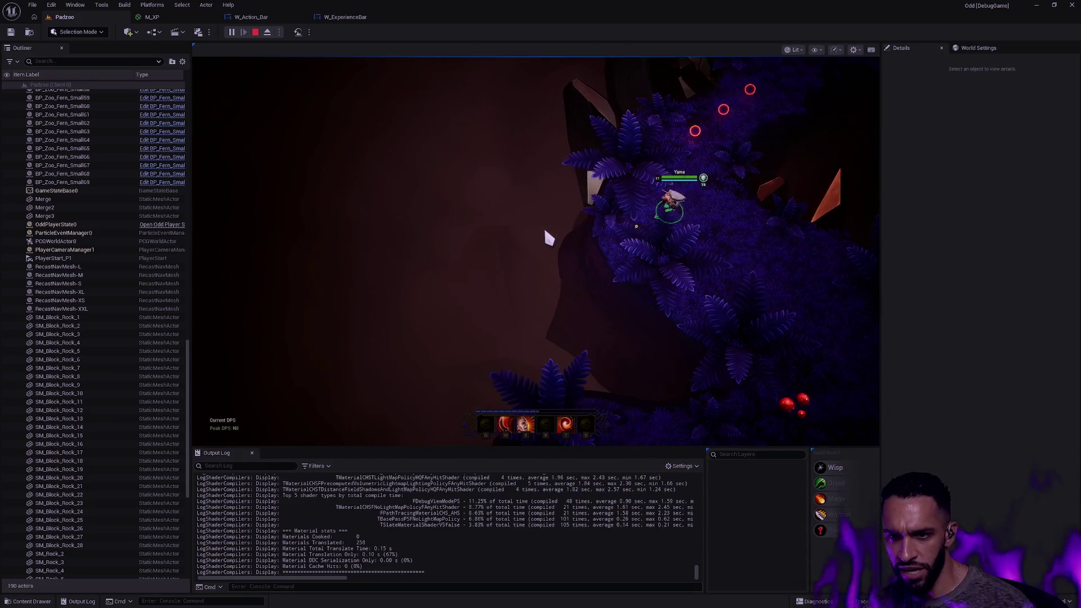
{"action": "right_click", "coordinate": [566, 256]}
{"action": "right_click", "coordinate": [523, 221]}
{"action": "right_click", "coordinate": [560, 224]}
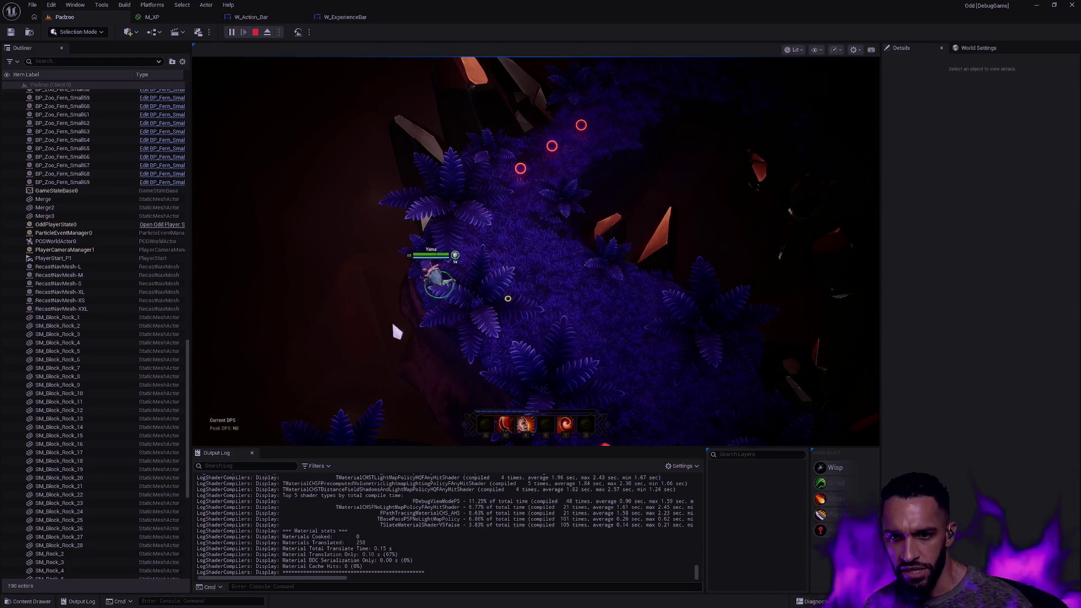
{"action": "right_click", "coordinate": [511, 231]}
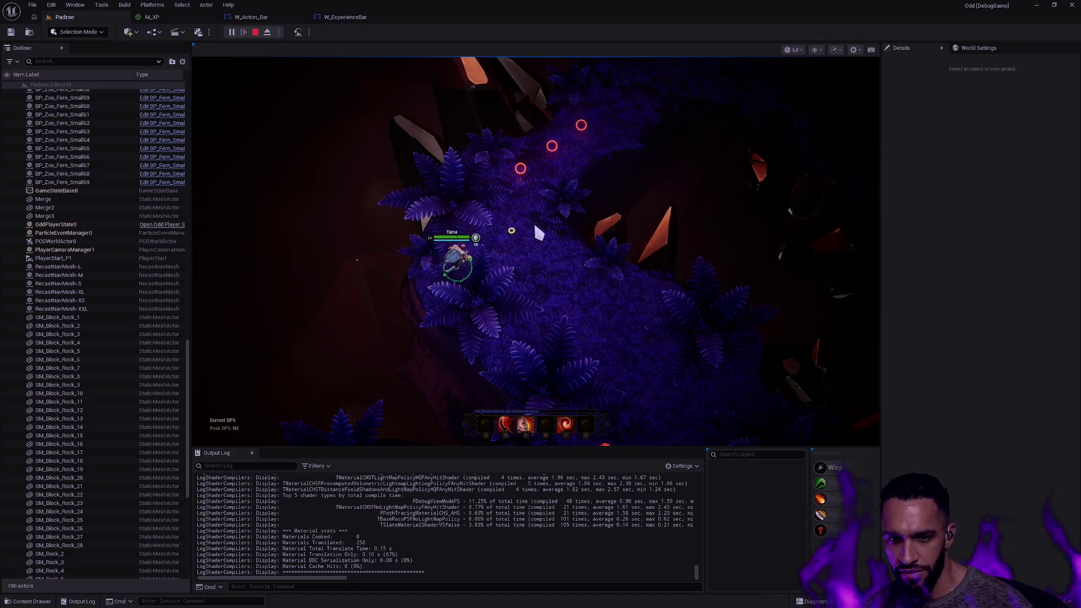
{"action": "right_click", "coordinate": [571, 287]}
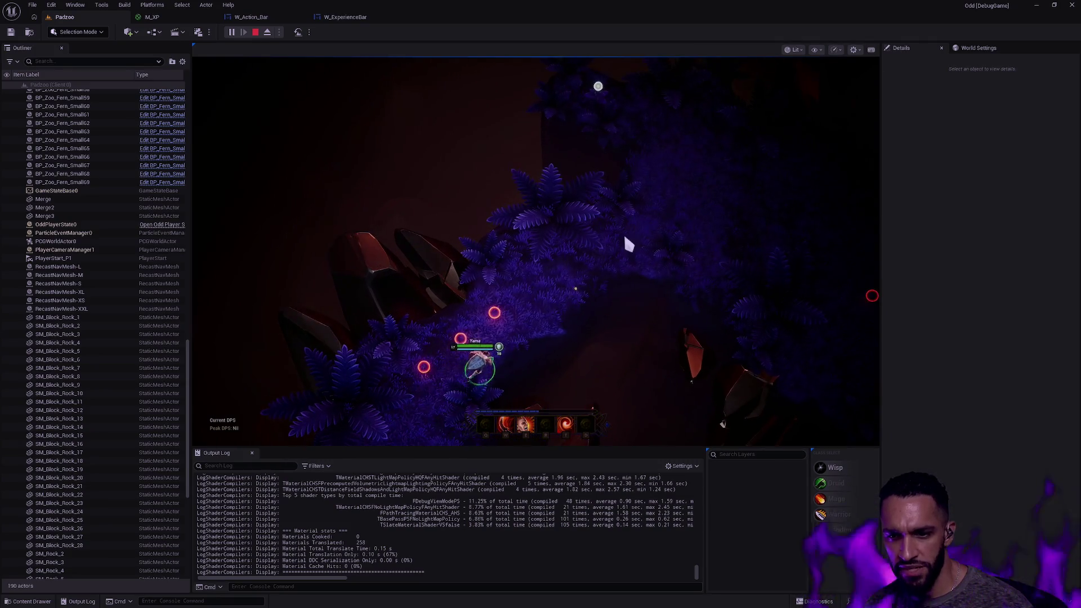
{"action": "right_click", "coordinate": [576, 199]}
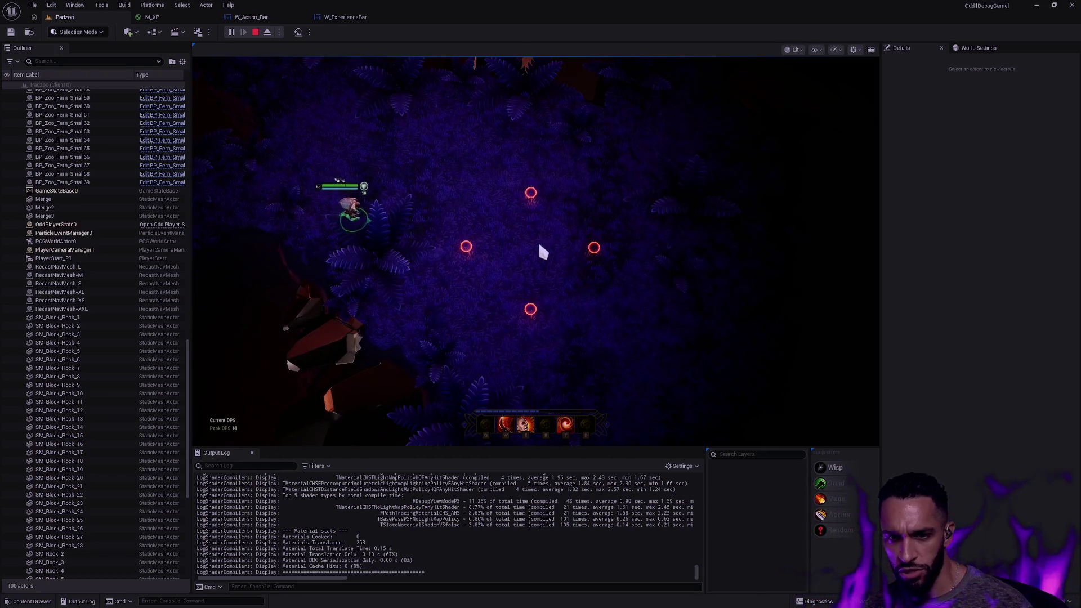
{"action": "right_click", "coordinate": [574, 214]}
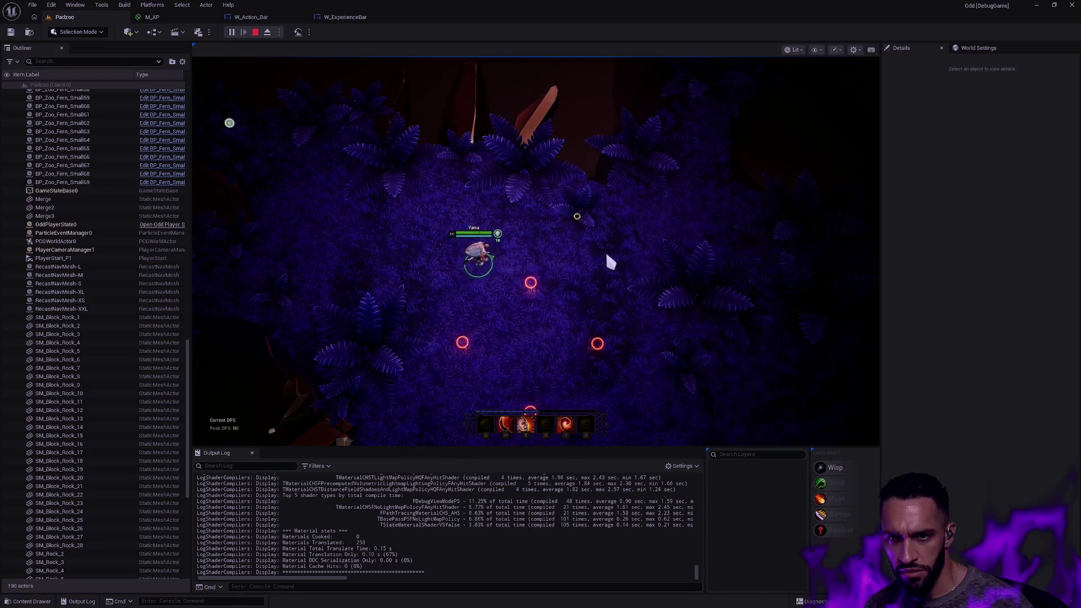
{"action": "right_click", "coordinate": [546, 243]}
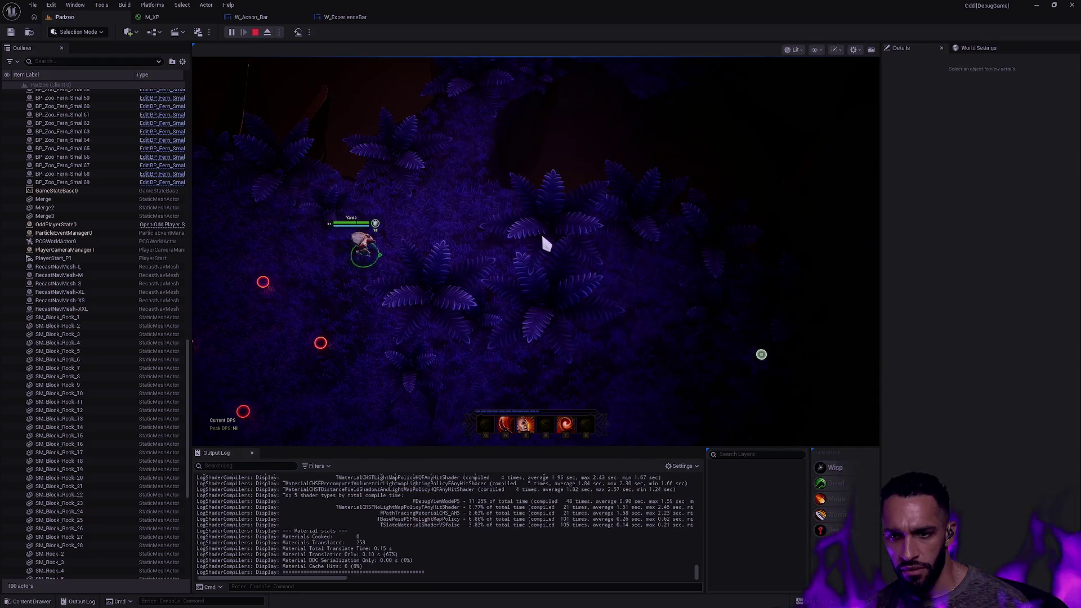
{"action": "right_click", "coordinate": [641, 287]}
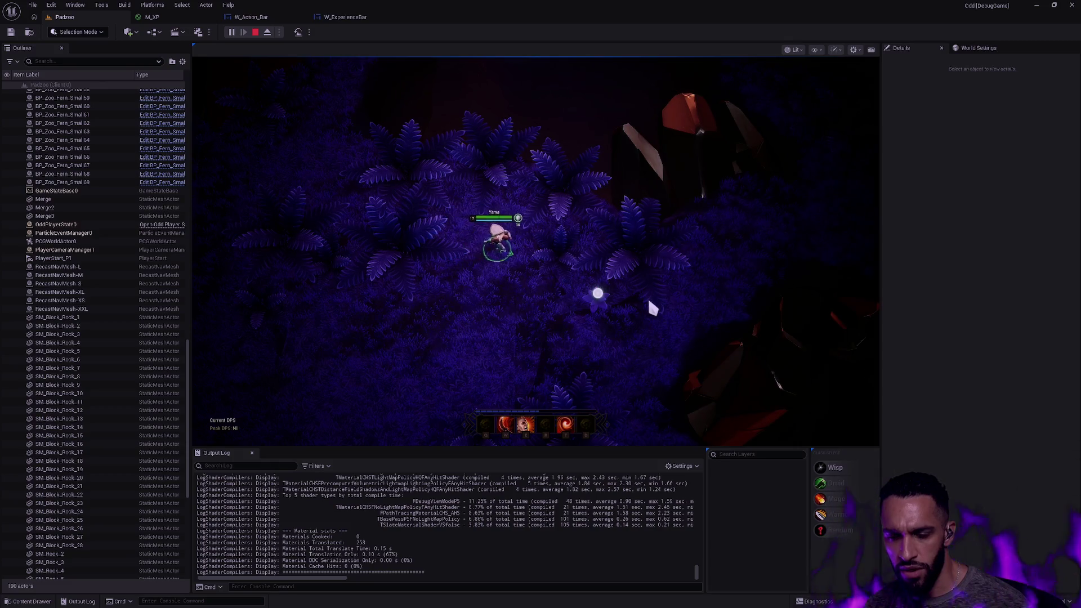
{"action": "key", "text": "Escape"}
{"action": "scroll", "coordinate": [650, 299], "scroll_direction": "down", "scroll_amount": 5}
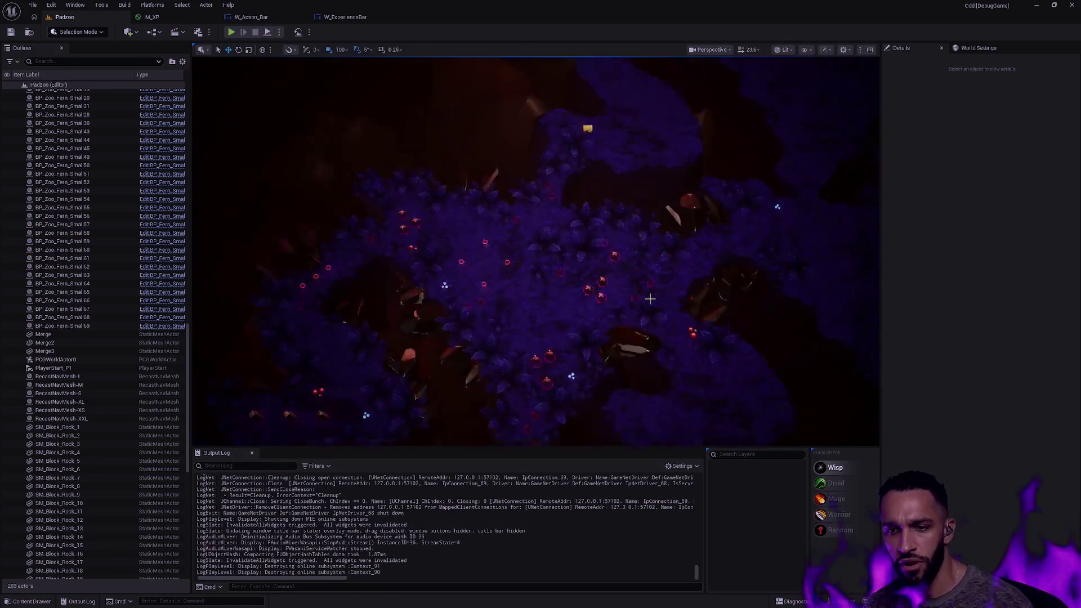
{"action": "scroll", "coordinate": [649, 299], "scroll_direction": "up", "scroll_amount": 5}
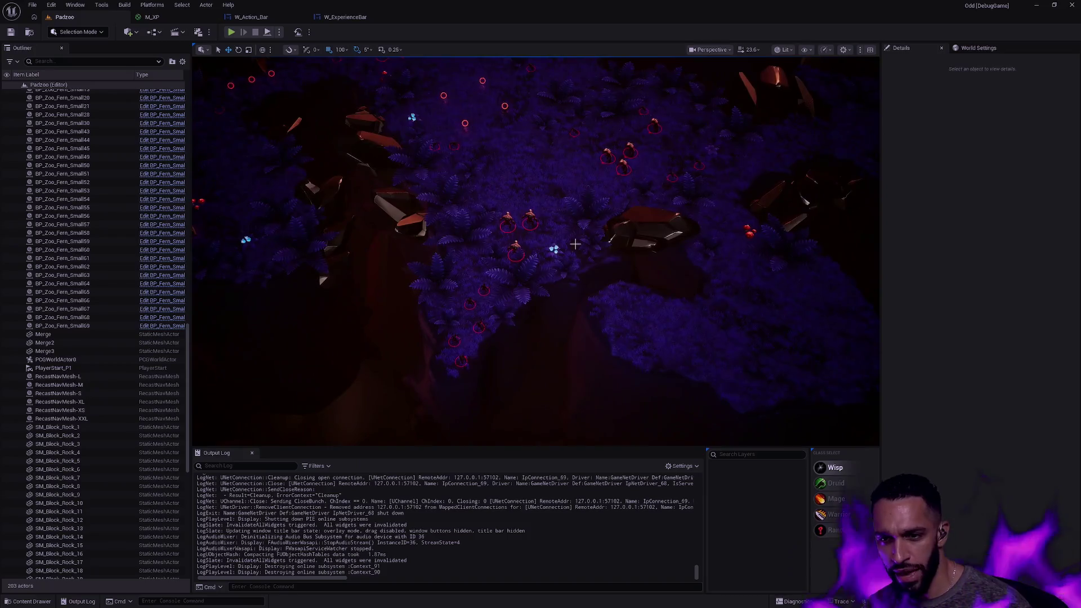
{"action": "left_click", "coordinate": [532, 224]}
{"action": "left_click", "coordinate": [545, 175]}
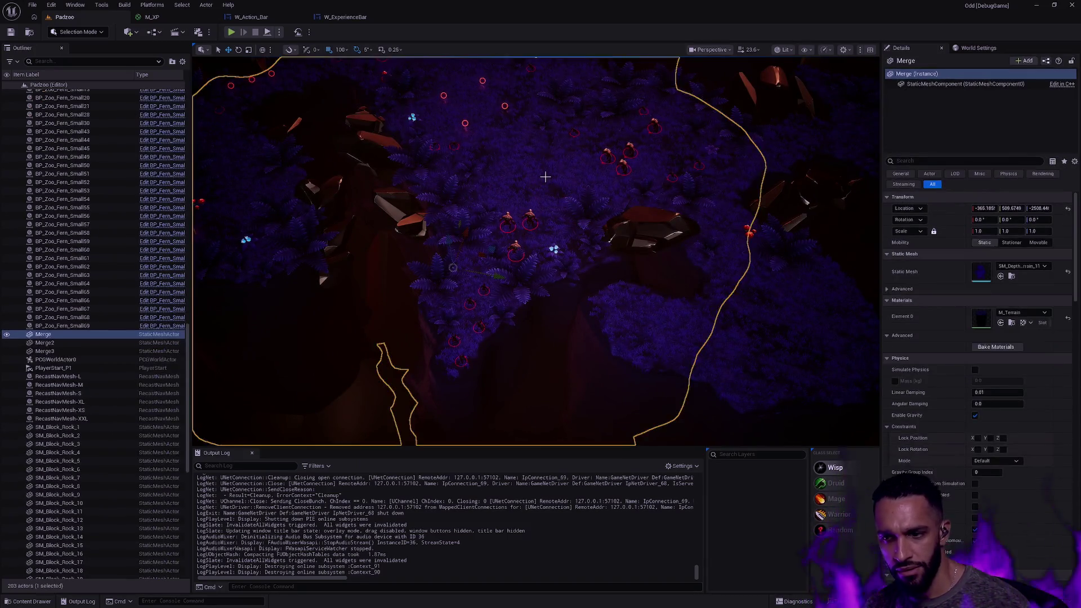
{"action": "key", "text": "Escape"}
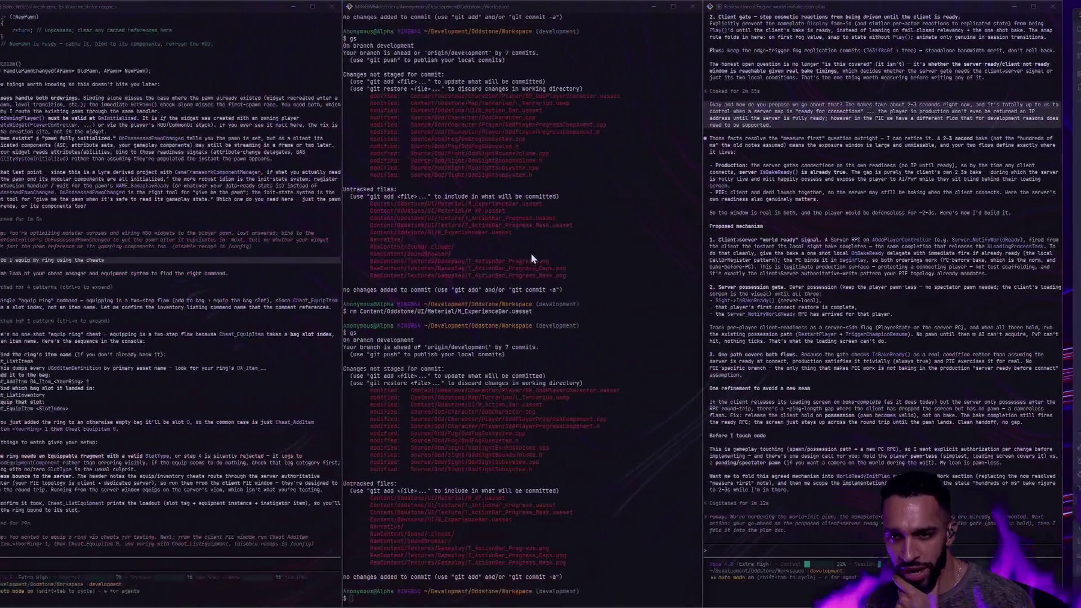
- Zoom the tldraw canvas out to 43% and bring the Hero Mastery Rings board and sketches into view
{"action": "scroll", "coordinate": [383, 272], "scroll_direction": "down", "scroll_amount": 6}
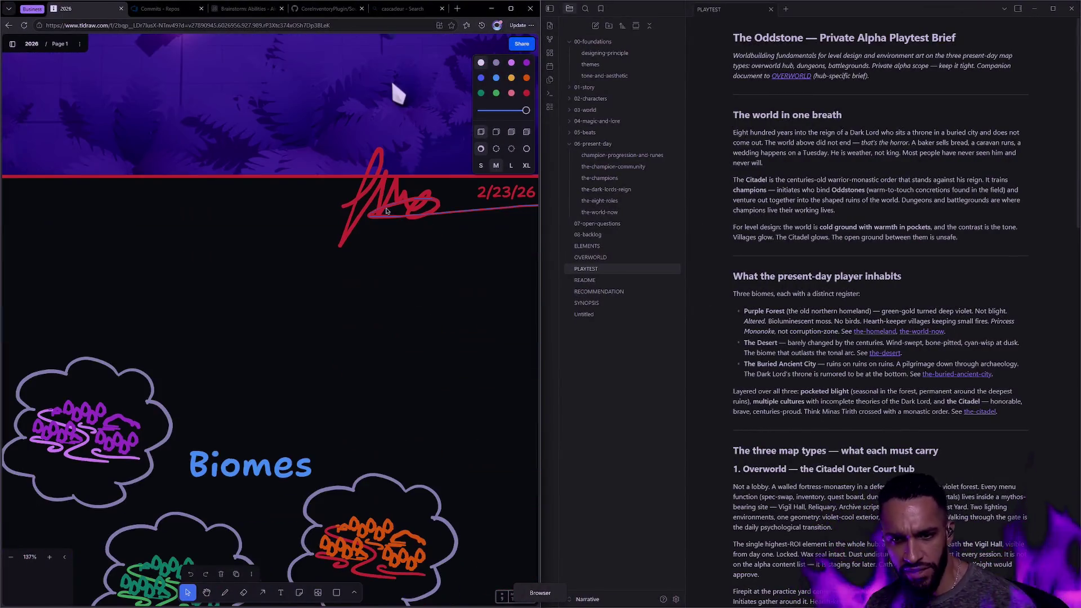
{"action": "scroll", "coordinate": [382, 228], "scroll_direction": "down", "scroll_amount": 5}
{"action": "scroll", "coordinate": [382, 282], "scroll_direction": "down", "scroll_amount": 6}
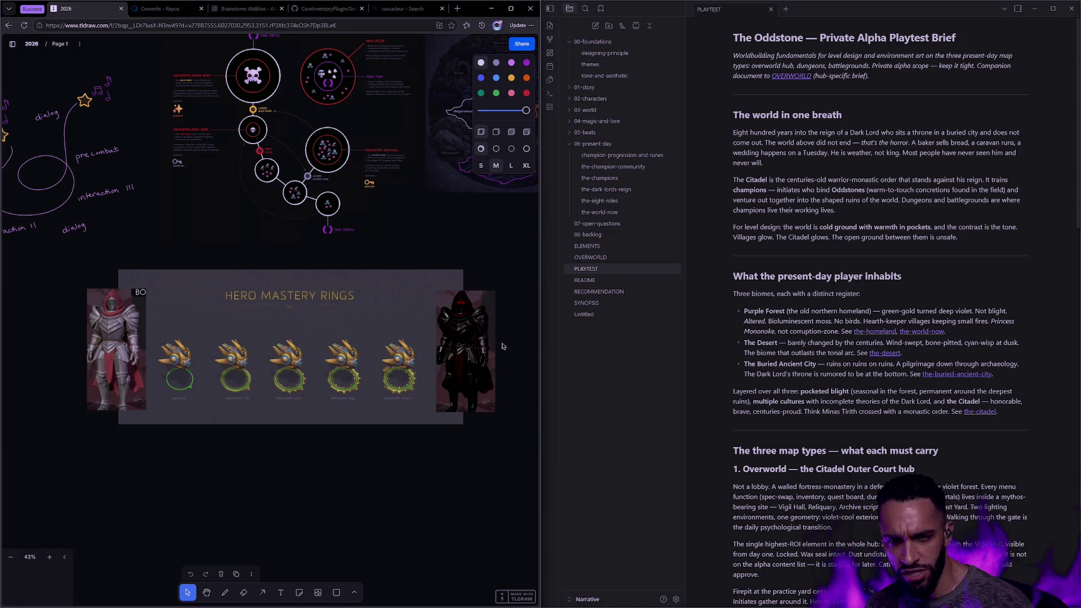
{"action": "scroll", "coordinate": [420, 284], "scroll_direction": "up", "scroll_amount": 2}
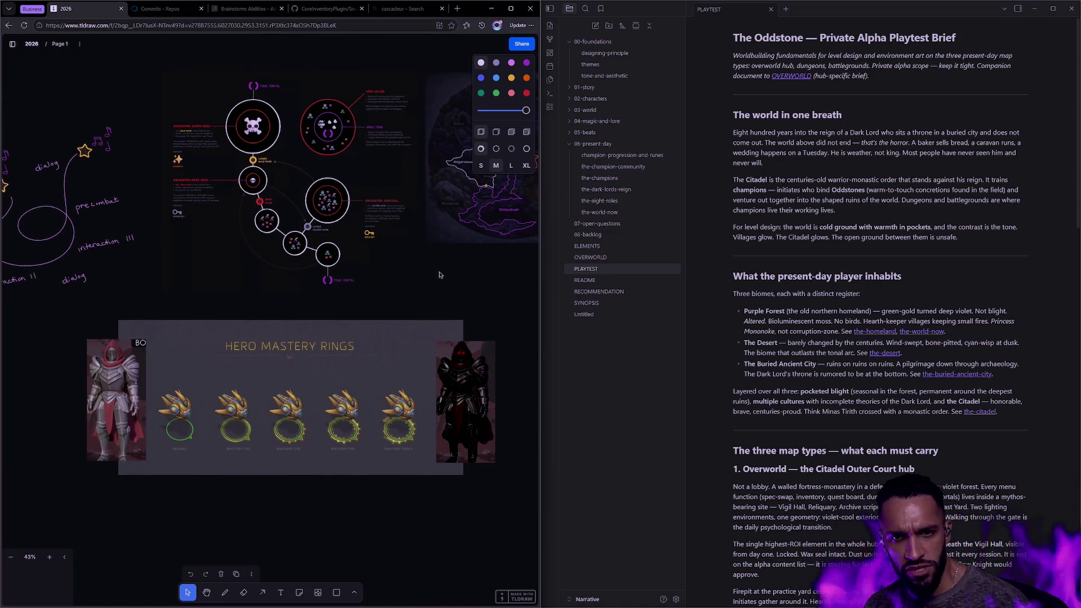
{"action": "scroll", "coordinate": [463, 273], "scroll_direction": "up", "scroll_amount": 2}
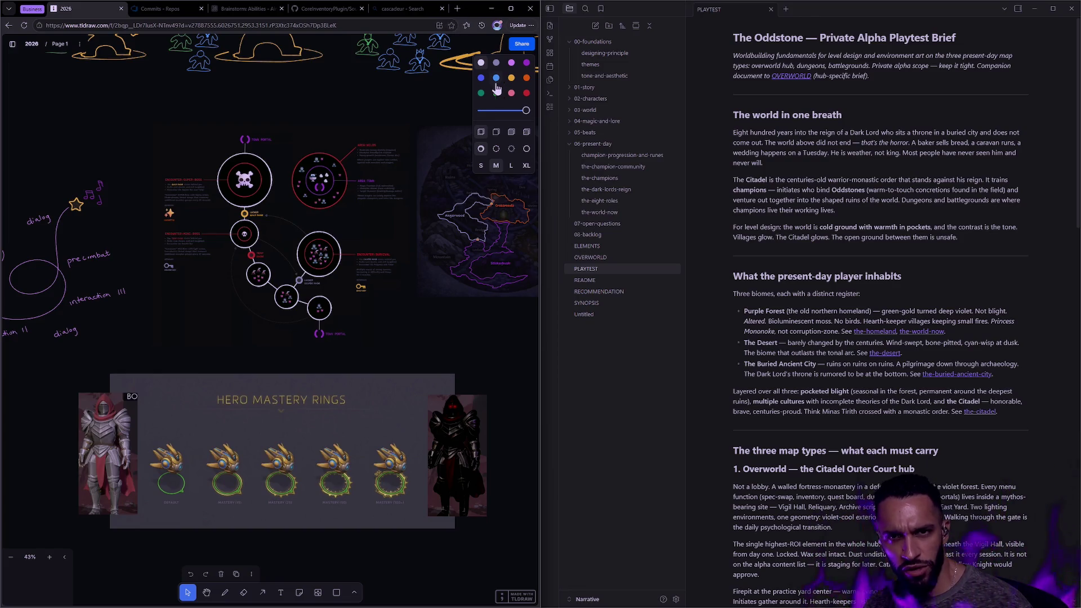
{"action": "scroll", "coordinate": [427, 297], "scroll_direction": "up", "scroll_amount": 2}
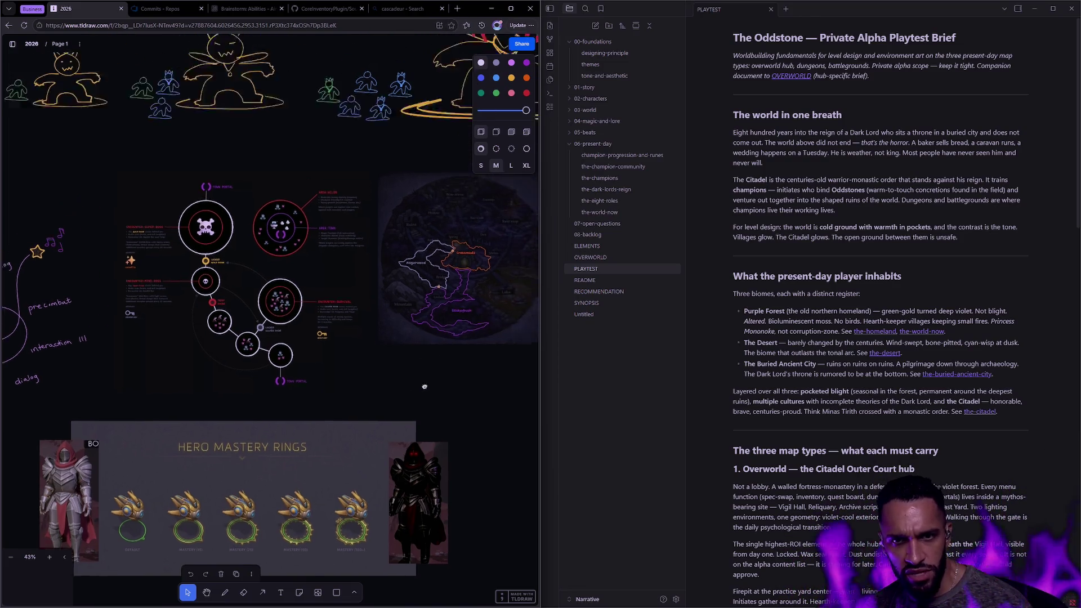
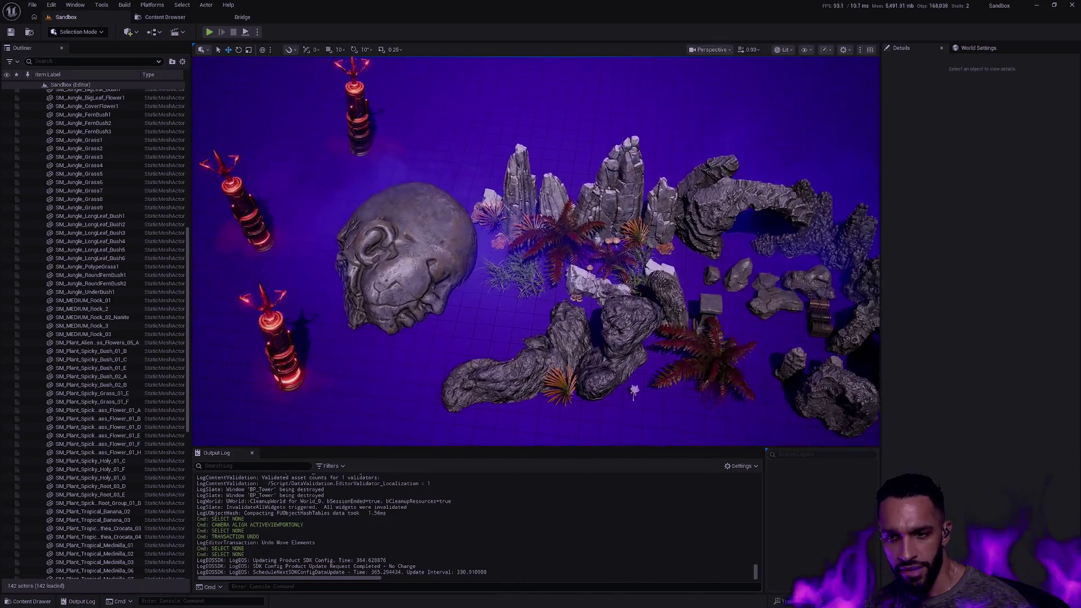
- Fly between the head statue, glowing pillars and rock cluster, then select and examine the large rock
{"action": "key", "text": "d"}
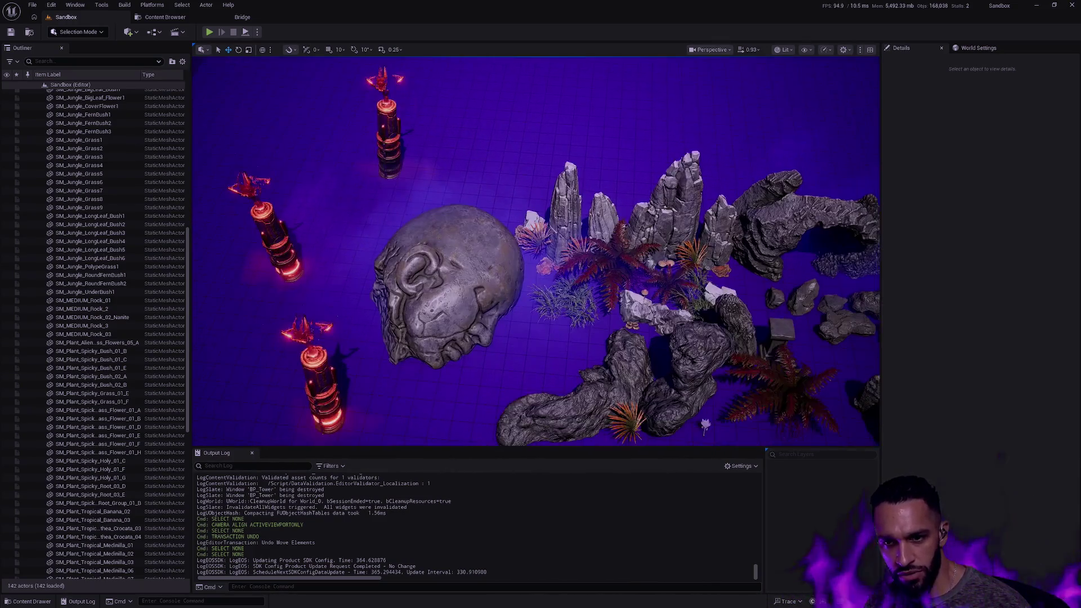
{"action": "key", "text": "w"}
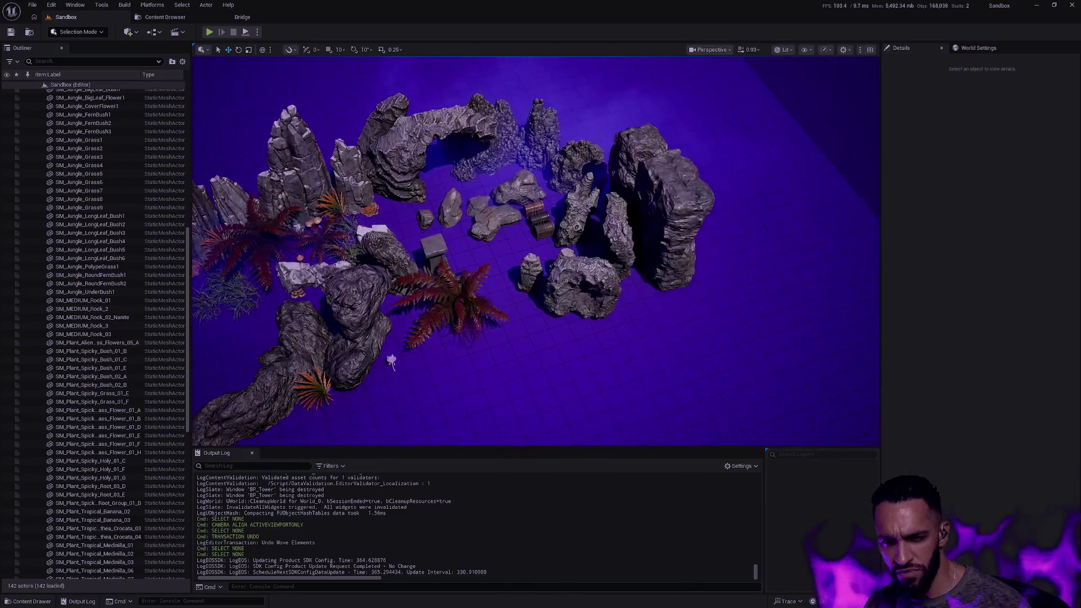
{"action": "key", "text": "a"}
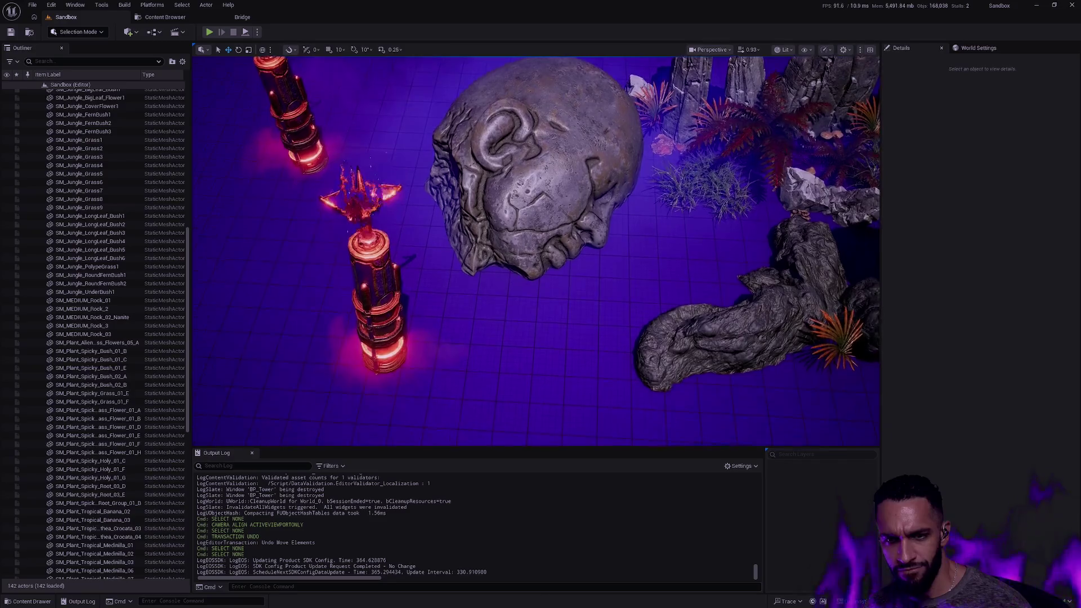
{"action": "key", "text": "a"}
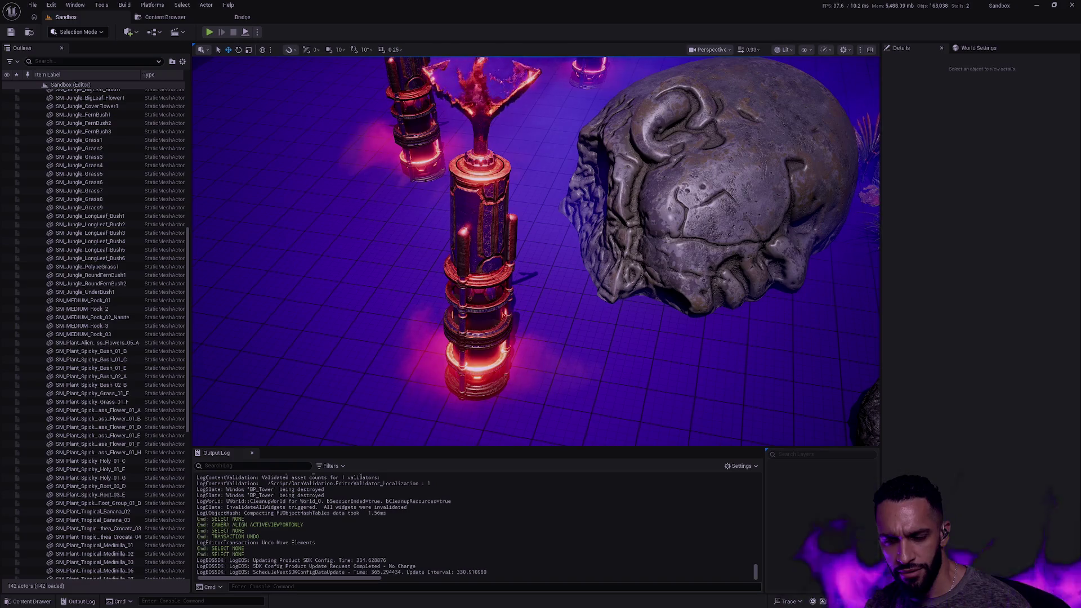
{"action": "key", "text": "s"}
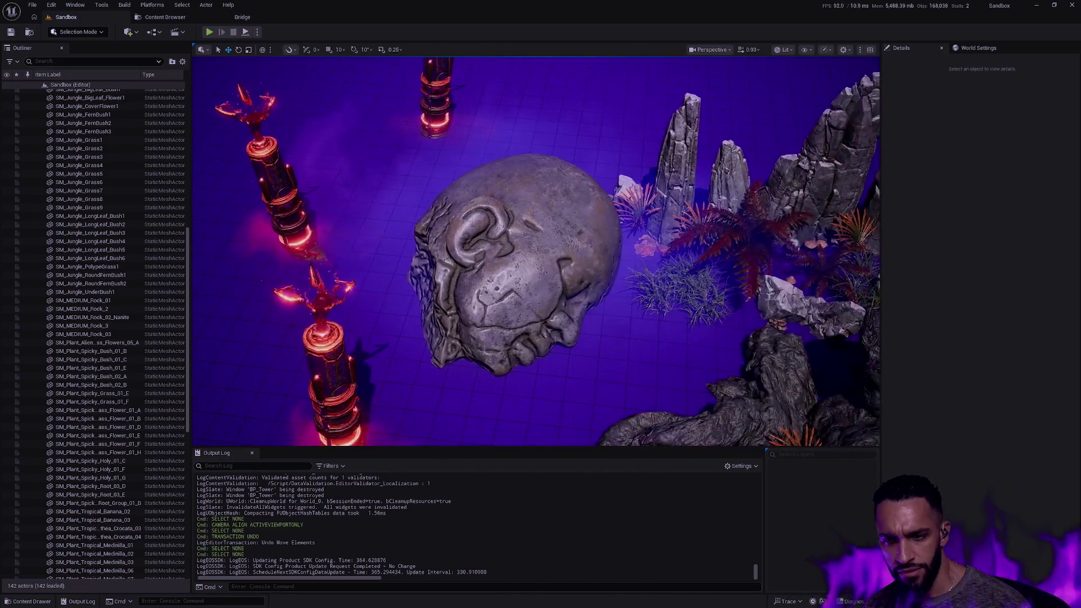
{"action": "key", "text": "d"}
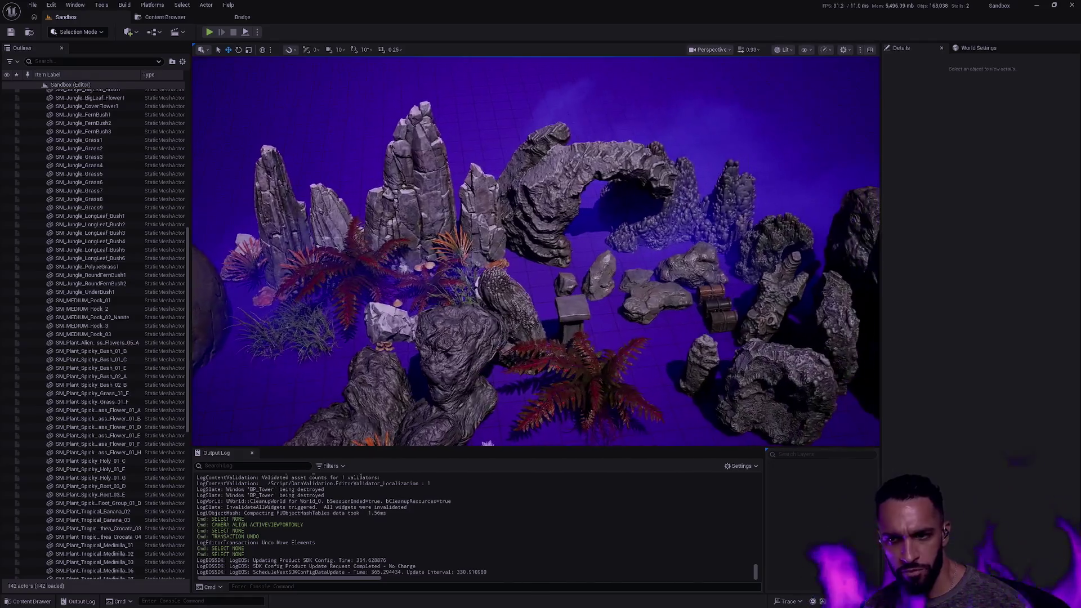
{"action": "key", "text": "w"}
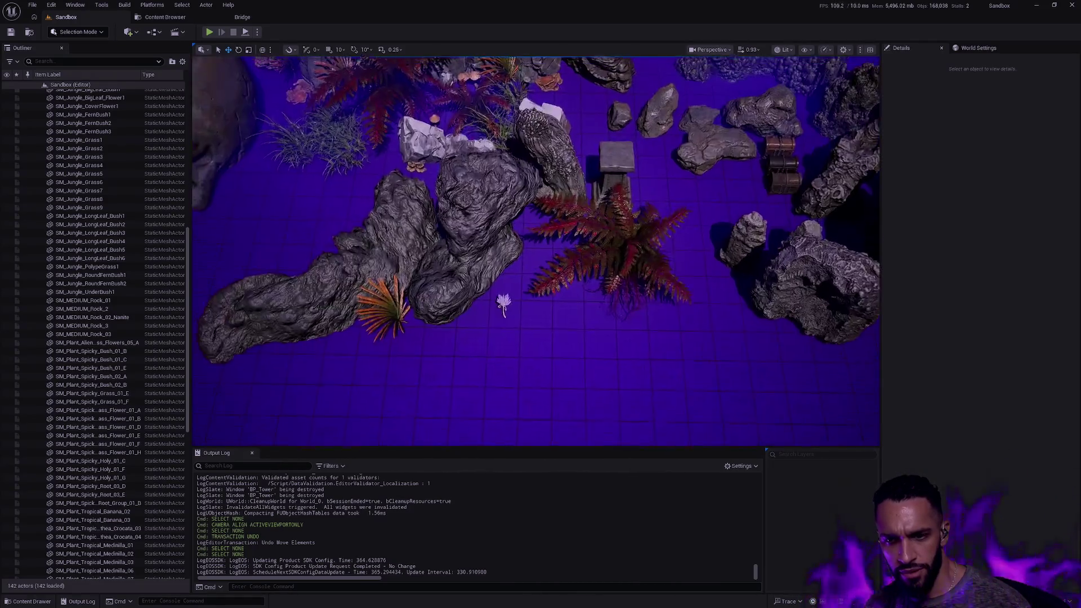
{"action": "key", "text": "s"}
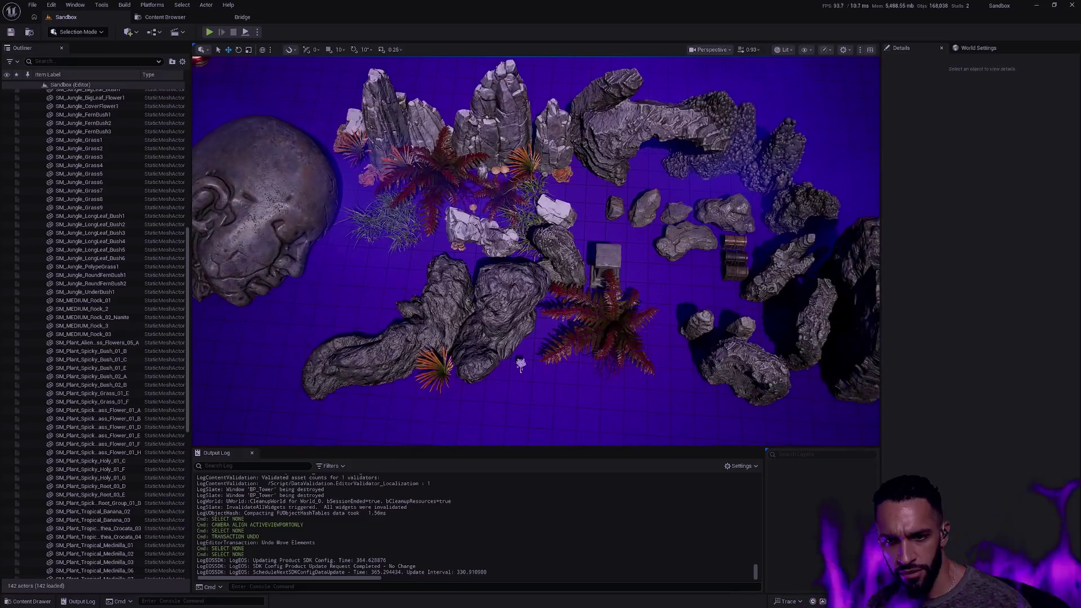
{"action": "key", "text": "d"}
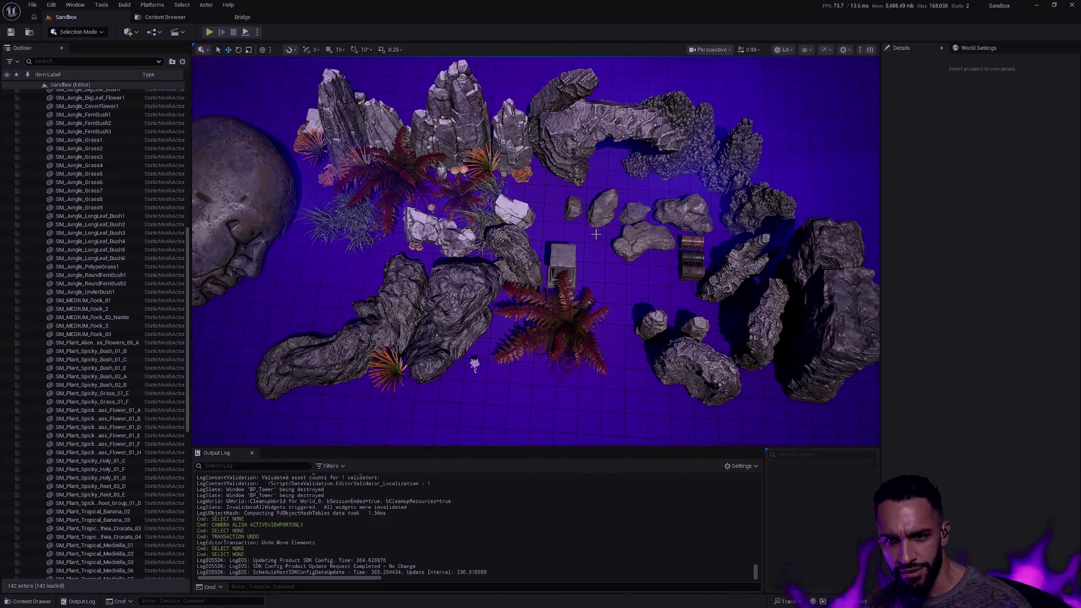
{"action": "left_click", "coordinate": [444, 297]}
{"action": "key", "text": "w"}
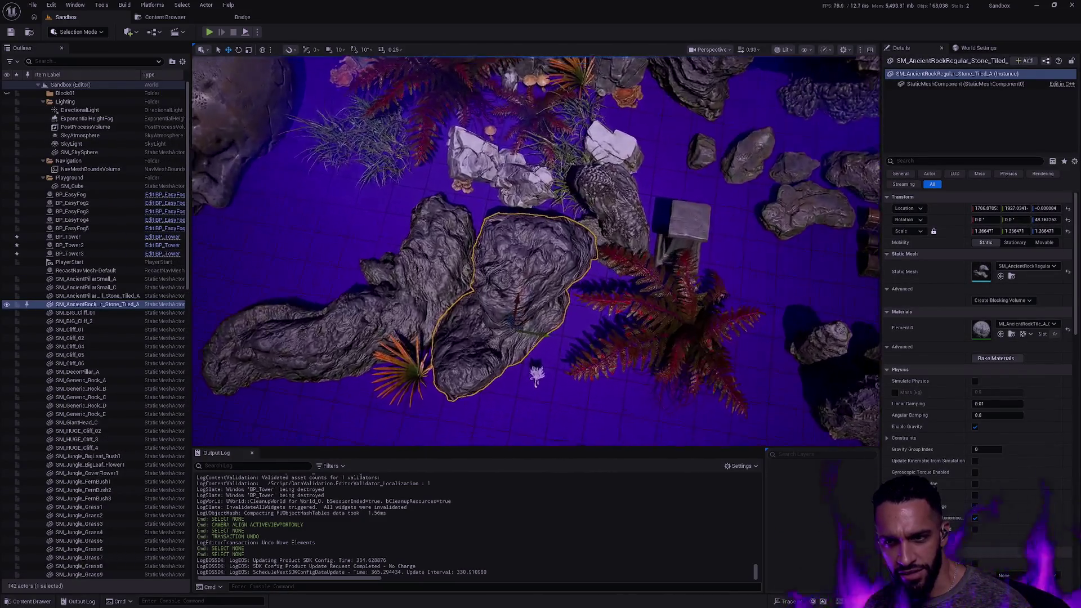
{"action": "key", "text": "w"}
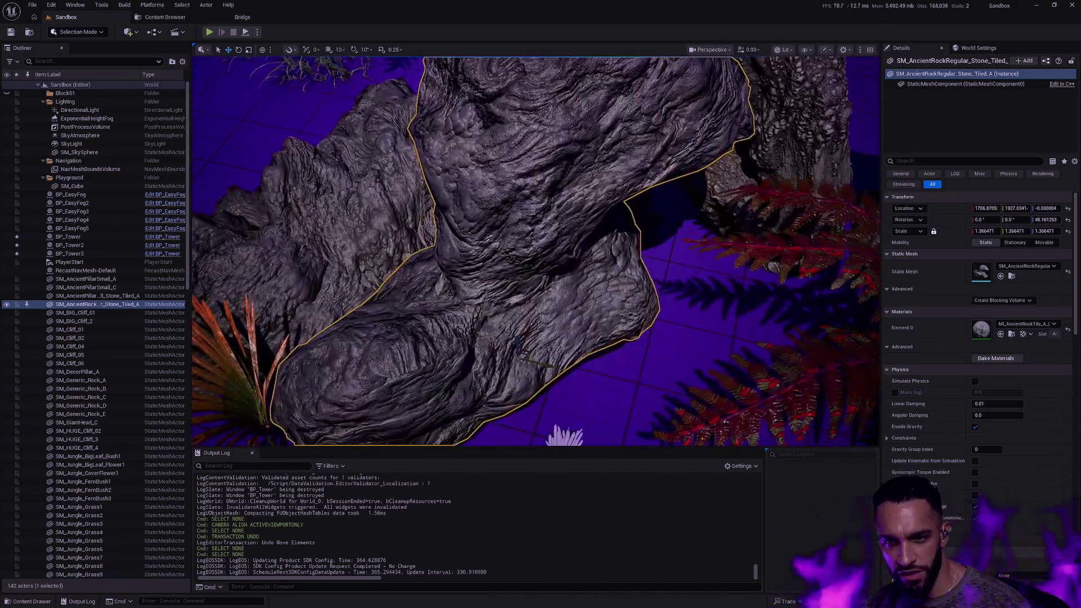
{"action": "key", "text": "s"}
{"action": "key", "text": "w"}
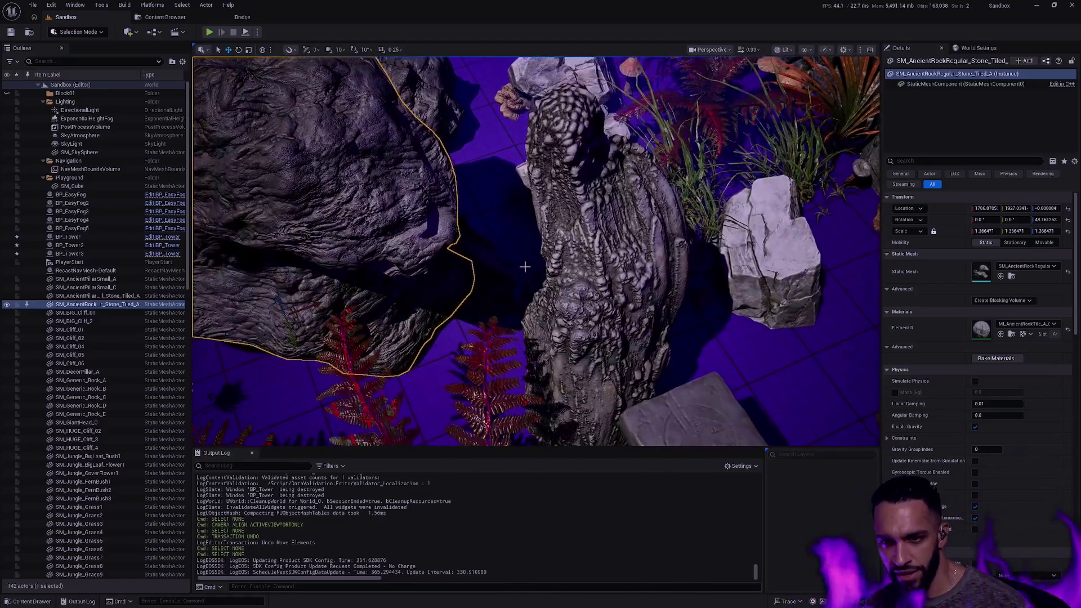
- Inspect the SM_AncientPillarSmall_A pillar and the large ancient rock up close from several angles
{"action": "left_click", "coordinate": [579, 254]}
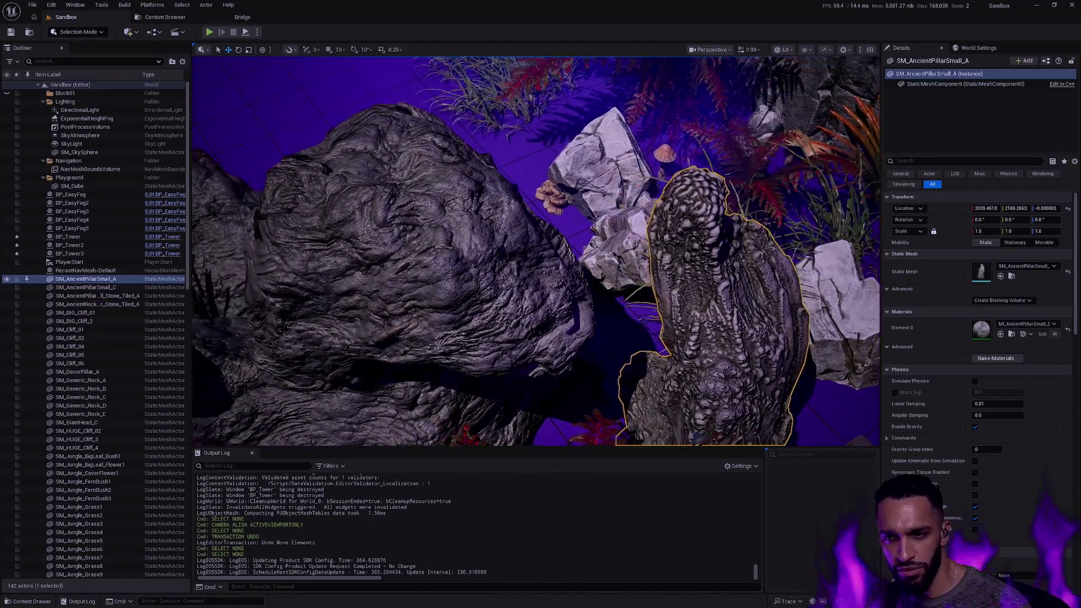
{"action": "key", "text": "Escape"}
{"action": "key", "text": "w"}
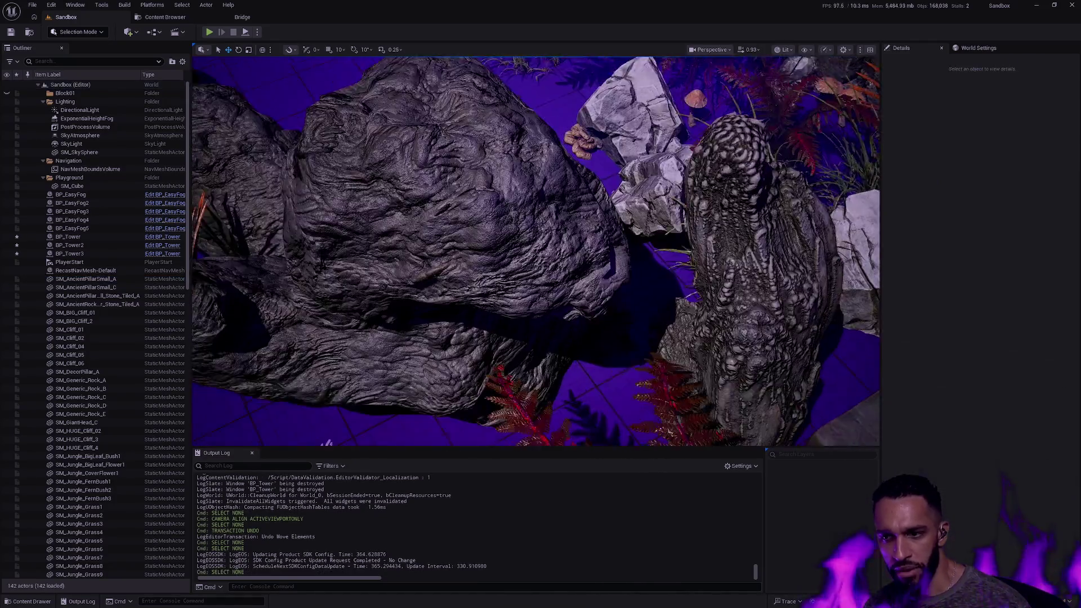
{"action": "key", "text": "w"}
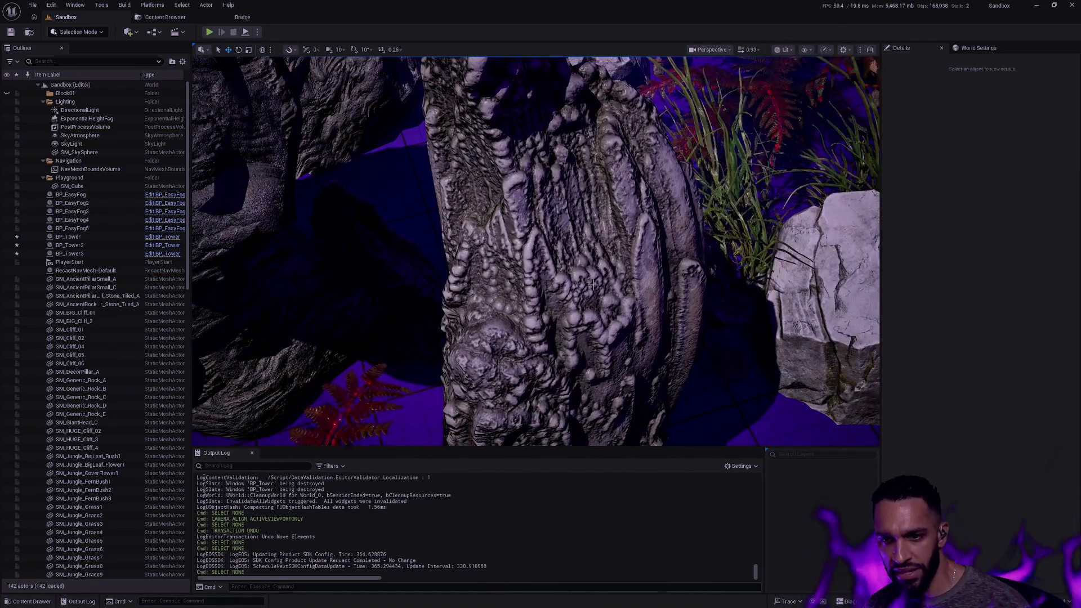
{"action": "left_click_drag", "start_coordinate": [575, 192], "coordinate": [575, 248]}
{"action": "mouse_move", "coordinate": [564, 301]}
{"action": "left_mouse_down"}
{"action": "mouse_move", "coordinate": [551, 251]}
{"action": "mouse_move", "coordinate": [563, 247]}
{"action": "mouse_move", "coordinate": [566, 293]}
{"action": "left_mouse_up"}
{"action": "left_click", "coordinate": [507, 300]}
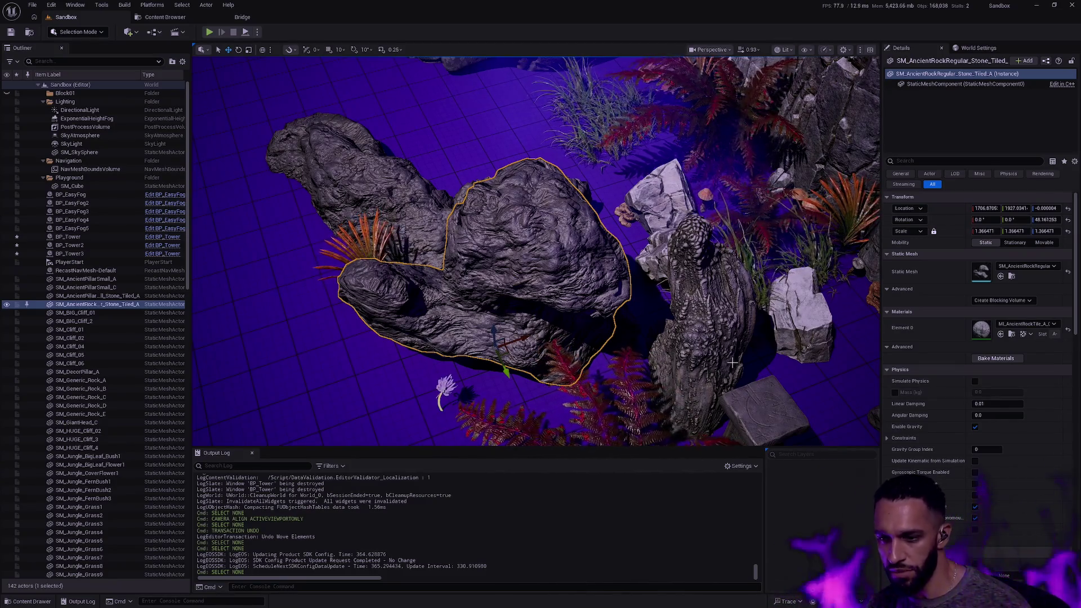
{"action": "left_click_drag", "start_coordinate": [604, 313], "coordinate": [554, 268]}
{"action": "key", "text": "Escape"}
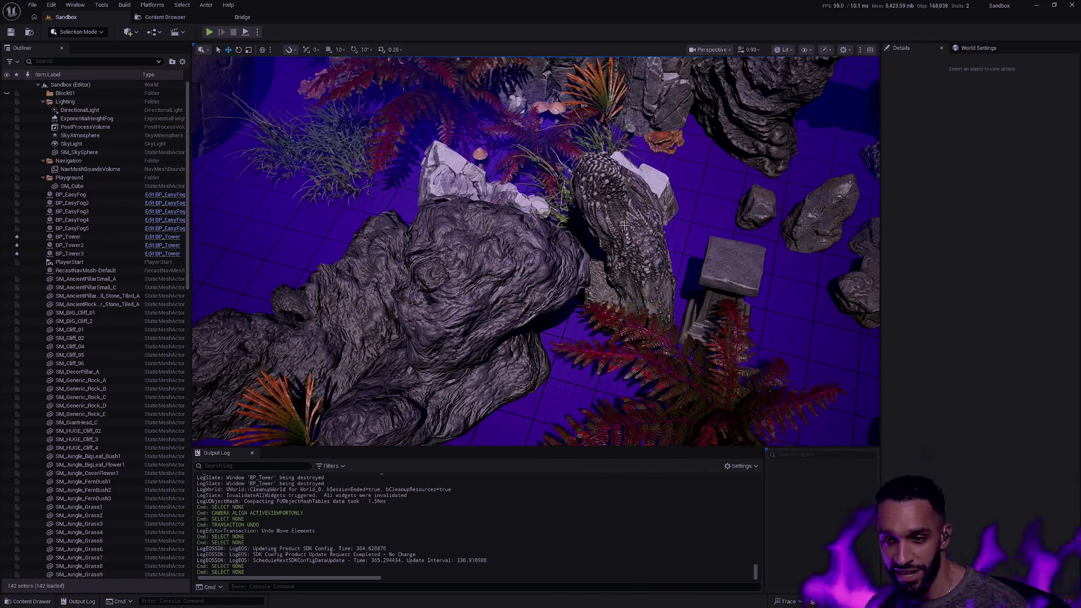
{"action": "left_click_drag", "start_coordinate": [625, 225], "coordinate": [652, 241]}
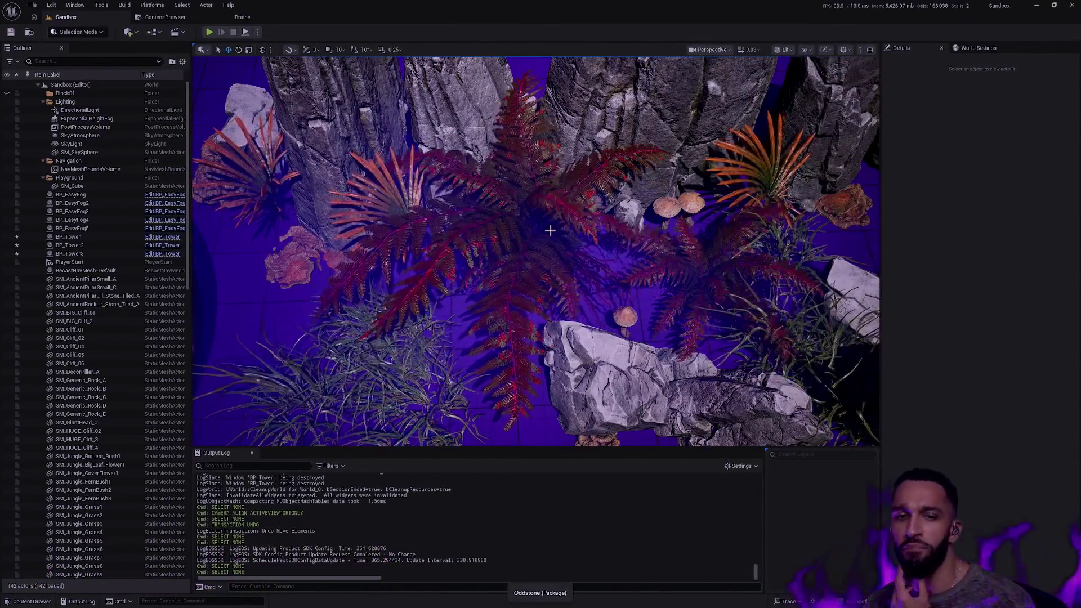
- Travel over the ferns and tropical plants, then select and frame the swamp tentacle plant
{"action": "scroll", "coordinate": [557, 248], "scroll_direction": "down", "scroll_amount": 5}
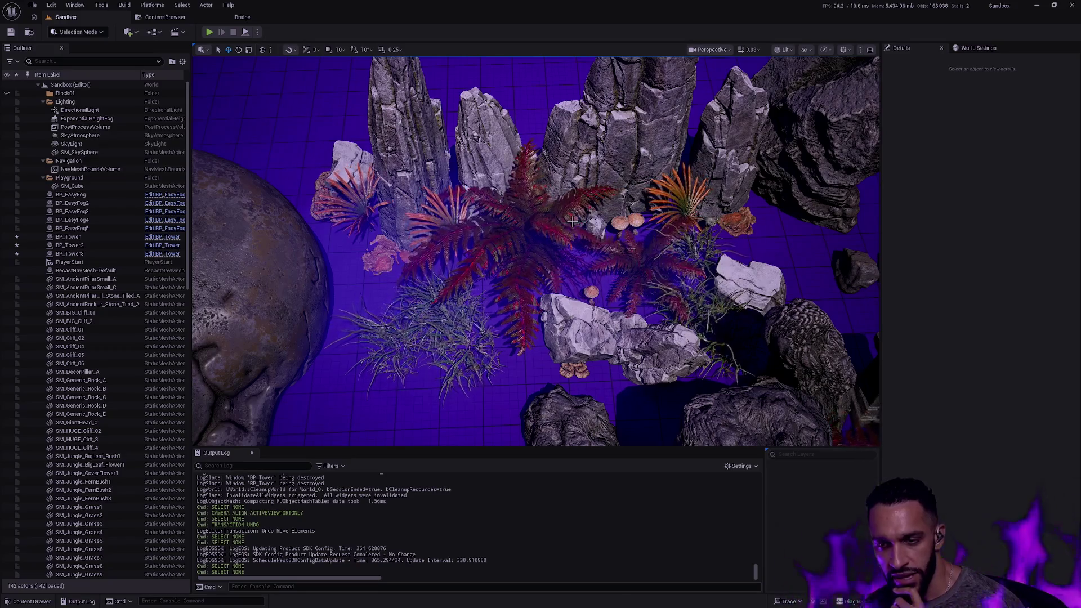
{"action": "mouse_move", "coordinate": [570, 221]}
{"action": "left_mouse_down"}
{"action": "mouse_move", "coordinate": [596, 214]}
{"action": "mouse_move", "coordinate": [540, 225]}
{"action": "mouse_move", "coordinate": [534, 269]}
{"action": "mouse_move", "coordinate": [519, 252]}
{"action": "mouse_move", "coordinate": [557, 248]}
{"action": "mouse_move", "coordinate": [554, 264]}
{"action": "mouse_move", "coordinate": [665, 275]}
{"action": "left_mouse_up"}
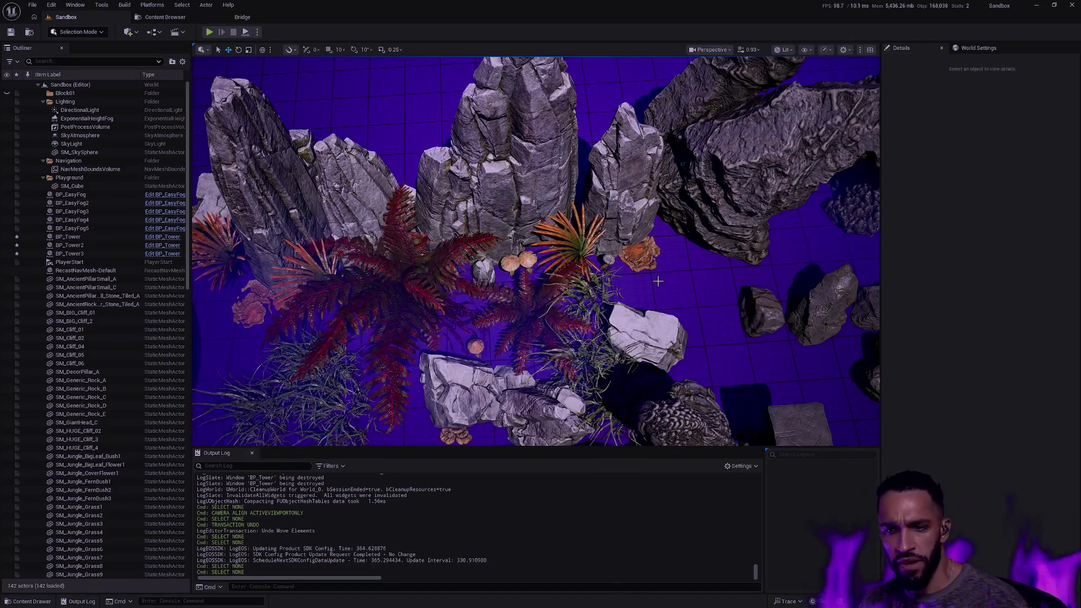
{"action": "mouse_move", "coordinate": [666, 276]}
{"action": "left_mouse_down"}
{"action": "mouse_move", "coordinate": [648, 271]}
{"action": "mouse_move", "coordinate": [672, 299]}
{"action": "left_mouse_up"}
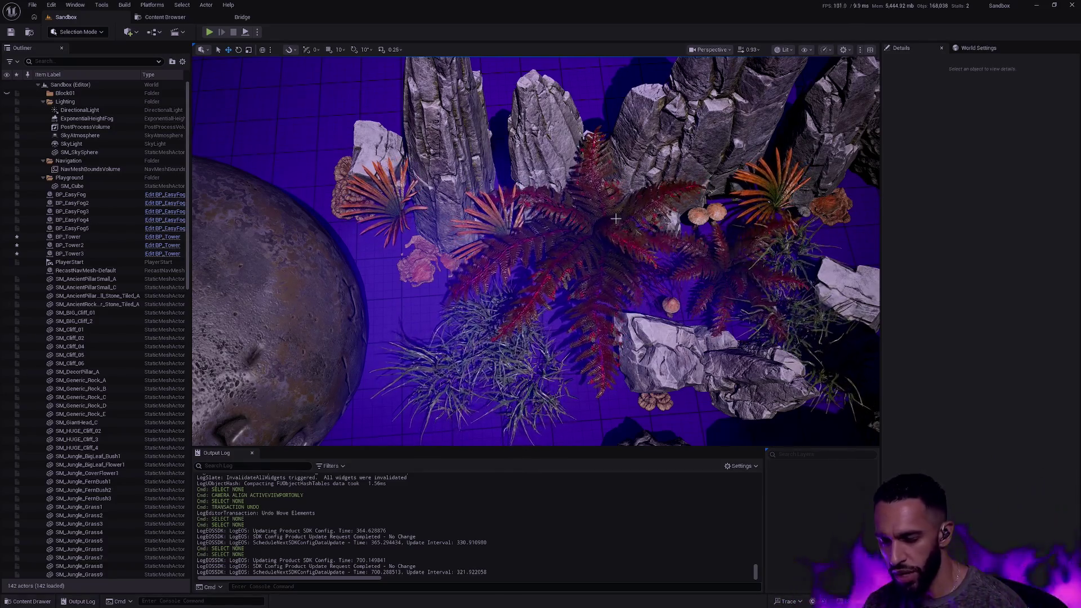
{"action": "scroll", "coordinate": [616, 230], "scroll_direction": "up", "scroll_amount": 5}
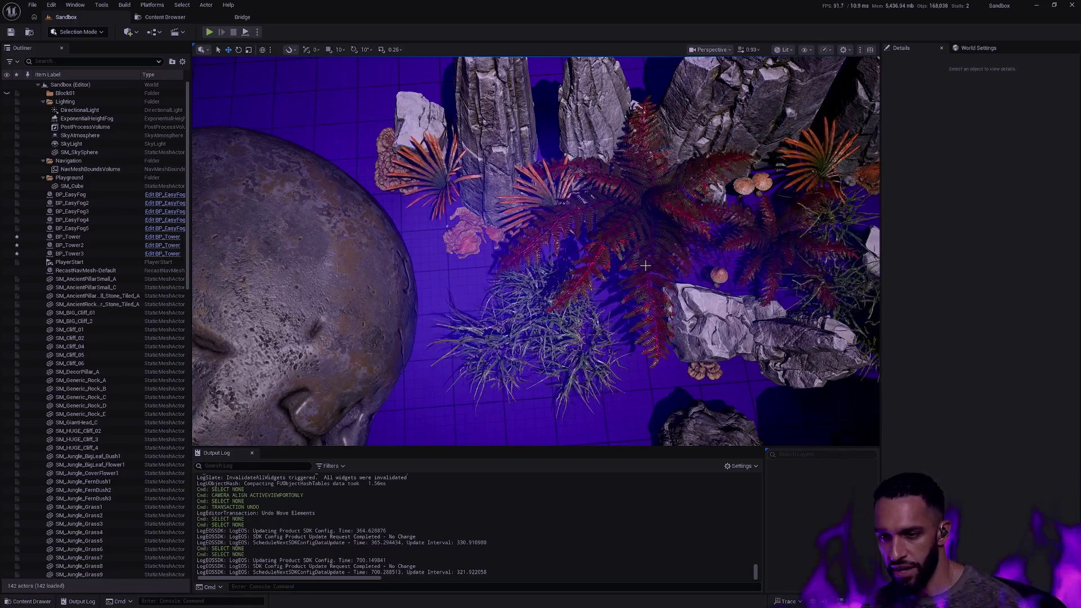
{"action": "mouse_move", "coordinate": [666, 257]}
{"action": "left_mouse_down"}
{"action": "mouse_move", "coordinate": [284, 255]}
{"action": "mouse_move", "coordinate": [284, 202]}
{"action": "left_mouse_up"}
{"action": "mouse_move", "coordinate": [577, 287]}
{"action": "left_mouse_down"}
{"action": "mouse_move", "coordinate": [577, 306]}
{"action": "mouse_move", "coordinate": [613, 318]}
{"action": "mouse_move", "coordinate": [614, 330]}
{"action": "mouse_move", "coordinate": [613, 293]}
{"action": "left_mouse_up"}
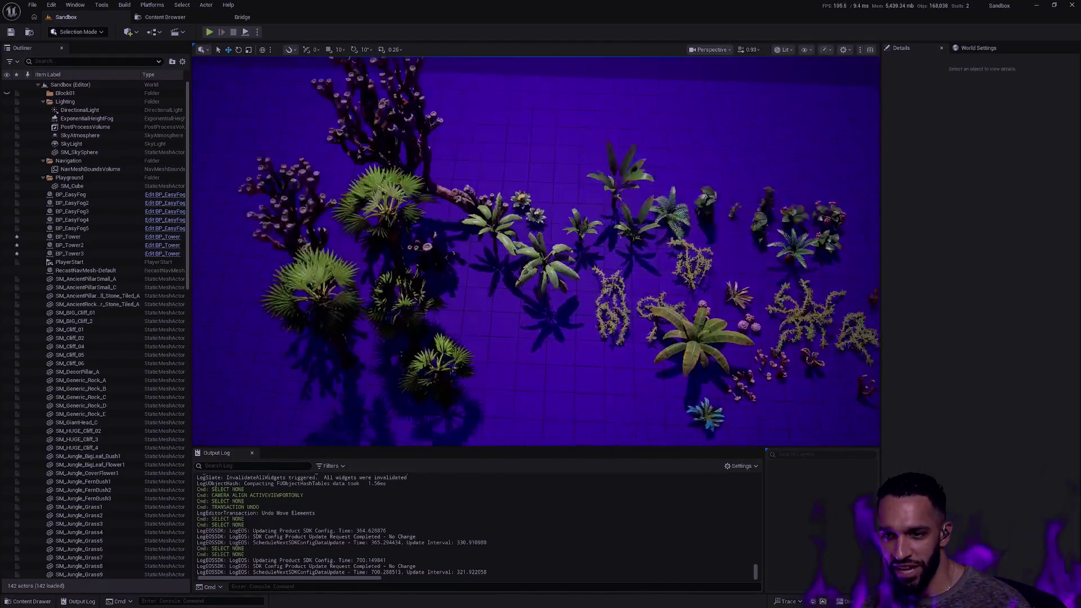
{"action": "left_click_drag", "start_coordinate": [613, 293], "coordinate": [603, 287]}
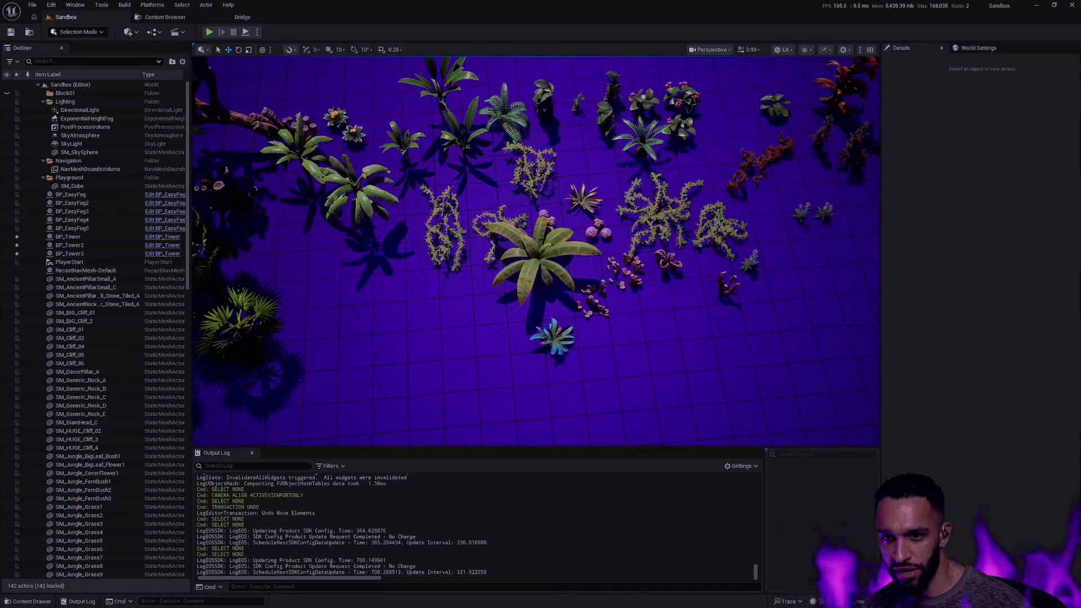
{"action": "mouse_move", "coordinate": [603, 287]}
{"action": "left_mouse_down"}
{"action": "mouse_move", "coordinate": [569, 287]}
{"action": "mouse_move", "coordinate": [562, 236]}
{"action": "mouse_move", "coordinate": [540, 231]}
{"action": "mouse_move", "coordinate": [568, 253]}
{"action": "mouse_move", "coordinate": [569, 349]}
{"action": "mouse_move", "coordinate": [608, 417]}
{"action": "left_mouse_up"}
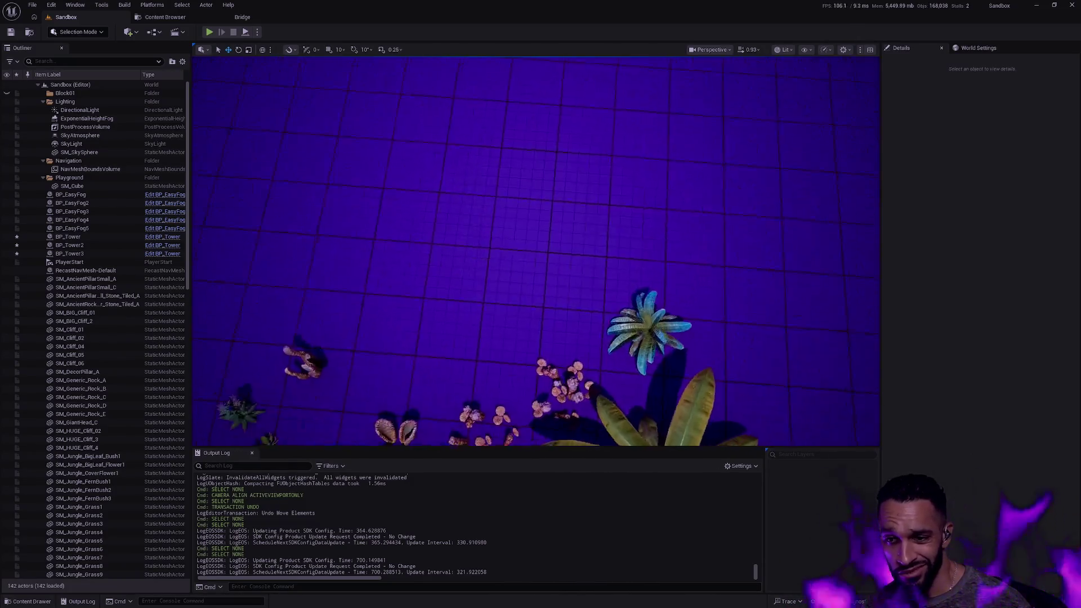
{"action": "left_click_drag", "start_coordinate": [608, 417], "coordinate": [613, 422]}
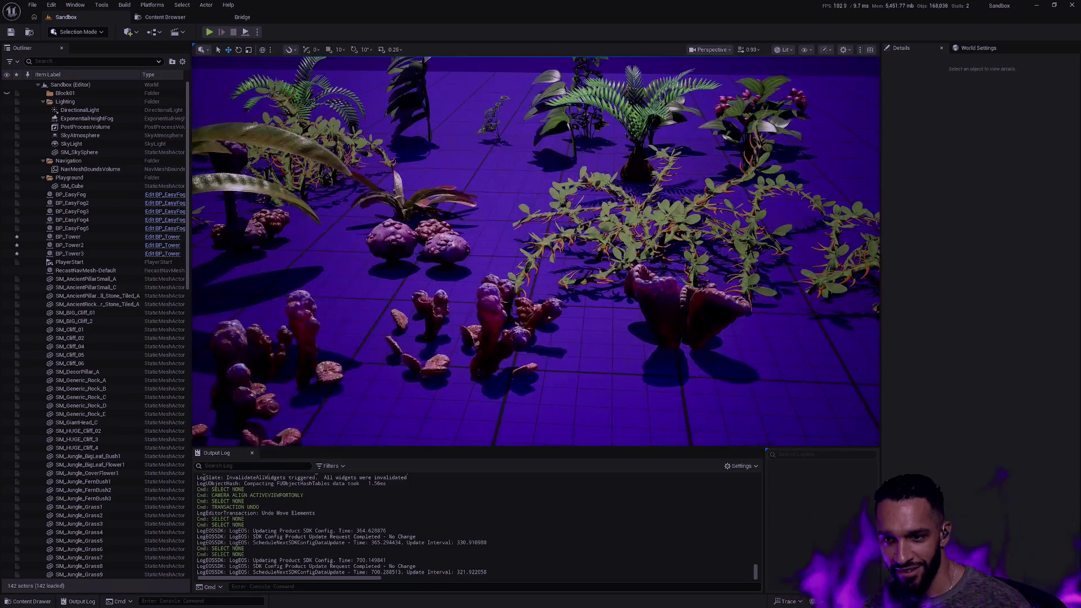
{"action": "left_click", "coordinate": [577, 238]}
{"action": "key", "text": "Escape"}
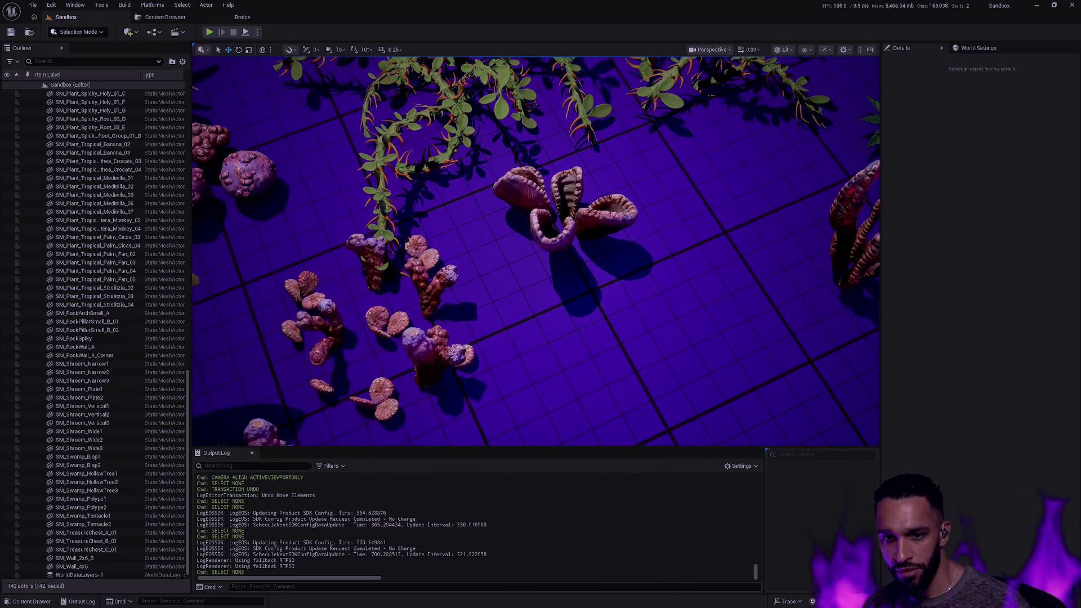
{"action": "left_click", "coordinate": [596, 286]}
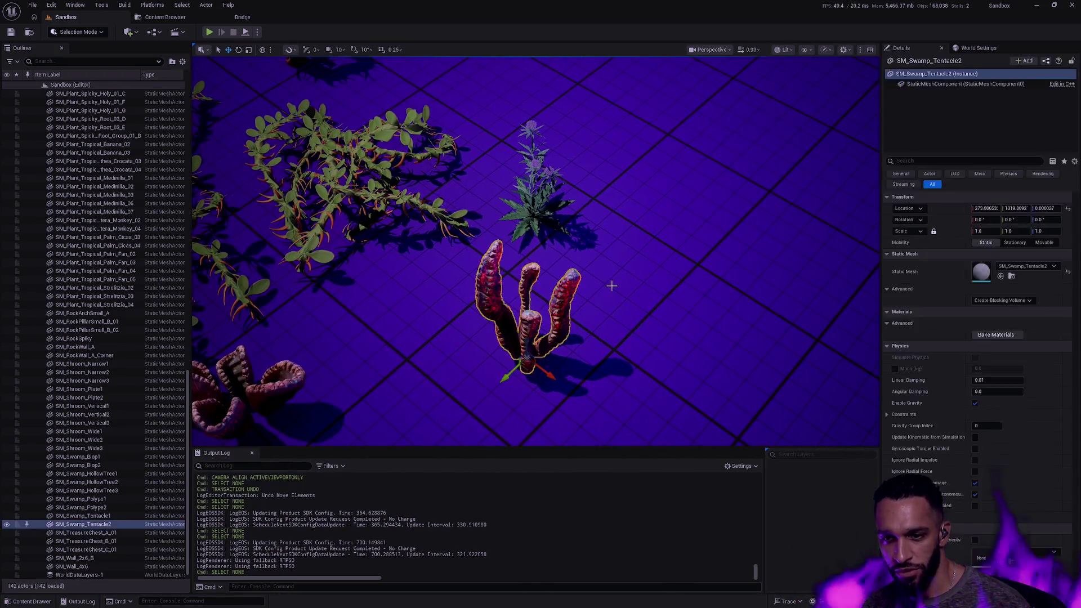
{"action": "key", "text": "f"}
{"action": "key", "text": "Escape"}
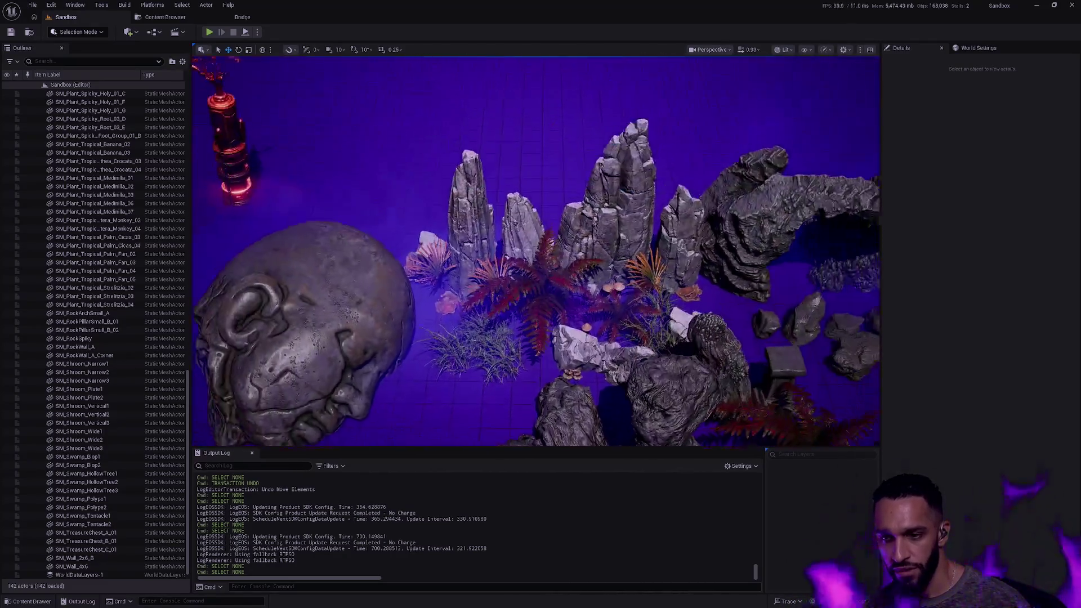
- Save the tower blueprints, close the Sandbox project, and open L_Terrarium from the Terrarium folder
{"action": "left_click", "coordinate": [1072, 6]}
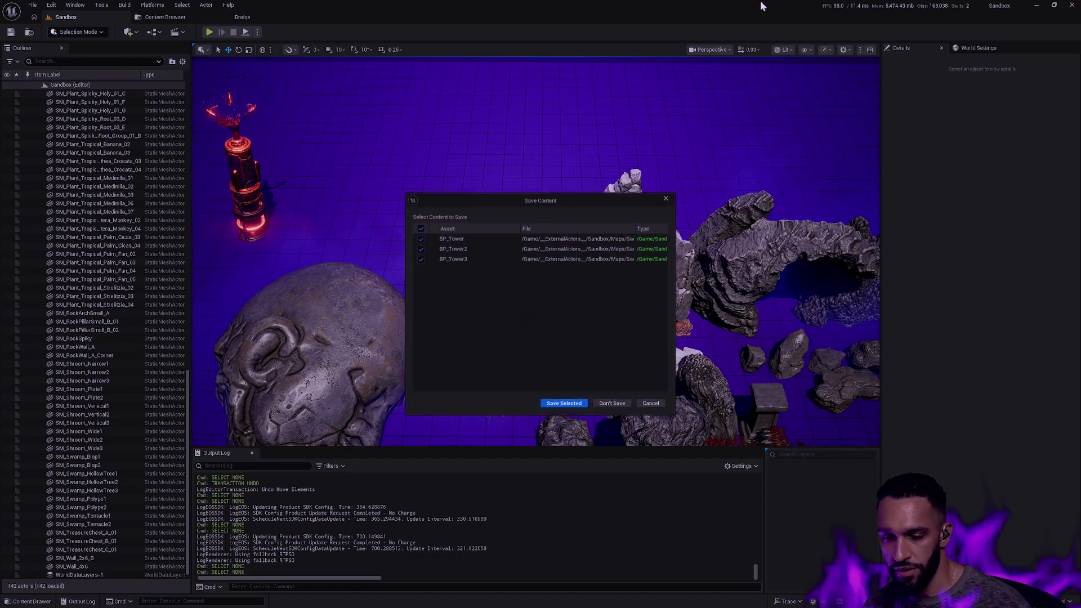
{"action": "left_click", "coordinate": [562, 406]}
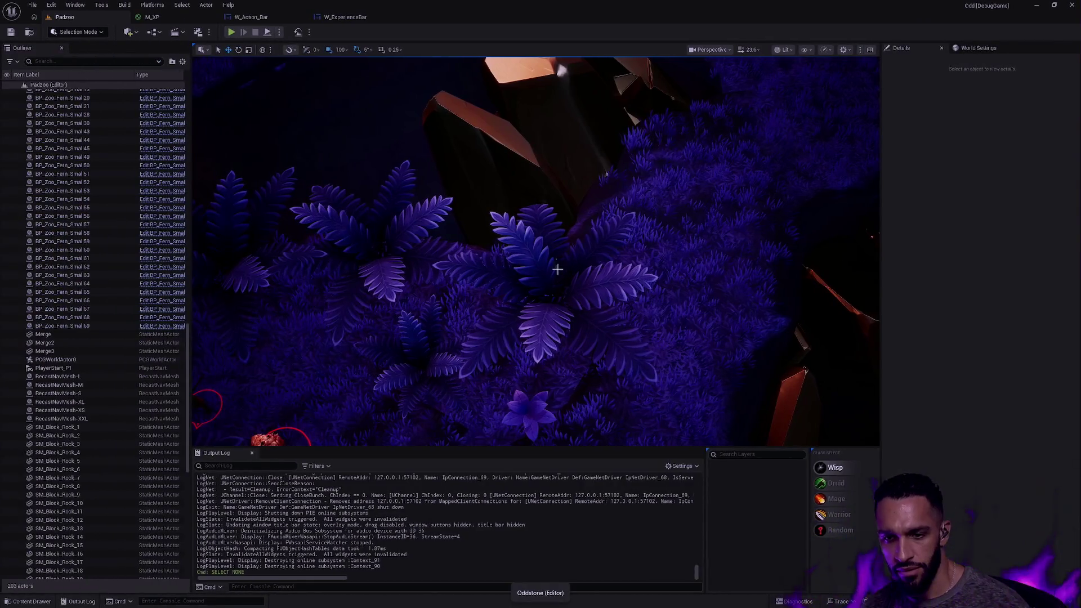
{"action": "left_click", "coordinate": [66, 504]}
{"action": "double_click", "coordinate": [527, 445]}
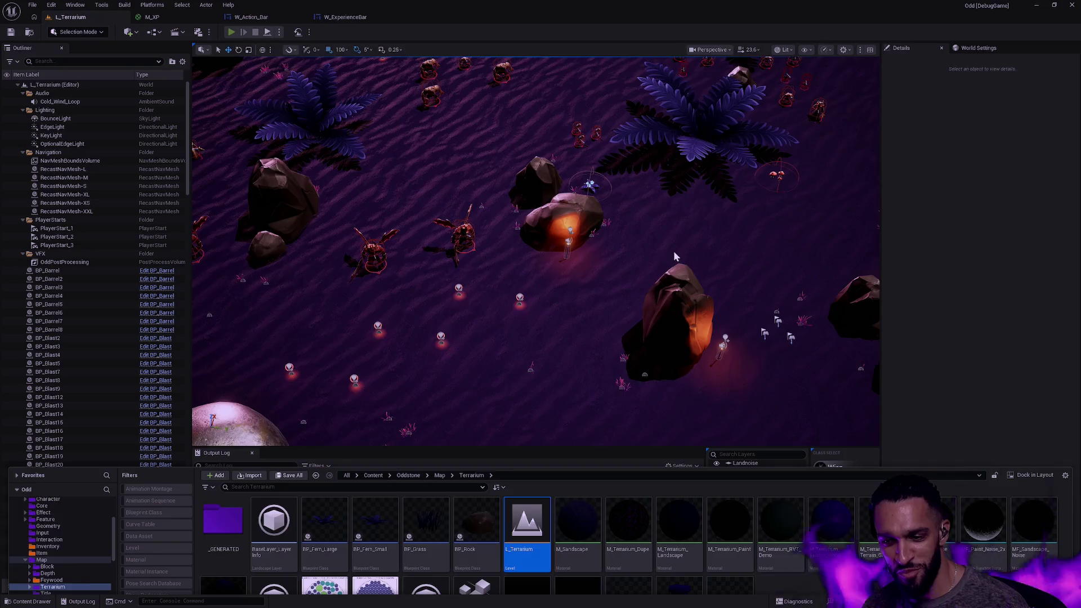
- Play L_Terrarium in the editor, toggling full-screen game view with F11 twice, then switch to Rider
{"action": "key", "text": "alt+p"}
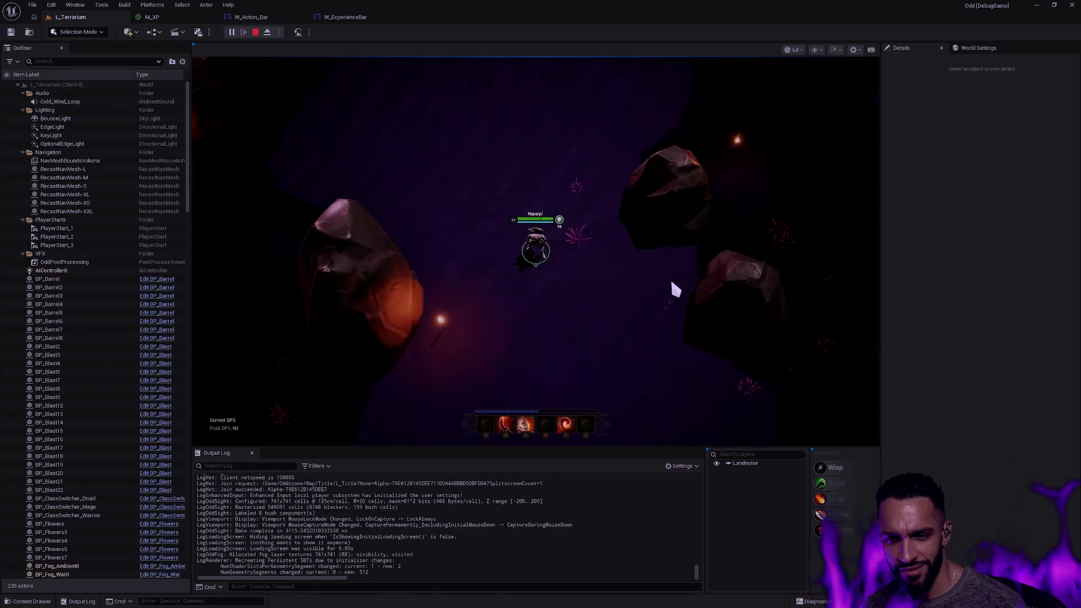
{"action": "key", "text": "F11"}
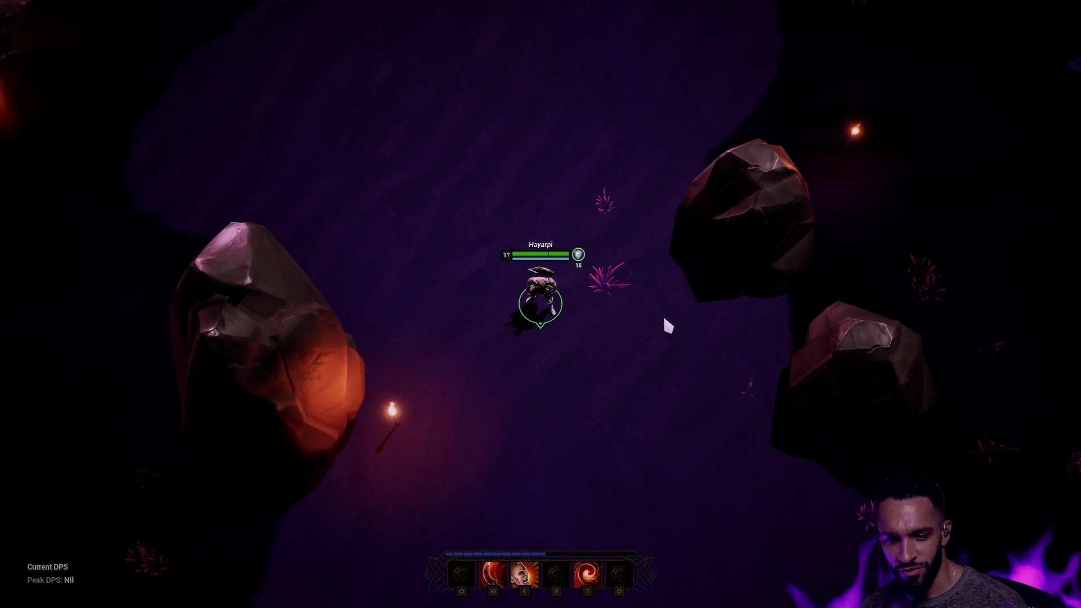
{"action": "key", "text": "F11"}
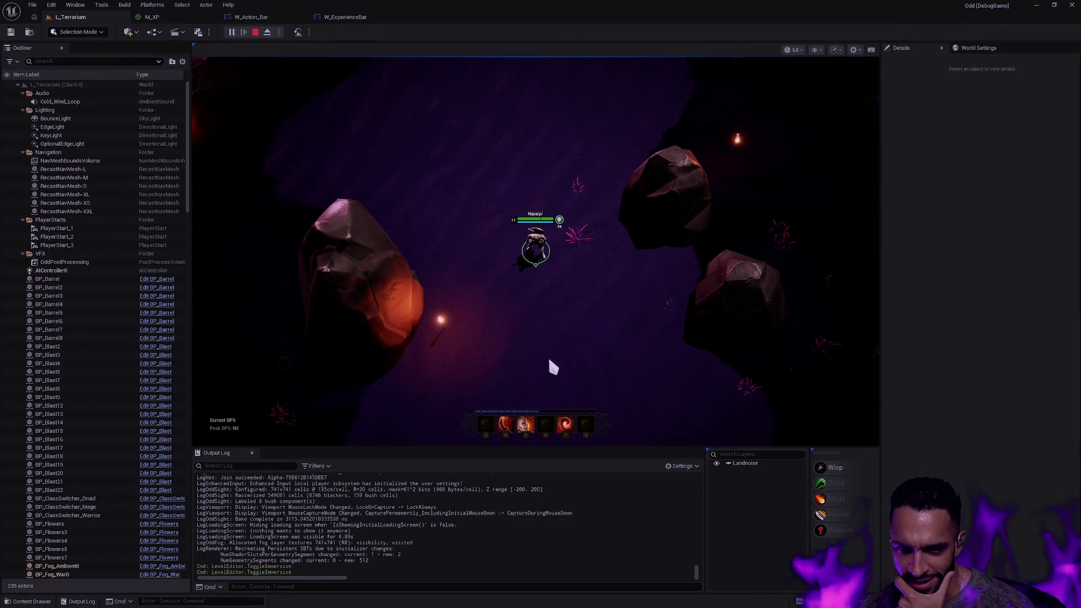
{"action": "key", "text": "F11"}
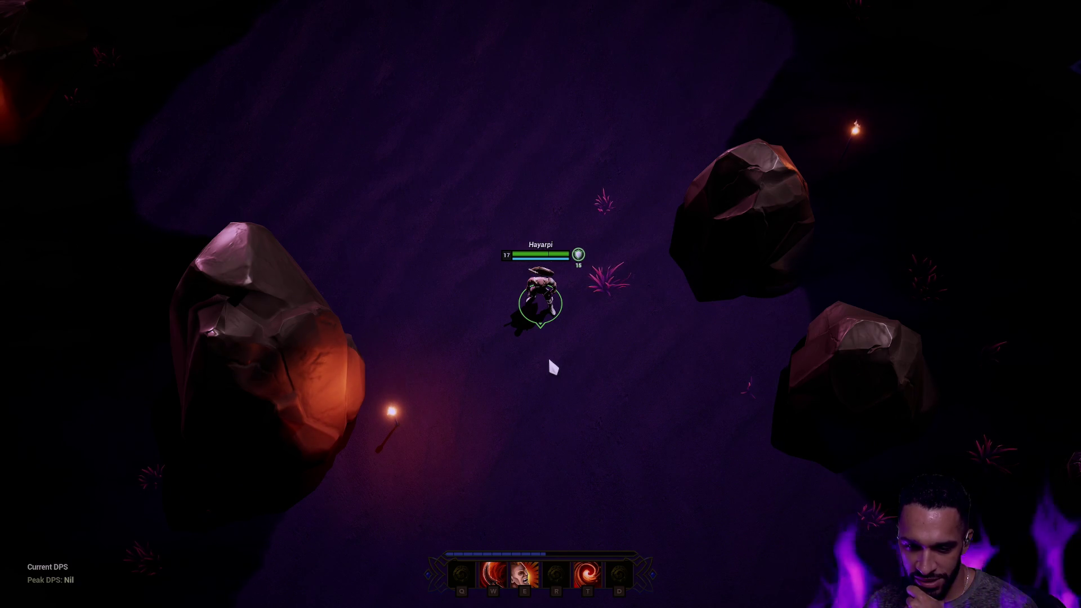
{"action": "key", "text": "F11"}
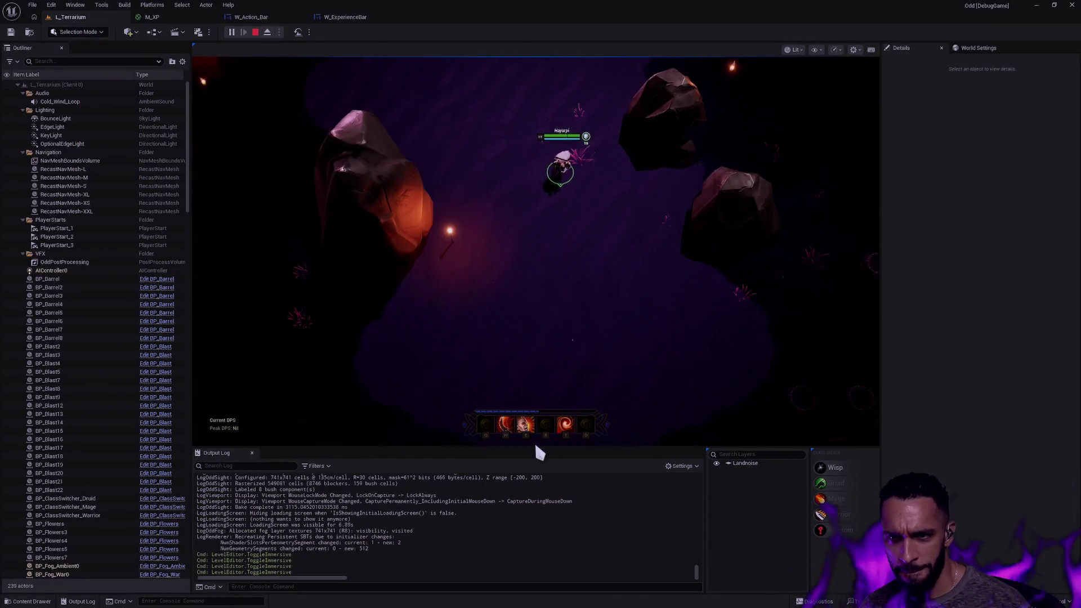
{"action": "key", "text": "alt+Tab"}
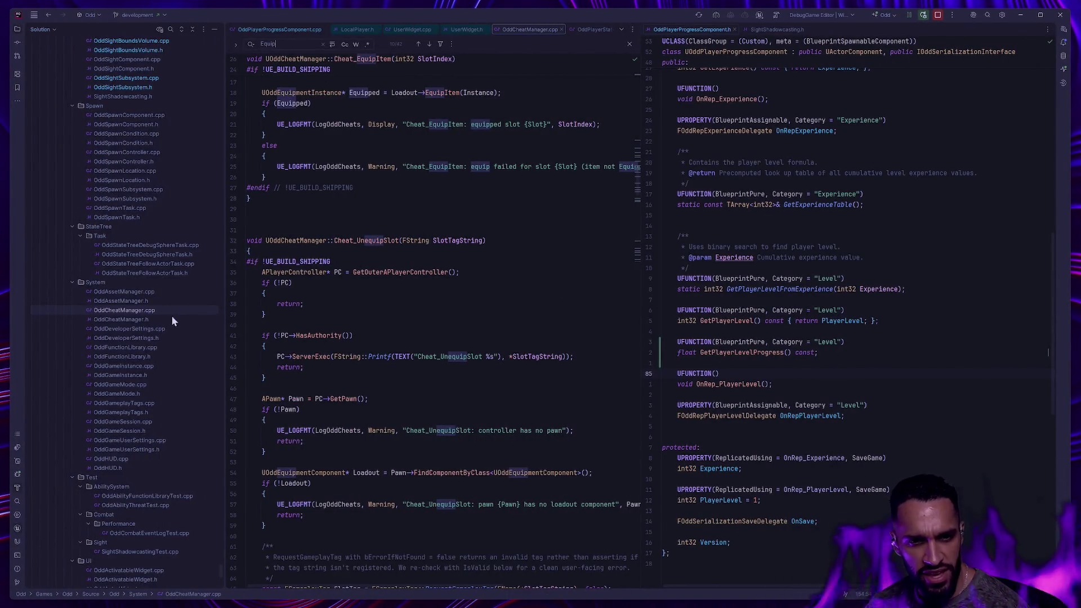
- Close OddCheatManager.cpp, UserWidget.h, UserWidget.cpp and LocalPlayer.h, leaving OddPlayerProgressComponent.cpp active
{"action": "scroll", "coordinate": [185, 184], "scroll_direction": "up", "scroll_amount": 4}
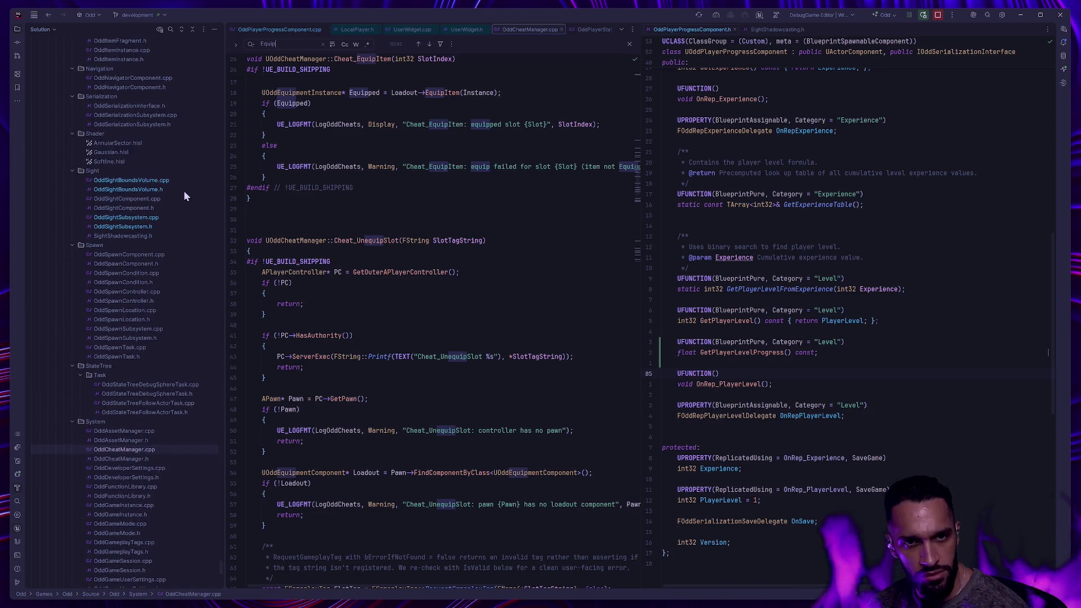
{"action": "left_click", "coordinate": [777, 67]}
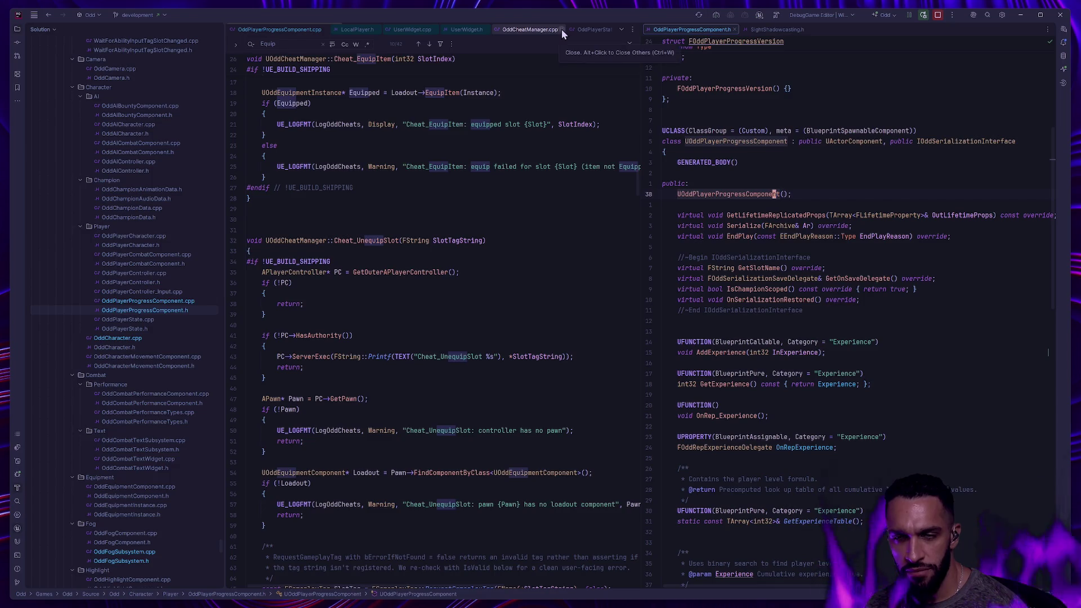
{"action": "key", "text": "ctrl+super+Right"}
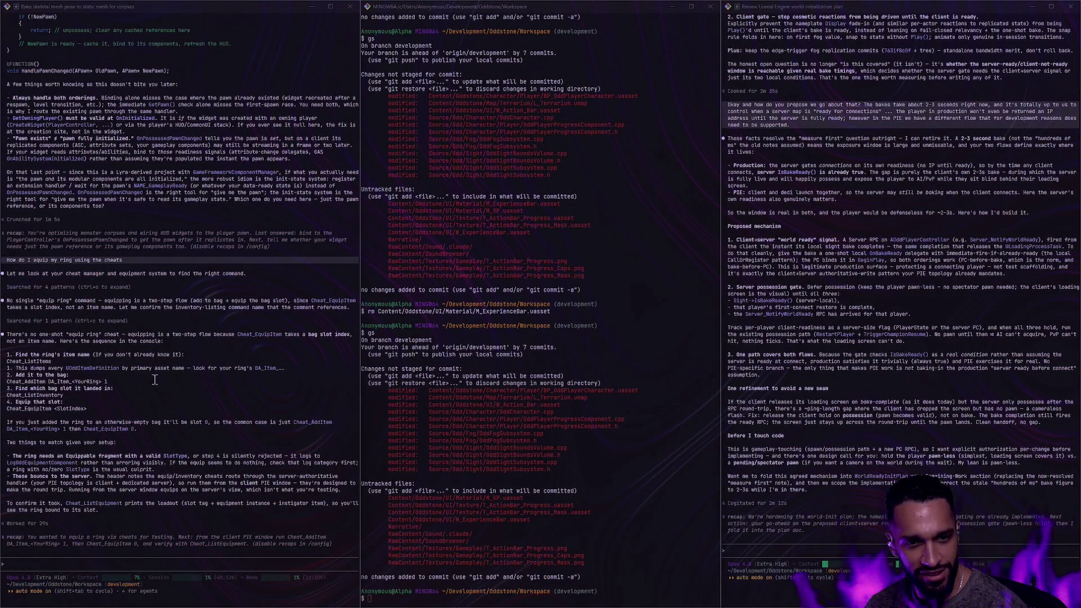
{"action": "key", "text": "ctrl+super+Left"}
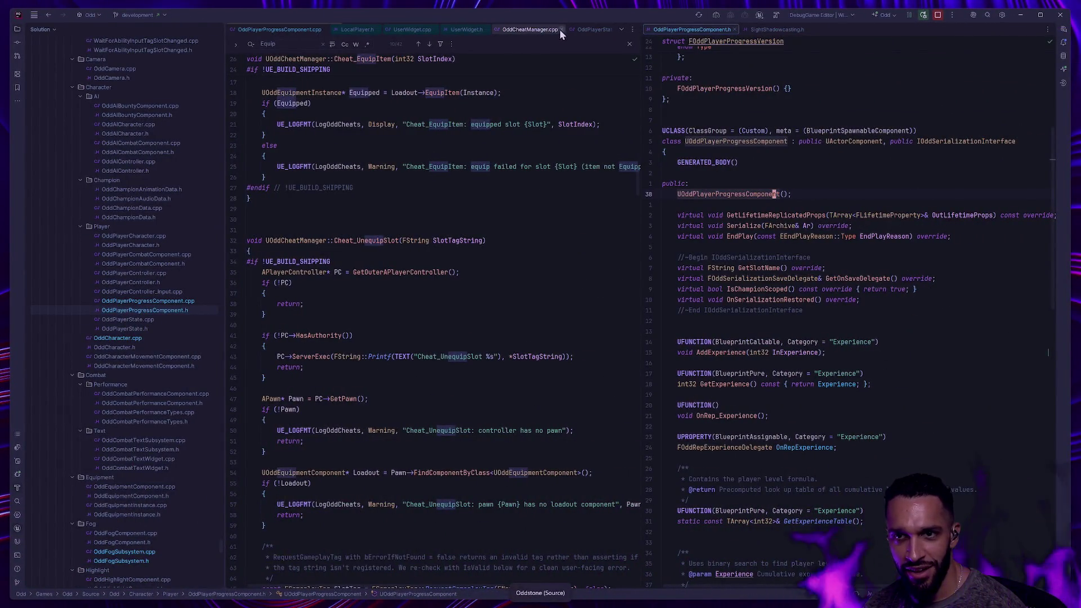
{"action": "left_click", "coordinate": [560, 29]}
{"action": "left_click", "coordinate": [486, 29]}
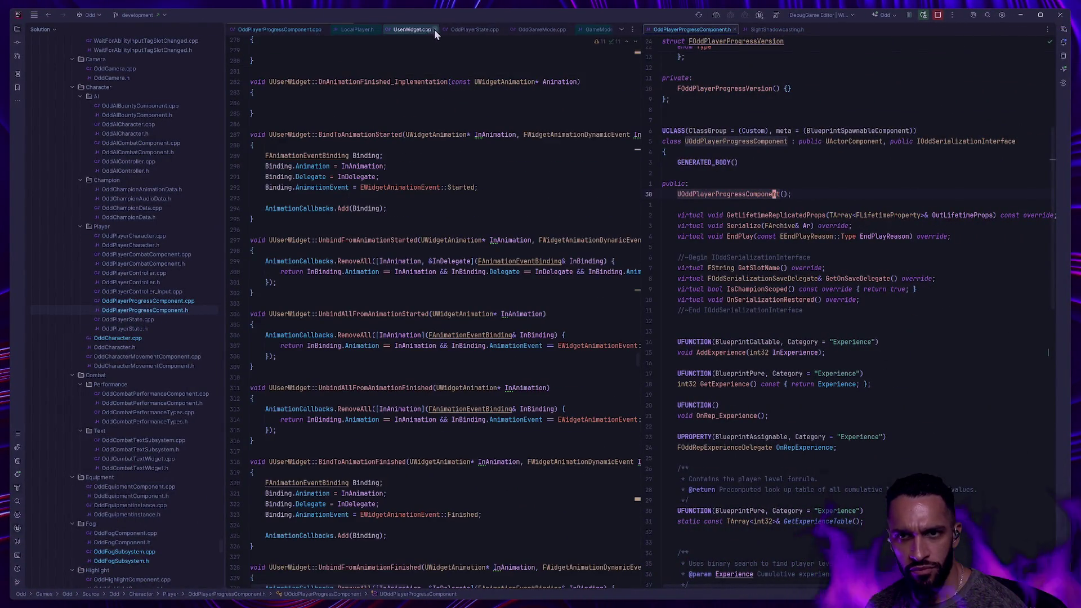
{"action": "left_click", "coordinate": [434, 30]}
{"action": "left_click", "coordinate": [375, 30]}
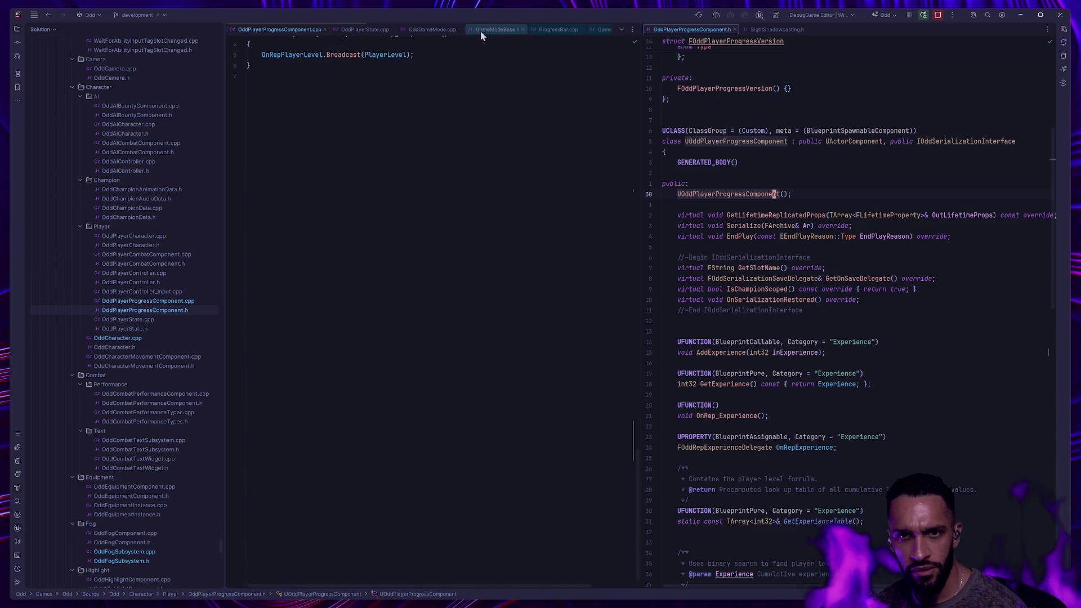
{"action": "left_click", "coordinate": [294, 29]}
- Change the constexpr MaxLevel in GetExperienceTable from 49 to 19
{"action": "scroll", "coordinate": [444, 235], "scroll_direction": "up", "scroll_amount": 10}
{"action": "scroll", "coordinate": [450, 237], "scroll_direction": "up", "scroll_amount": 5}
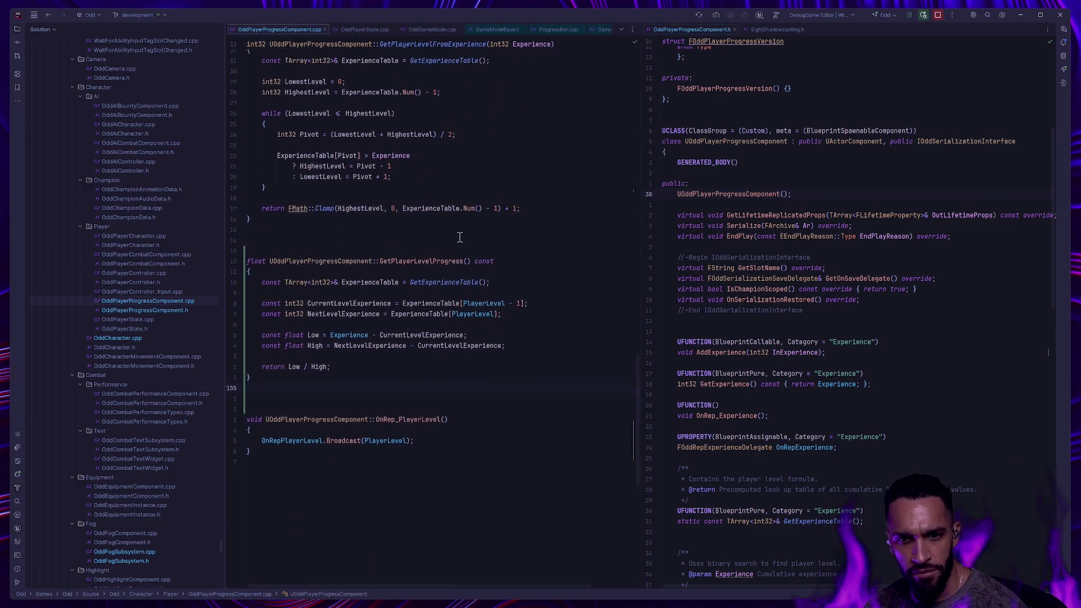
{"action": "scroll", "coordinate": [491, 287], "scroll_direction": "up", "scroll_amount": 5}
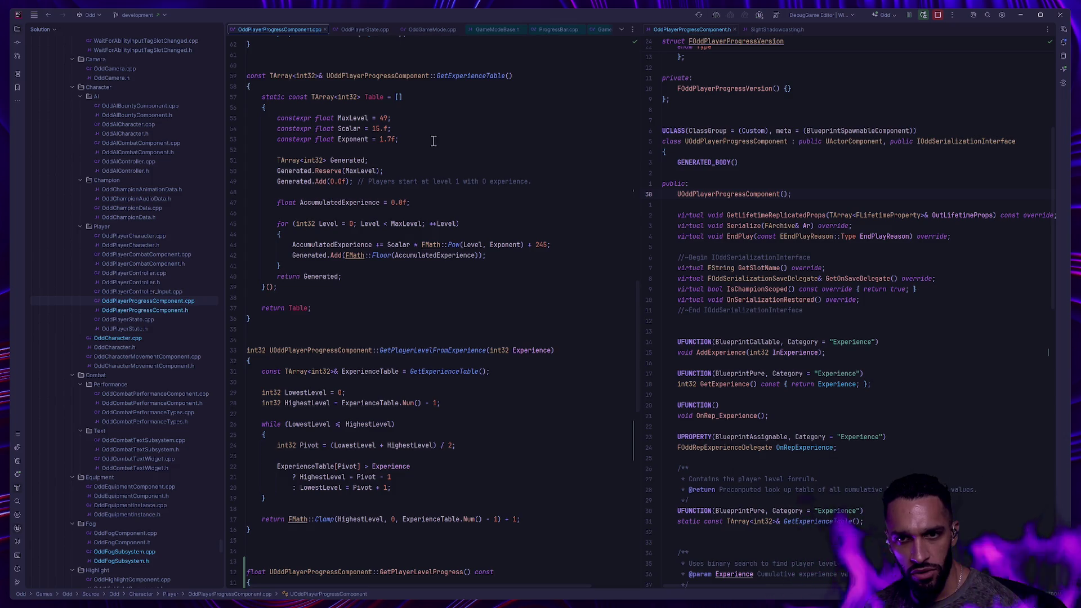
{"action": "mouse_move", "coordinate": [355, 129]}
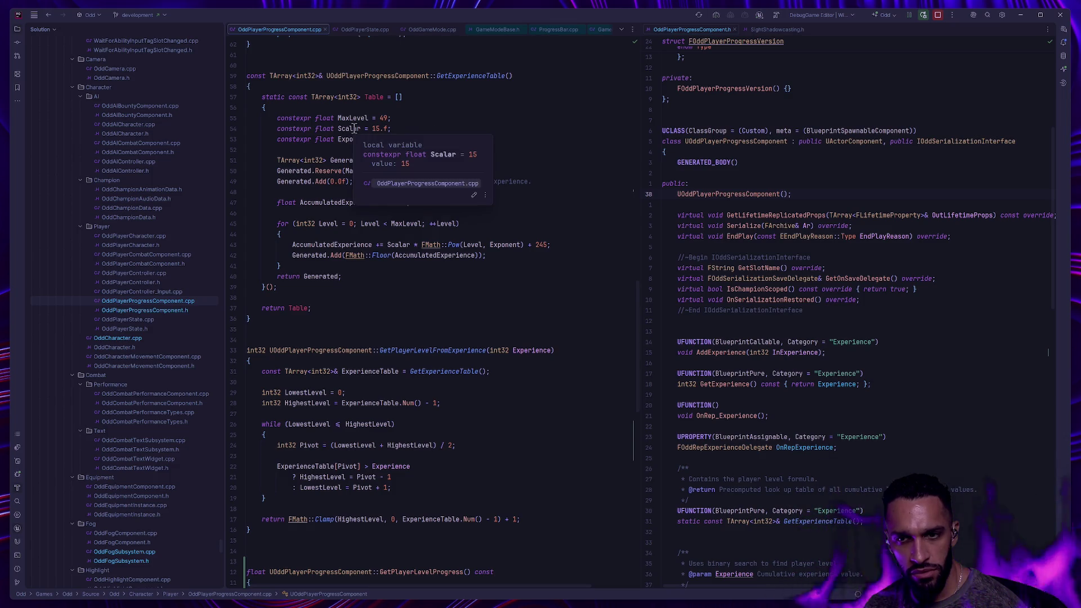
{"action": "left_click", "coordinate": [382, 117]}
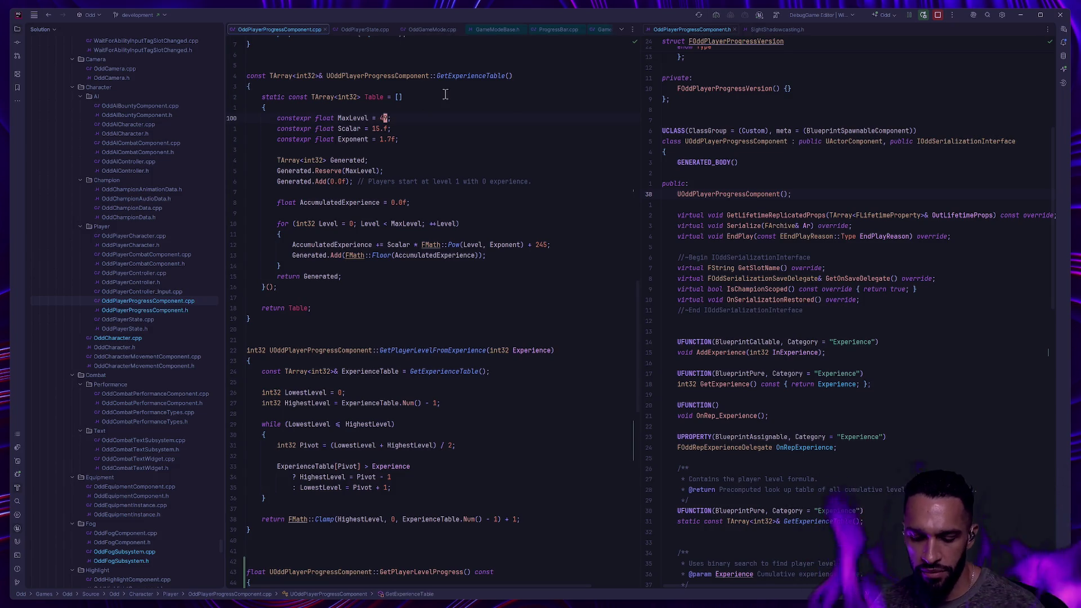
{"action": "key", "text": "BackSpace"}
{"action": "type", "text": "3"}
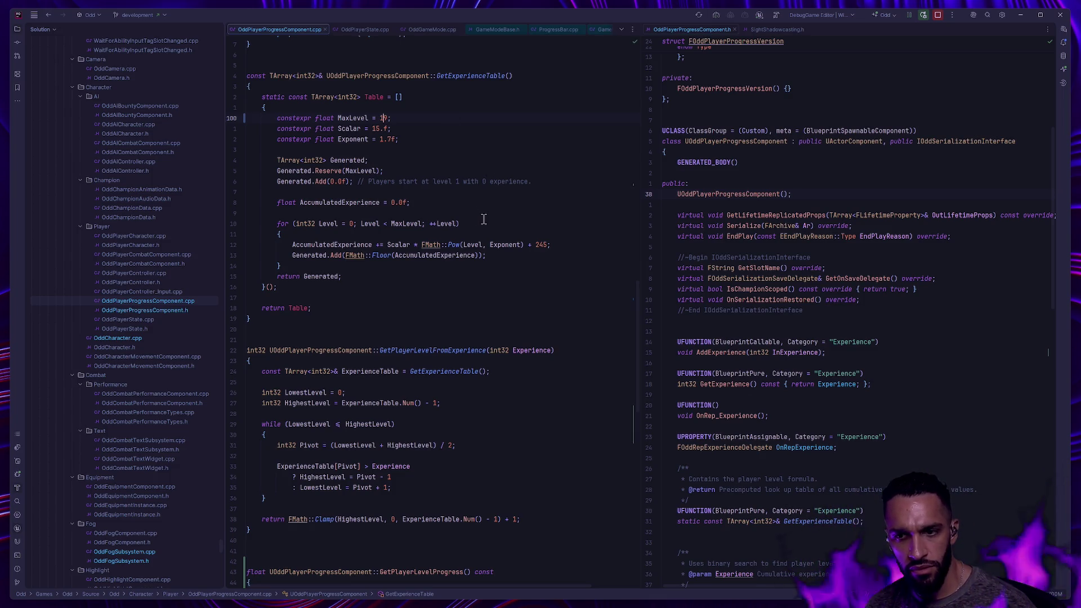
{"action": "left_click", "coordinate": [520, 299]}
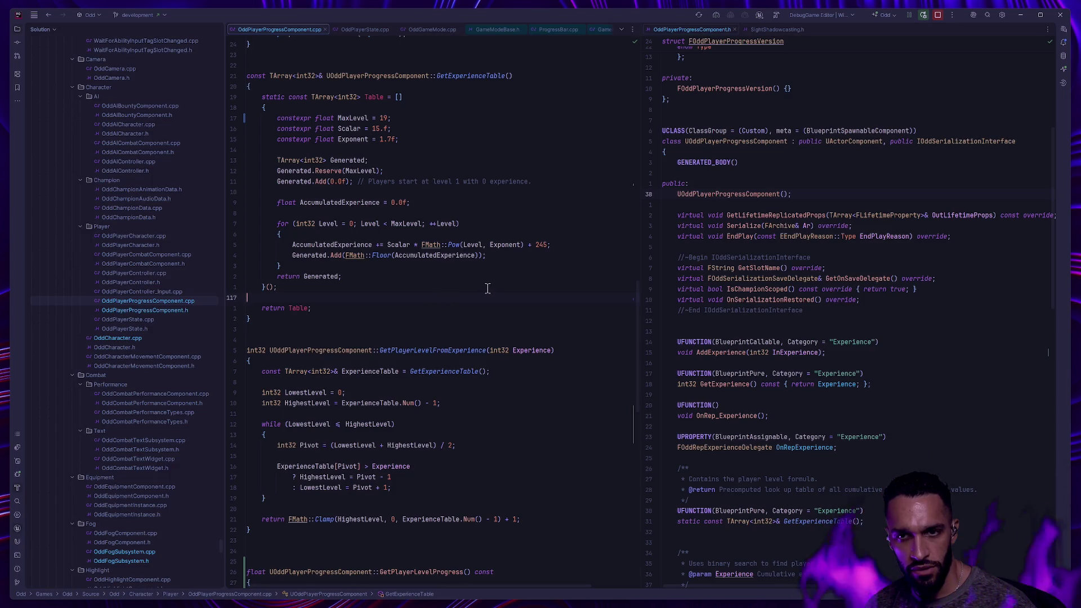
{"action": "key", "text": "ctrl+super+Right"}
- Glance over the browser and notes desktop, then return and pick another desktop from Task View
{"action": "key", "text": "ctrl+super+Left"}
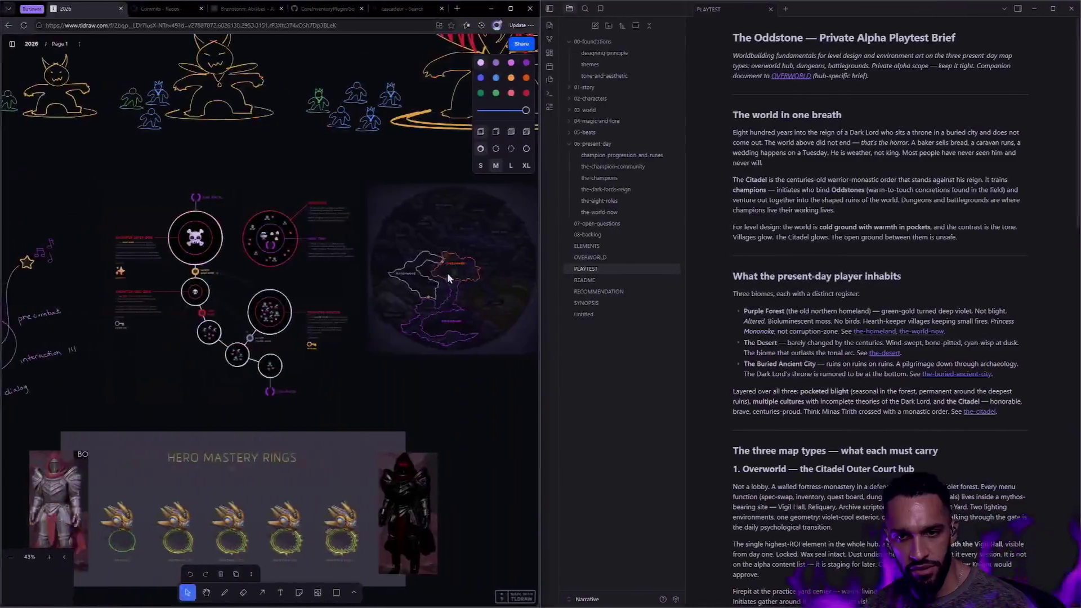
{"action": "scroll", "coordinate": [247, 240], "scroll_direction": "up", "scroll_amount": 5}
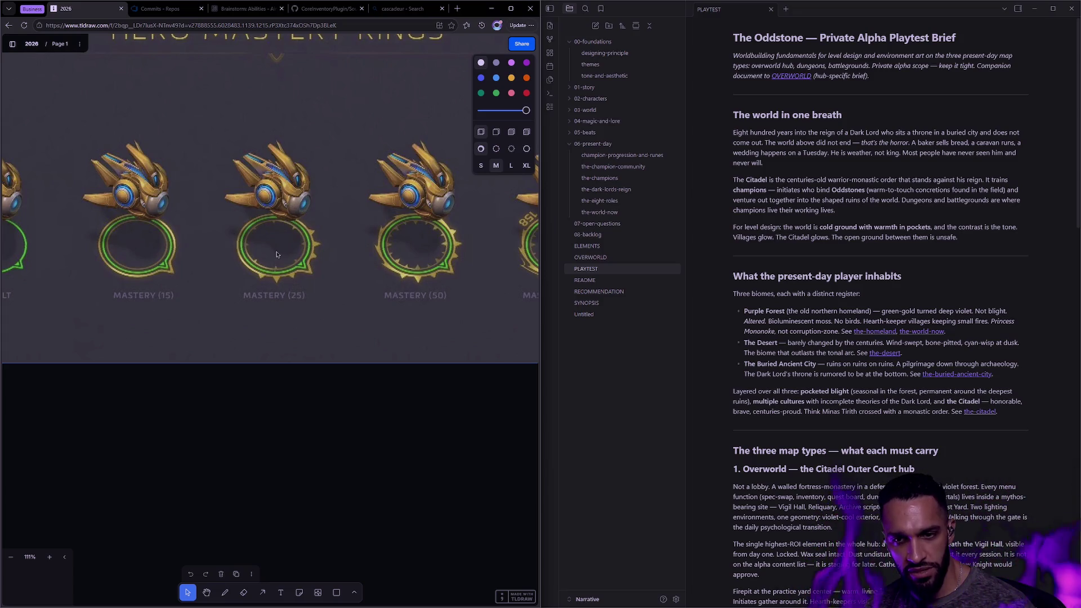
{"action": "scroll", "coordinate": [293, 280], "scroll_direction": "left", "scroll_amount": 3}
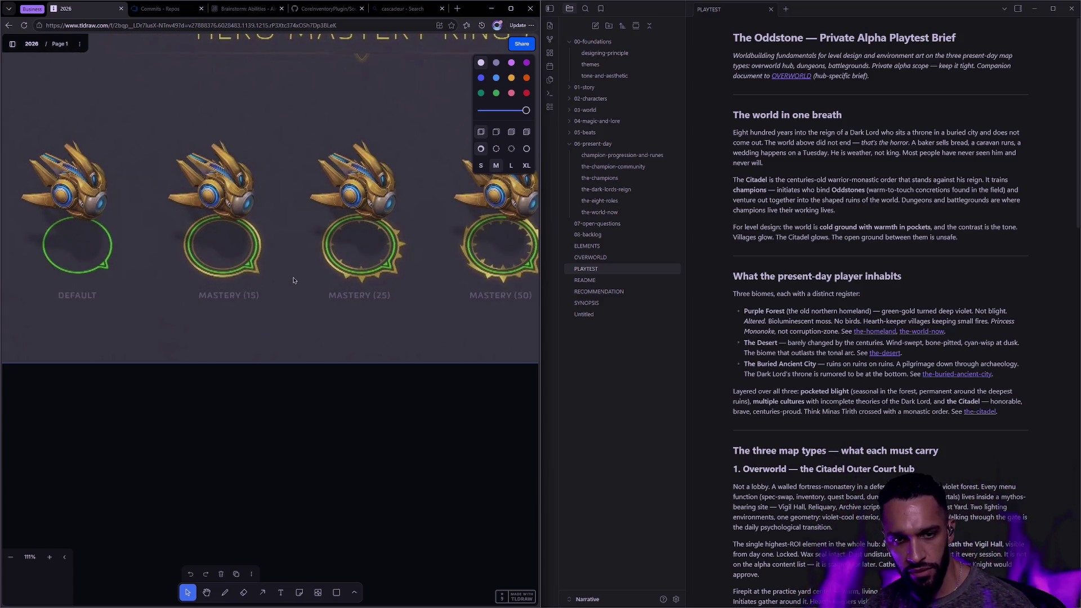
{"action": "scroll", "coordinate": [293, 280], "scroll_direction": "left", "scroll_amount": 1}
{"action": "key", "text": "alt+Tab"}
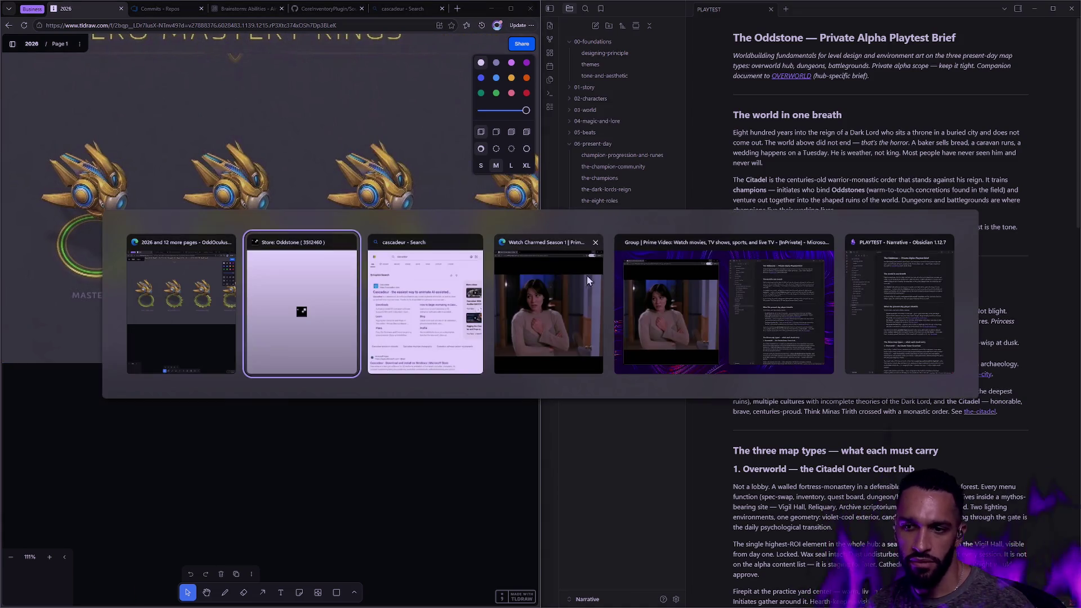
{"action": "key", "text": "ctrl+super+Right"}
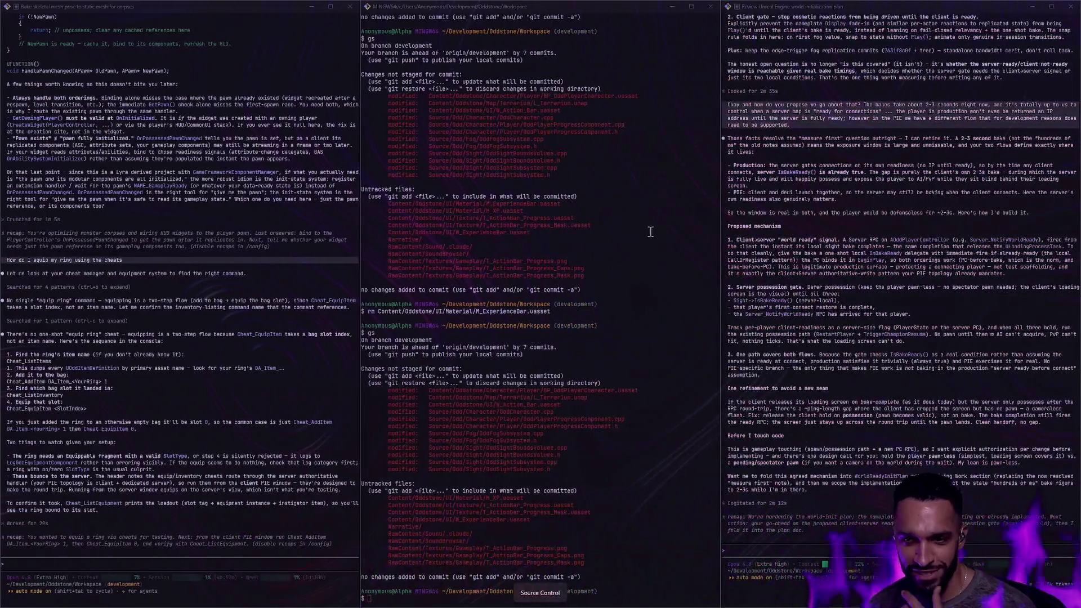
{"action": "key", "text": "ctrl+super+Right"}
{"action": "key", "text": "super+Tab"}
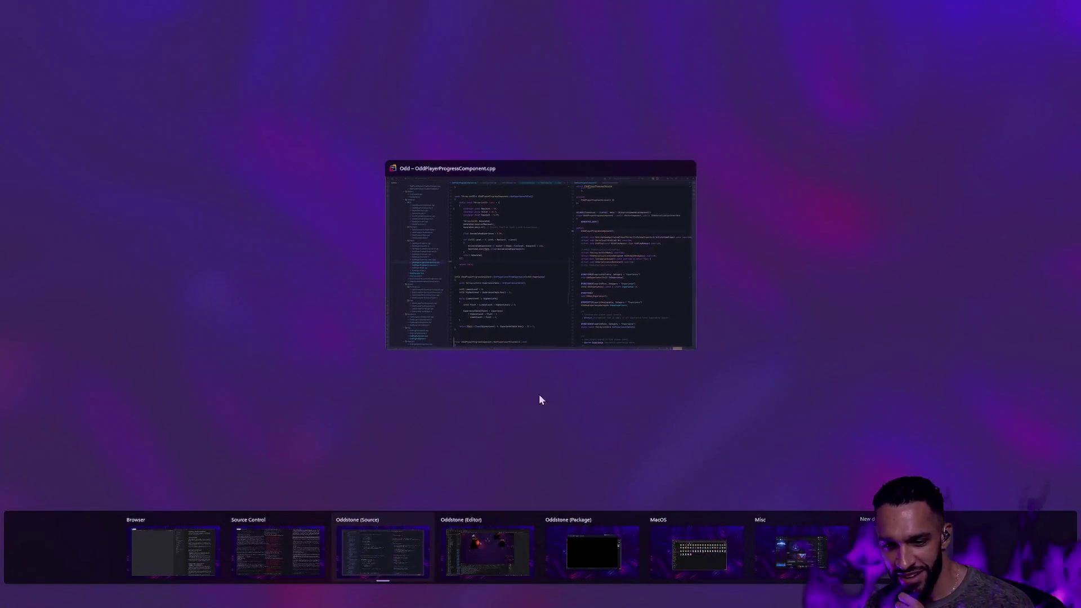
{"action": "left_click", "coordinate": [485, 533]}
- In Photoshop, open T_SelectionRing.psd from the RawContent > Decals folder via File > Open
{"action": "key", "text": "ctrl+super+Right"}
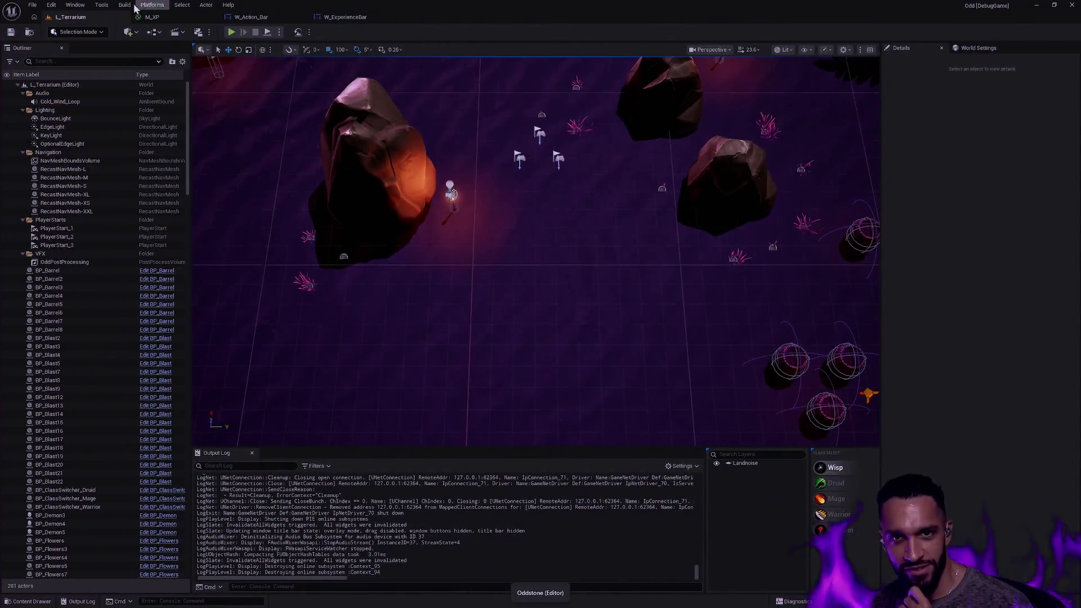
{"action": "key", "text": "alt+Tab"}
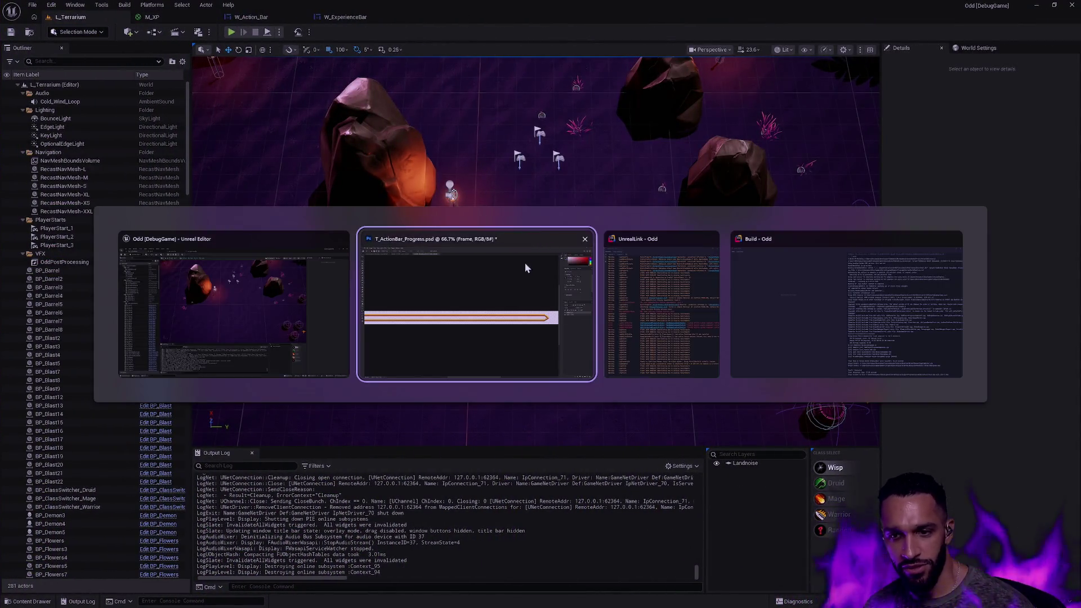
{"action": "left_click", "coordinate": [18, 4]}
{"action": "left_click", "coordinate": [33, 24]}
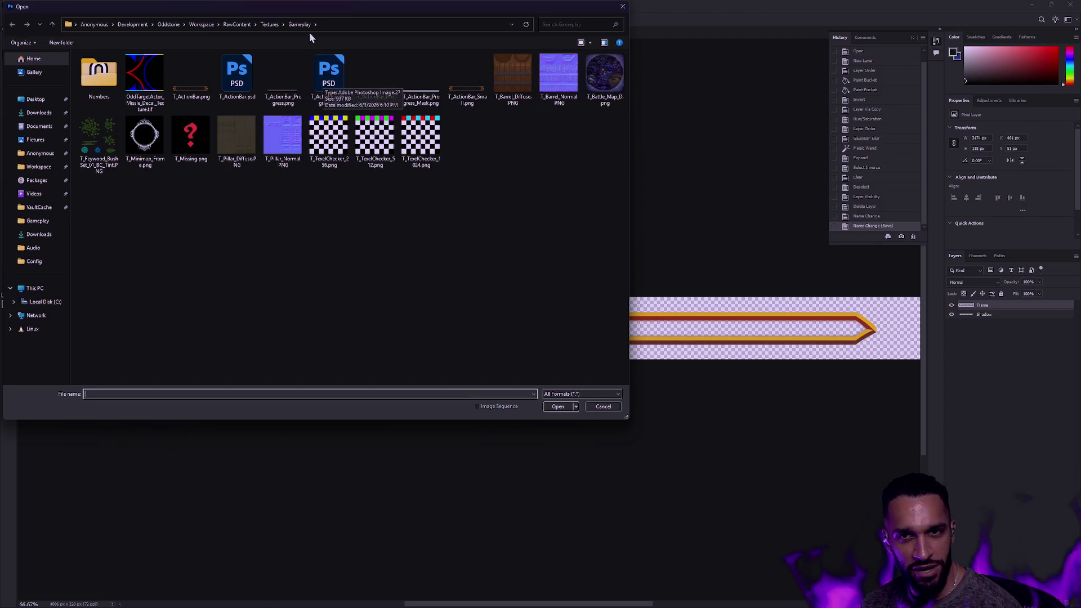
{"action": "mouse_move", "coordinate": [331, 8]}
{"action": "left_mouse_down"}
{"action": "mouse_move", "coordinate": [549, 90]}
{"action": "mouse_move", "coordinate": [534, 112]}
{"action": "left_mouse_up"}
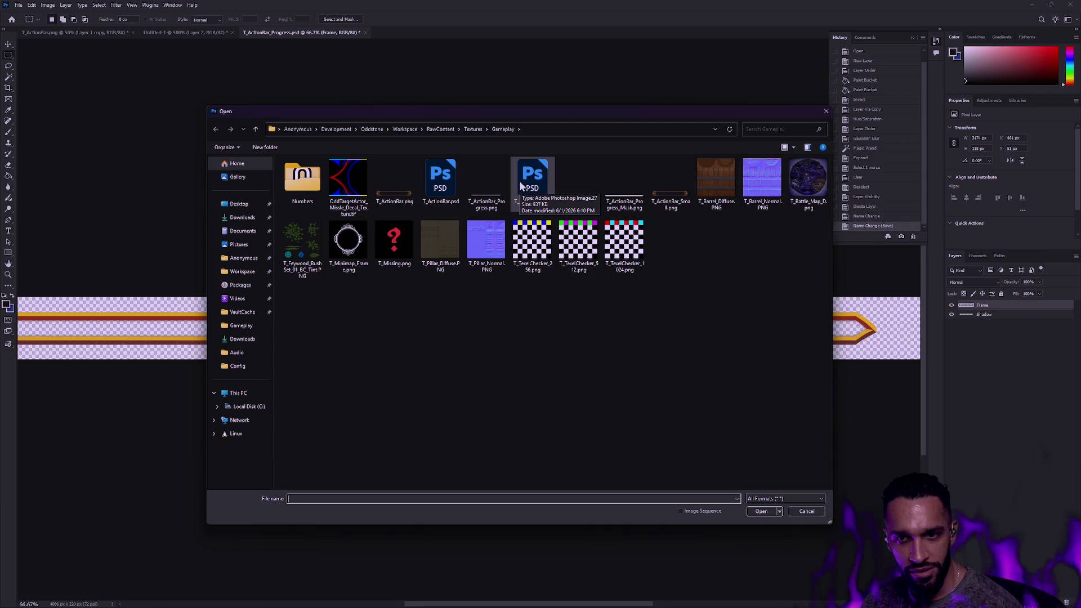
{"action": "left_click", "coordinate": [471, 130]}
{"action": "double_click", "coordinate": [330, 184]}
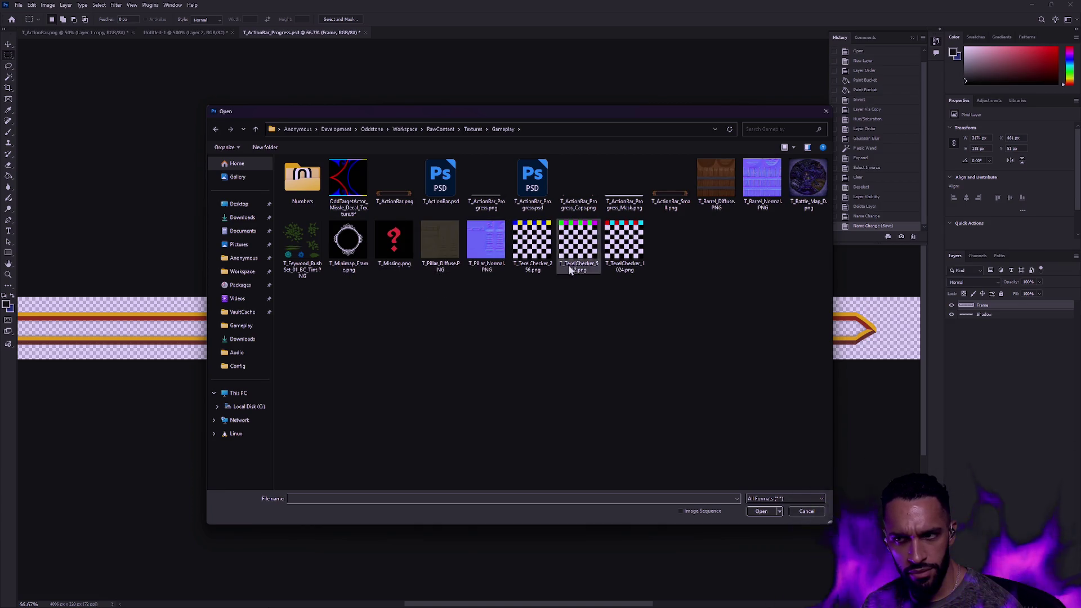
{"action": "left_click", "coordinate": [474, 130]}
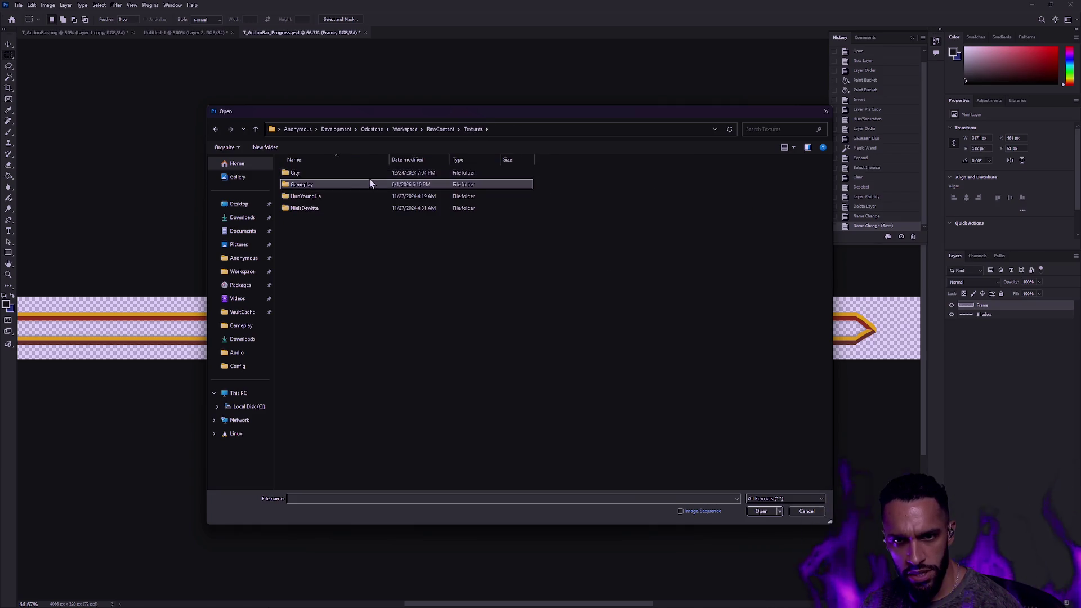
{"action": "left_click", "coordinate": [440, 129]}
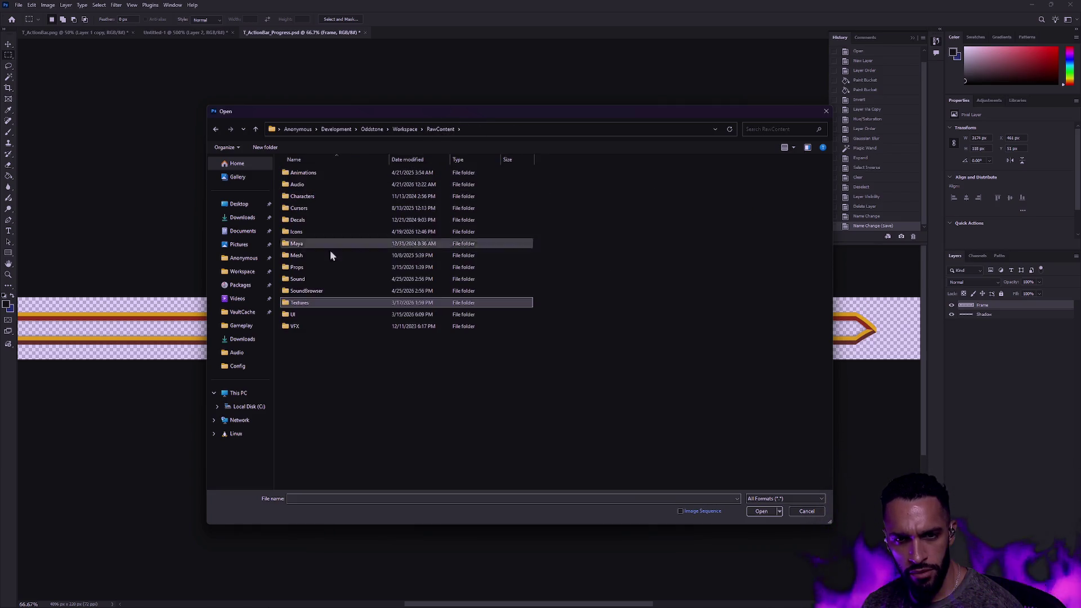
{"action": "double_click", "coordinate": [307, 219]}
{"action": "double_click", "coordinate": [338, 192]}
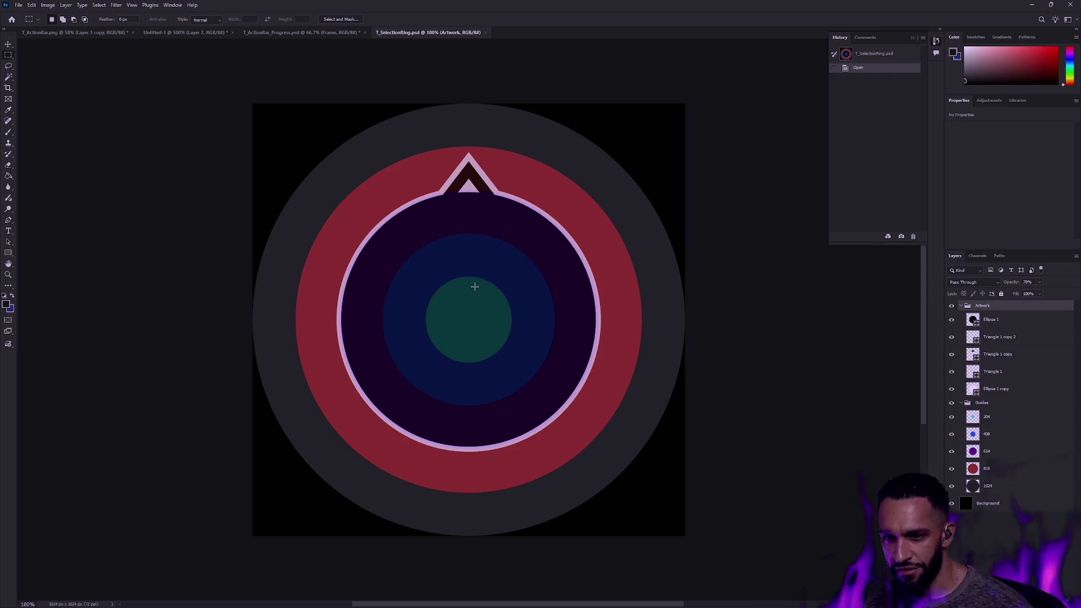
- Toggle the Artwork and ring layers, then hide the Guides group and zoom around the bare ring outline
{"action": "left_click", "coordinate": [952, 306]}
{"action": "left_click", "coordinate": [951, 307]}
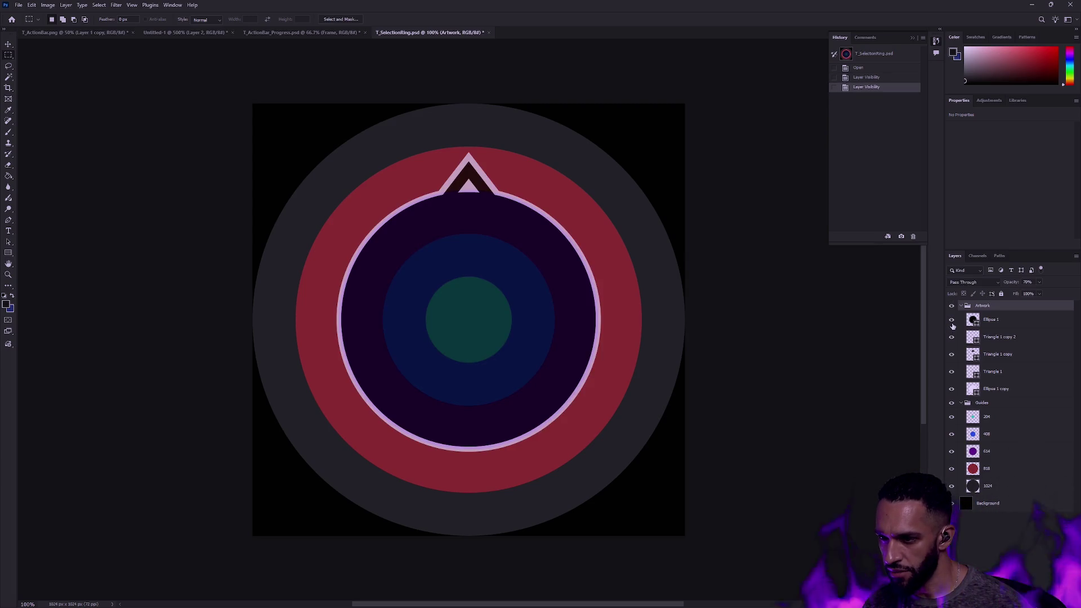
{"action": "left_click", "coordinate": [951, 371], "text": "alt"}
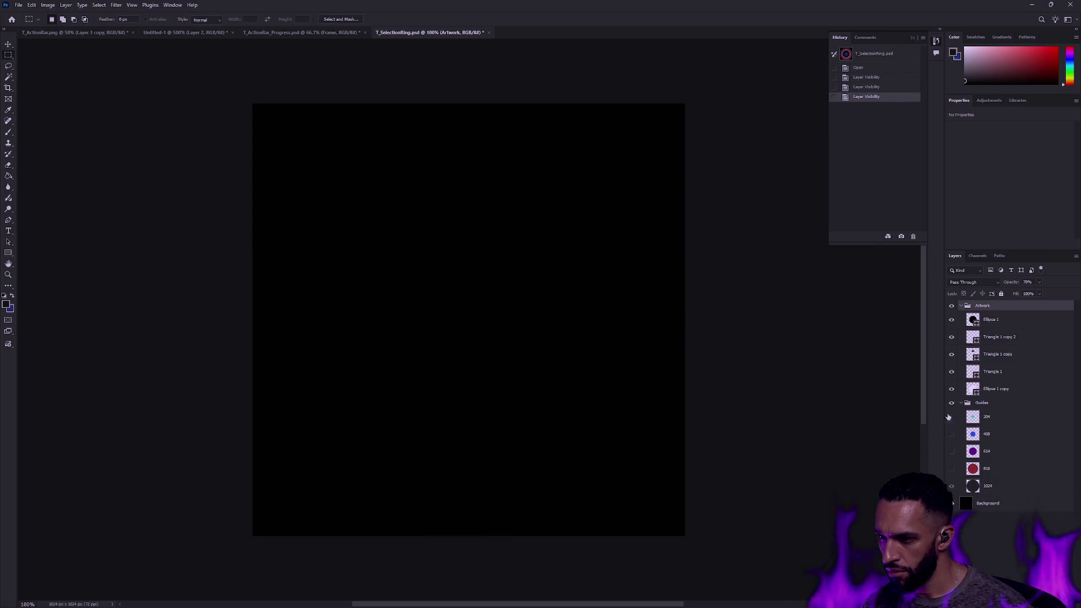
{"action": "left_click", "coordinate": [951, 371], "text": "alt"}
{"action": "left_click", "coordinate": [951, 403]}
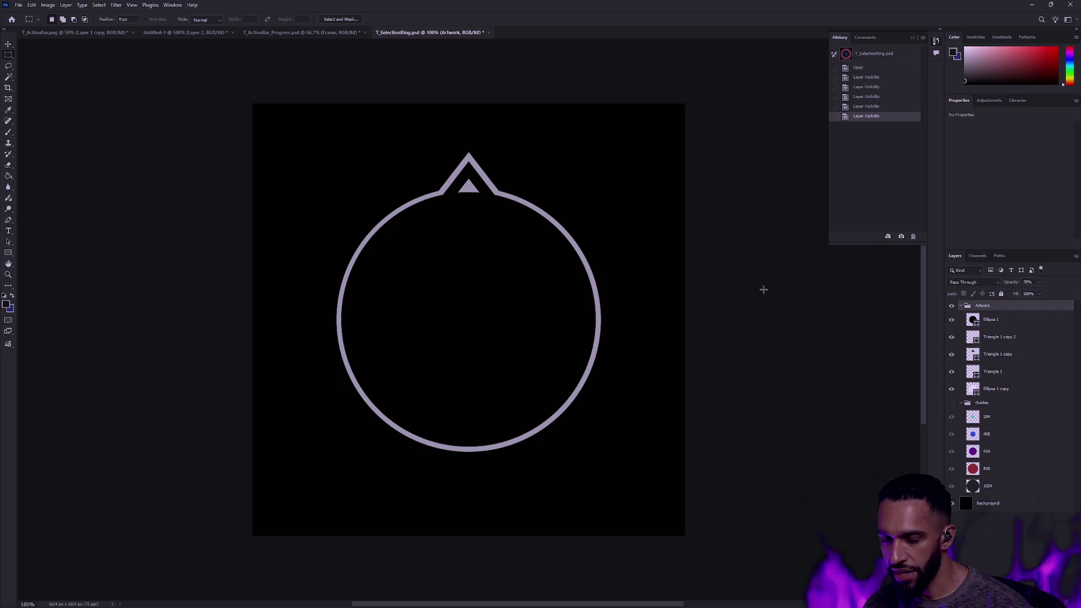
{"action": "scroll", "coordinate": [473, 193], "scroll_direction": "left", "scroll_amount": 2}
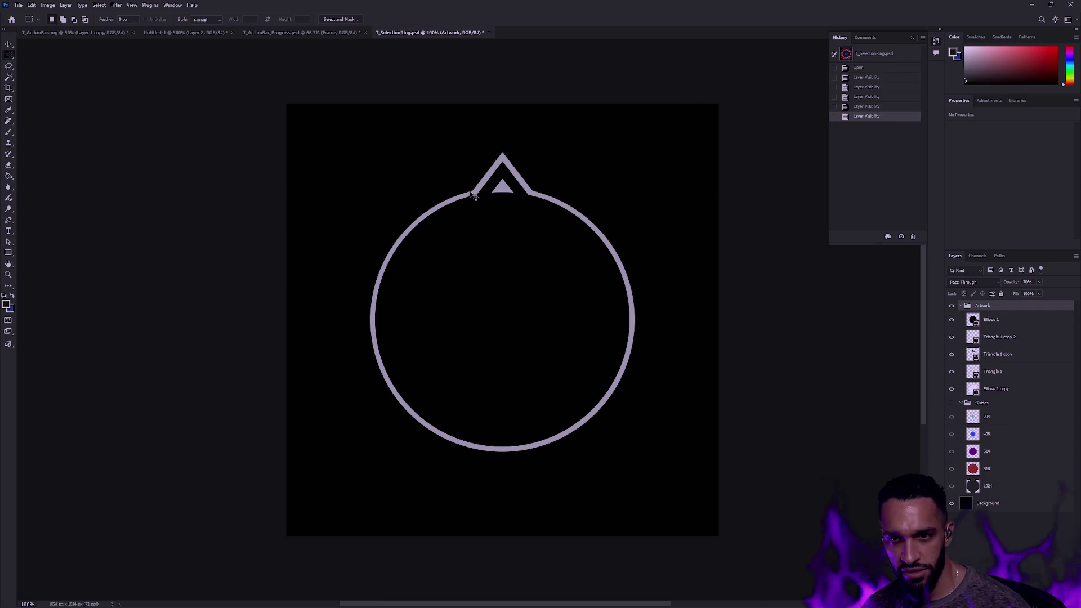
{"action": "scroll", "coordinate": [535, 210], "scroll_direction": "up", "scroll_amount": 5}
{"action": "scroll", "coordinate": [594, 254], "scroll_direction": "right", "scroll_amount": 4}
{"action": "scroll", "coordinate": [593, 253], "scroll_direction": "down", "scroll_amount": 2}
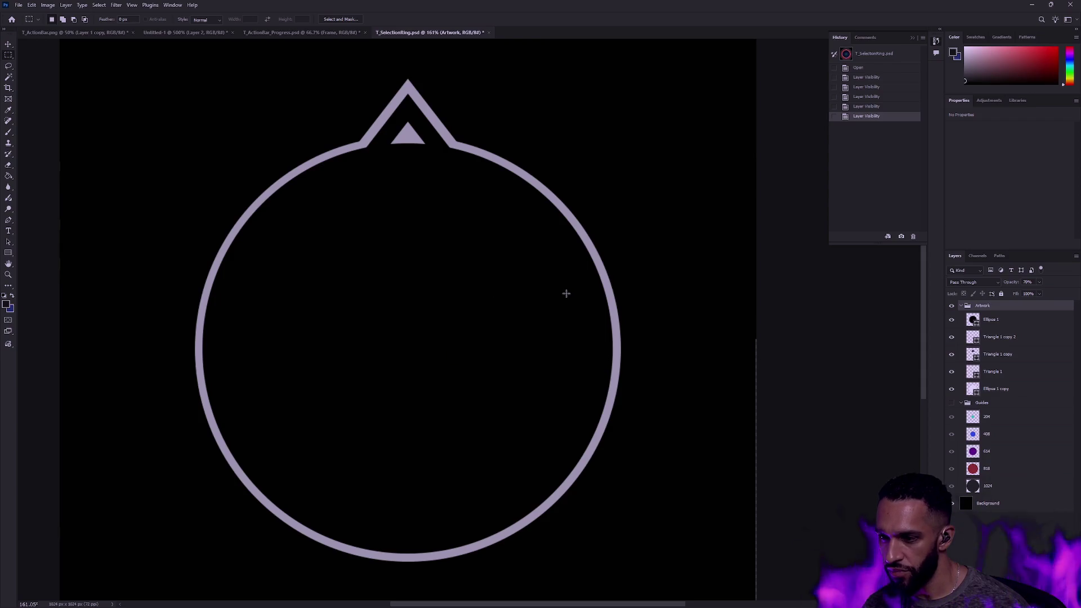
{"action": "left_click_drag", "start_coordinate": [534, 232], "coordinate": [578, 283]}
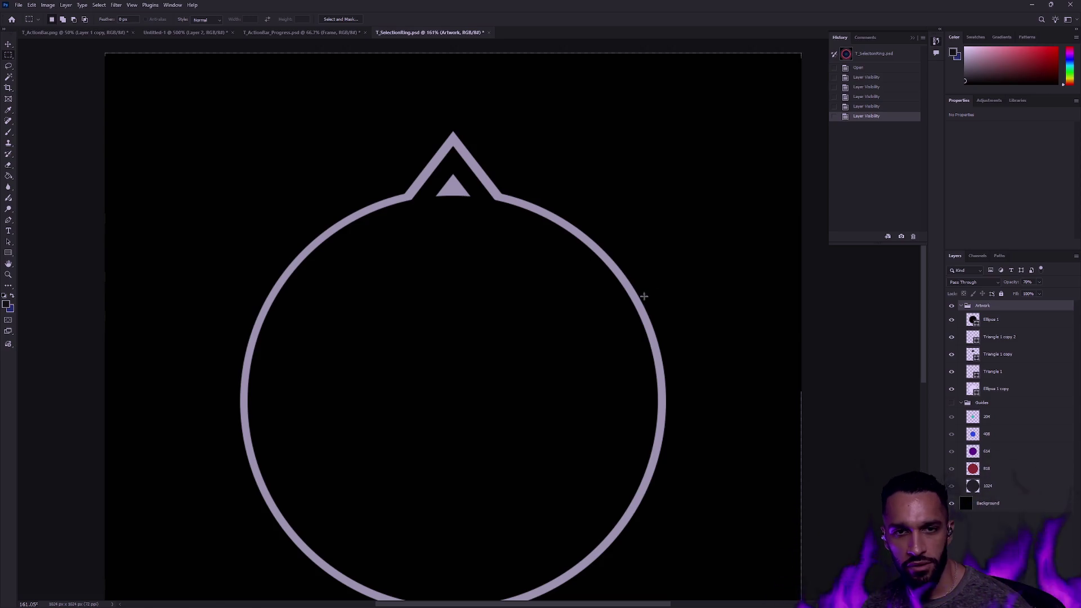
{"action": "scroll", "coordinate": [640, 293], "scroll_direction": "down", "scroll_amount": 3}
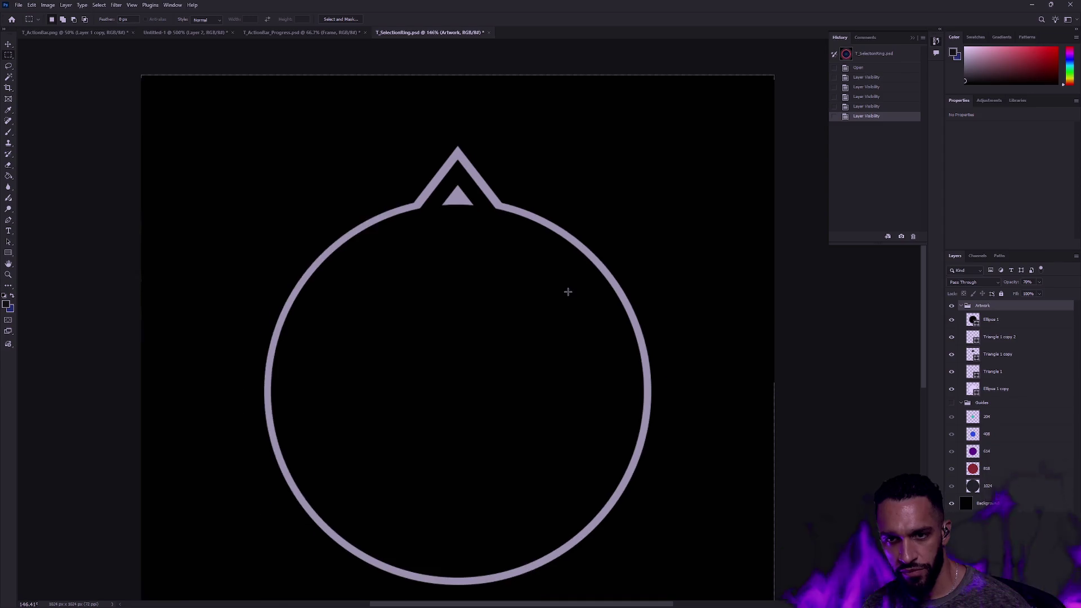
{"action": "mouse_move", "coordinate": [569, 285]}
{"action": "left_mouse_down"}
{"action": "mouse_move", "coordinate": [524, 289]}
{"action": "mouse_move", "coordinate": [533, 278]}
{"action": "left_mouse_up"}
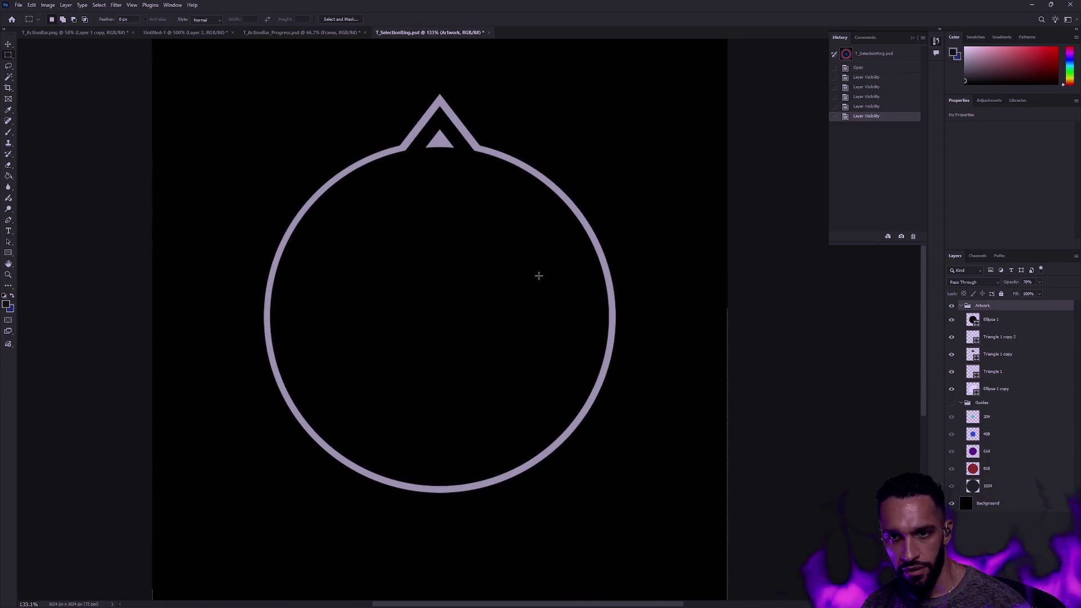
- Show the Guides group's coloured circles again, reframe the full ring, and move to the browser desktop
{"action": "left_click", "coordinate": [951, 402]}
{"action": "mouse_move", "coordinate": [670, 301]}
{"action": "left_mouse_down"}
{"action": "mouse_move", "coordinate": [684, 307]}
{"action": "mouse_move", "coordinate": [620, 245]}
{"action": "left_mouse_up"}
{"action": "scroll", "coordinate": [630, 247], "scroll_direction": "down", "scroll_amount": 3}
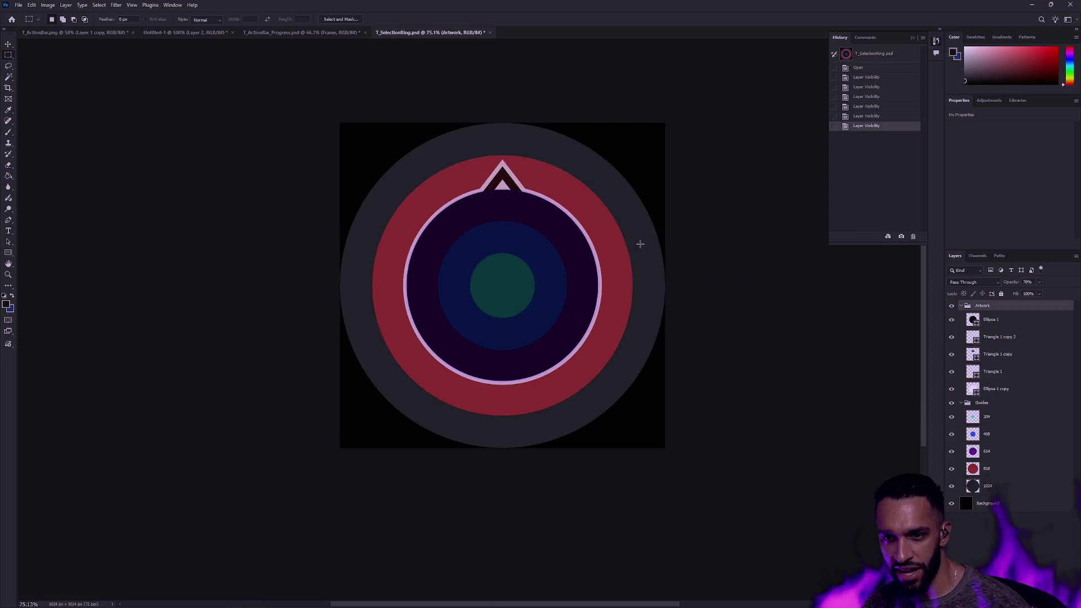
{"action": "left_click_drag", "start_coordinate": [469, 245], "coordinate": [523, 272]}
{"action": "scroll", "coordinate": [569, 304], "scroll_direction": "up", "scroll_amount": 2}
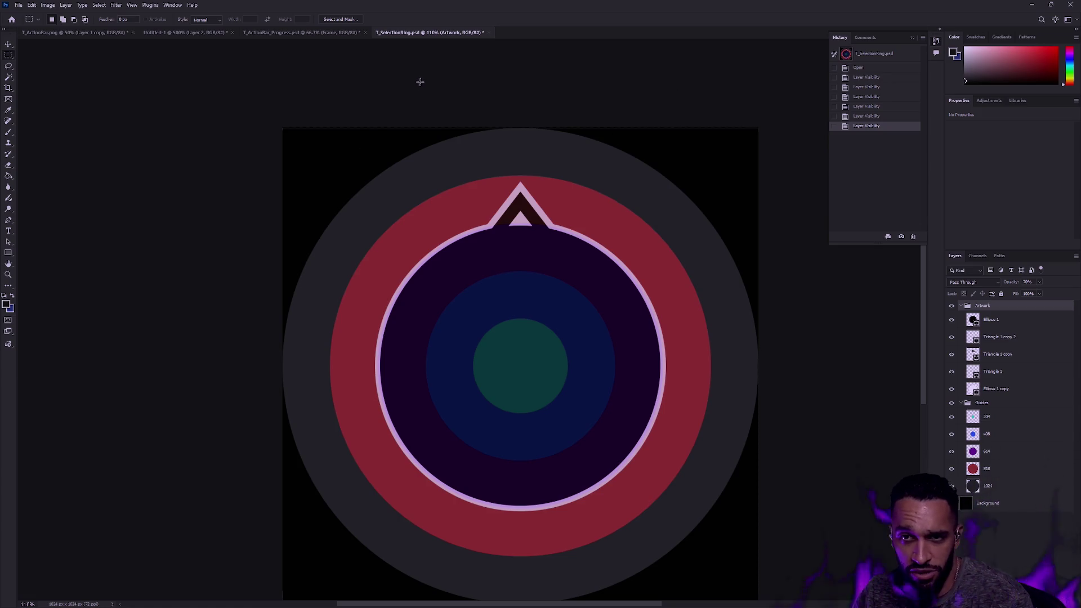
{"action": "key", "text": "ctrl+super+Left"}
{"action": "key", "text": "ctrl+super+Left"}
{"action": "key", "text": "ctrl+super+Left"}
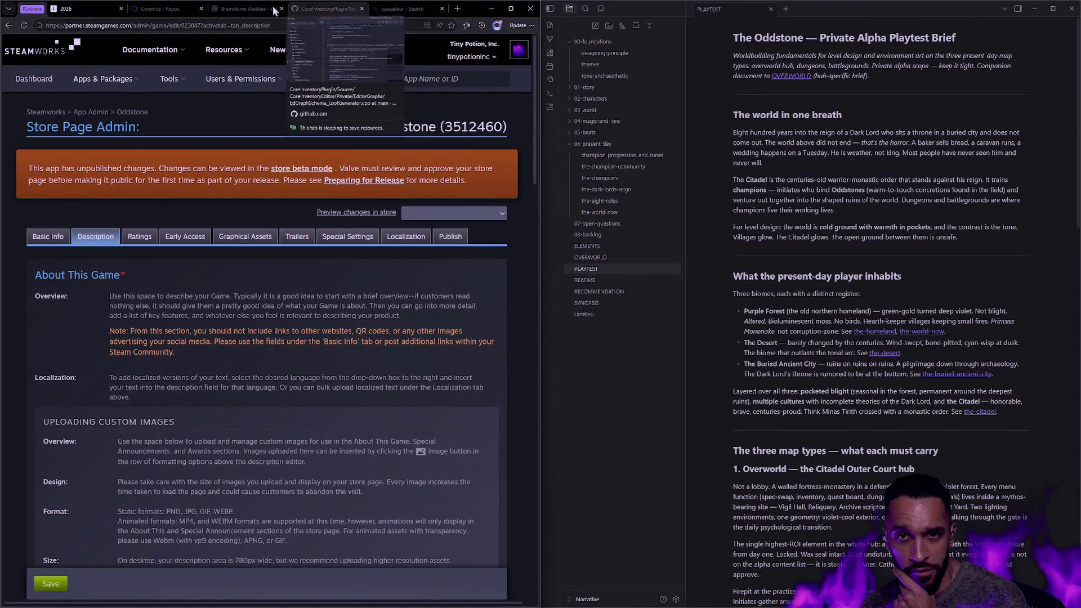
- Switch to the '2026' tldraw tab and scroll across the board to the Default and MASTERY (15) rings
{"action": "left_click", "coordinate": [85, 8]}
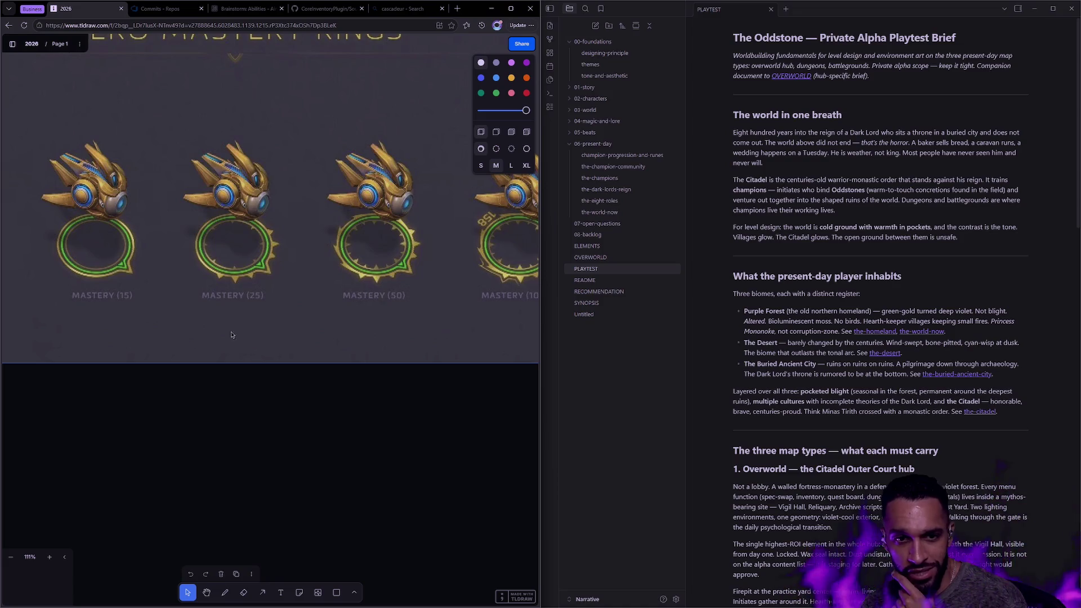
{"action": "scroll", "coordinate": [270, 318], "scroll_direction": "left", "scroll_amount": 5}
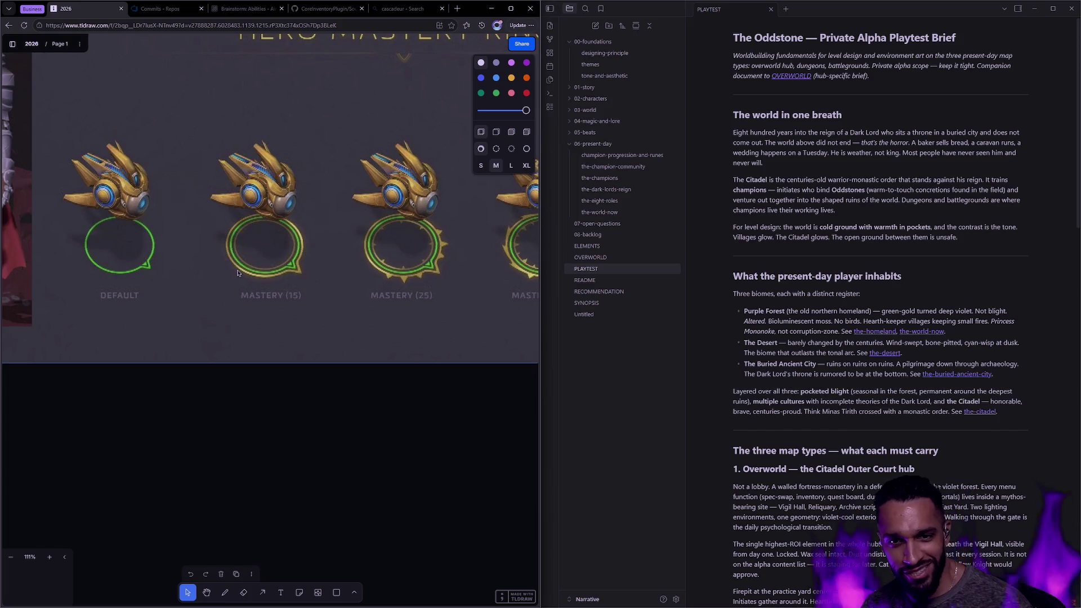
{"action": "scroll", "coordinate": [253, 275], "scroll_direction": "left", "scroll_amount": 3}
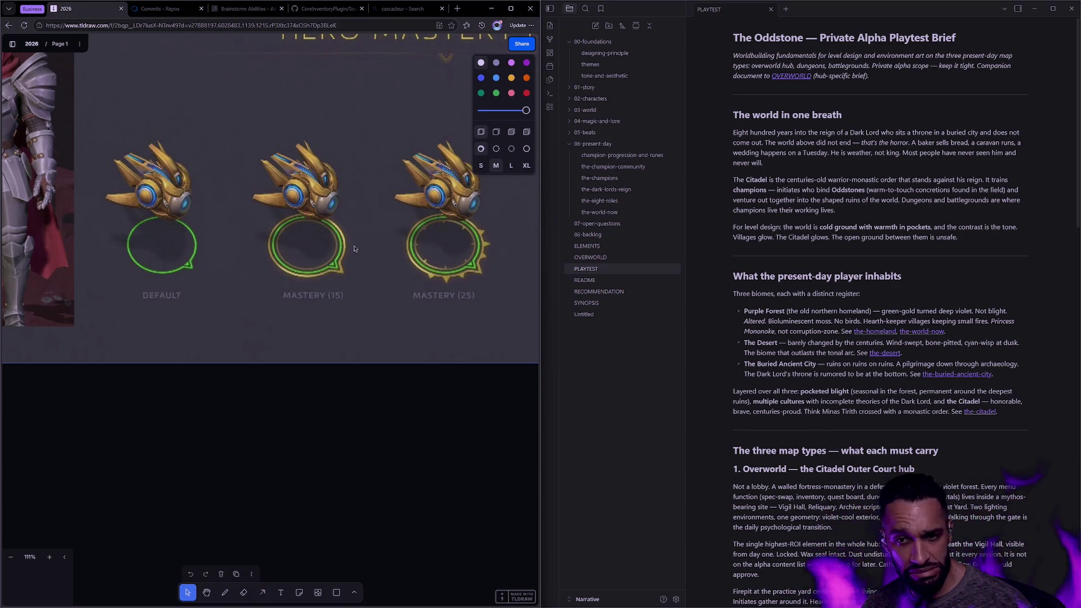
{"action": "scroll", "coordinate": [307, 261], "scroll_direction": "up", "scroll_amount": 5}
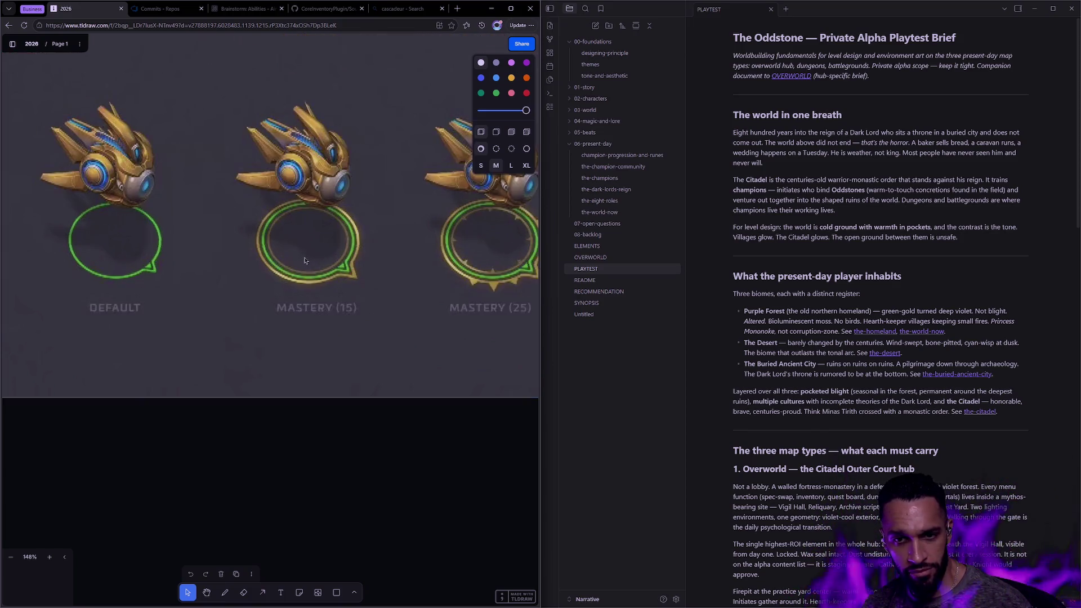
{"action": "scroll", "coordinate": [325, 257], "scroll_direction": "left", "scroll_amount": 3}
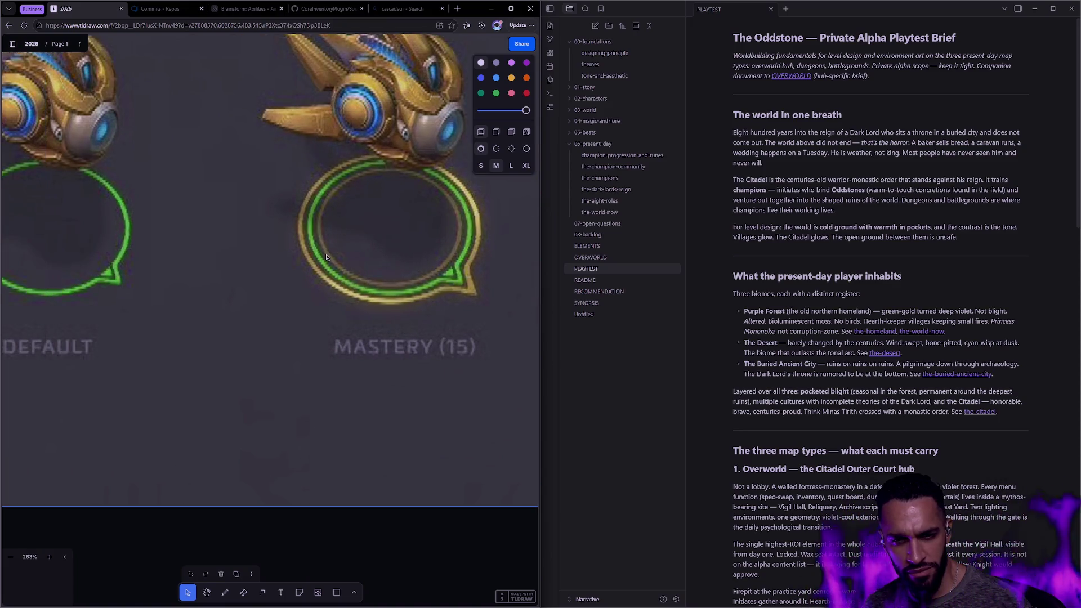
{"action": "scroll", "coordinate": [331, 255], "scroll_direction": "up", "scroll_amount": 3}
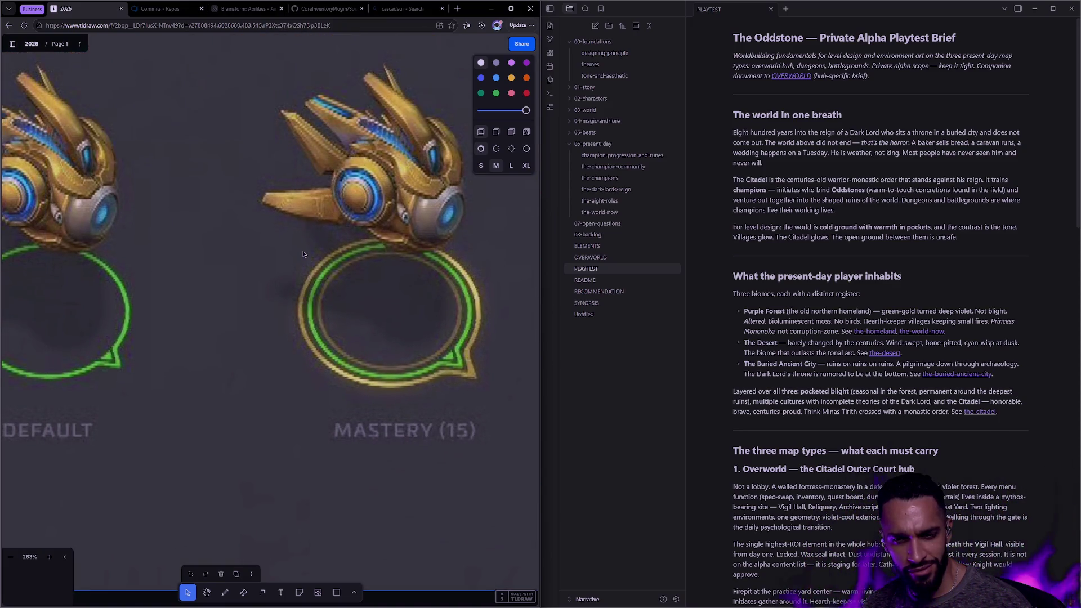